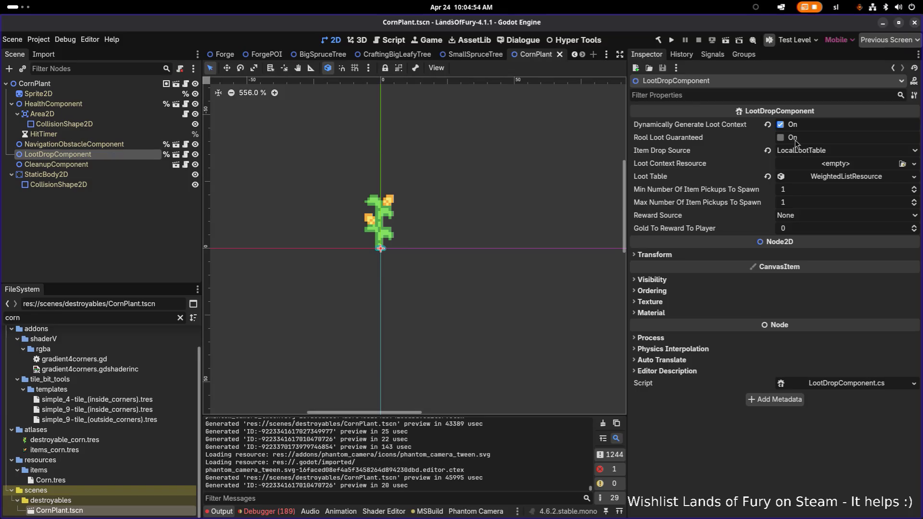
Delete all six Weight By Variant entries, apple through honey, from the loot table
{"action": "left_click", "coordinate": [833, 177]}
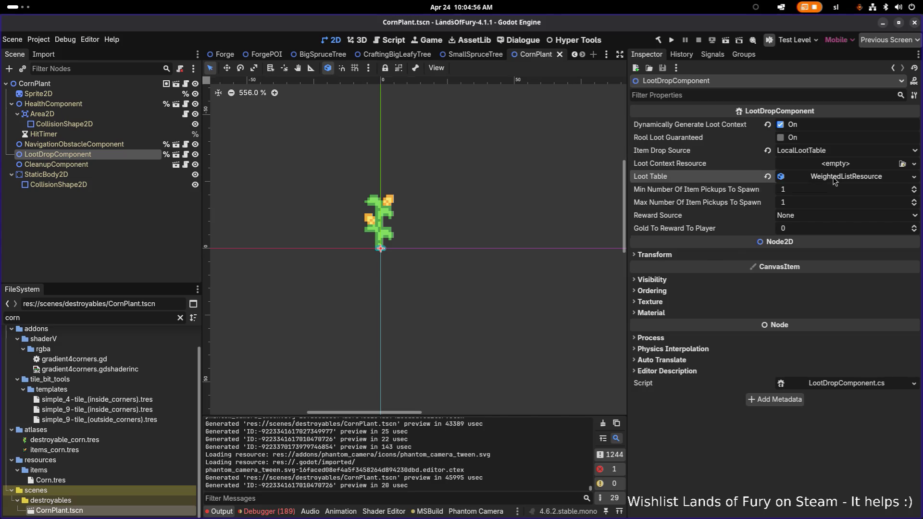
{"action": "left_click", "coordinate": [830, 203]}
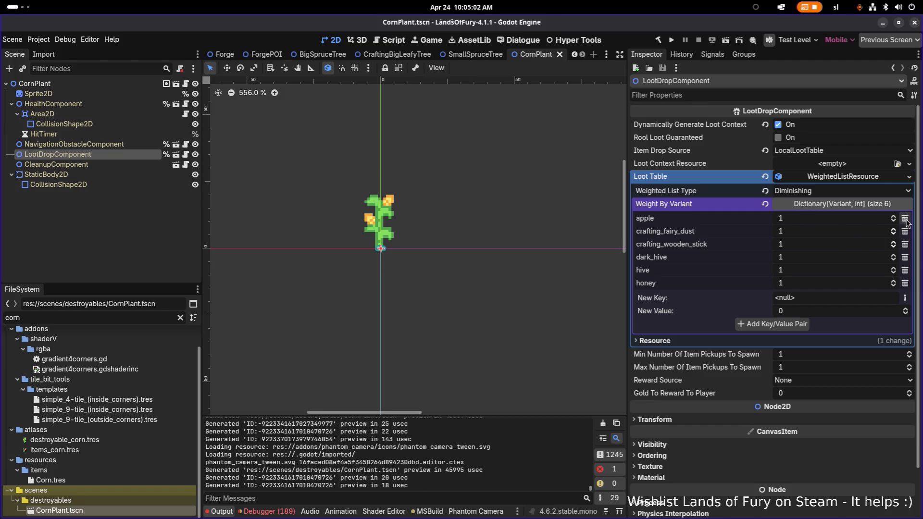
{"action": "right_click", "coordinate": [875, 179]}
{"action": "left_click", "coordinate": [809, 179]}
{"action": "left_click", "coordinate": [824, 180]}
{"action": "left_click", "coordinate": [905, 244]}
{"action": "left_click", "coordinate": [905, 232]}
{"action": "left_click", "coordinate": [906, 220]}
{"action": "left_click", "coordinate": [905, 231]}
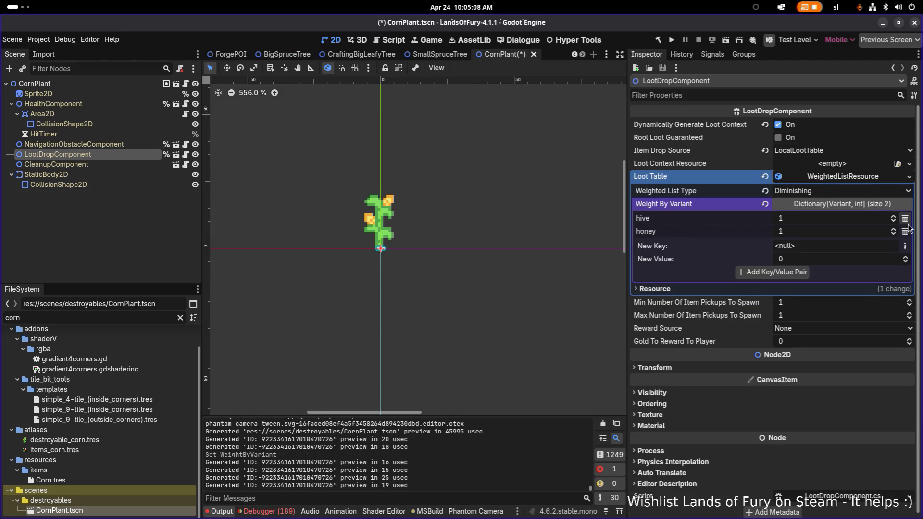
{"action": "left_click", "coordinate": [905, 230]}
{"action": "left_click", "coordinate": [907, 218]}
Add a String key 'corn' to the loot table's Weight By Variant
{"action": "left_click", "coordinate": [909, 219]}
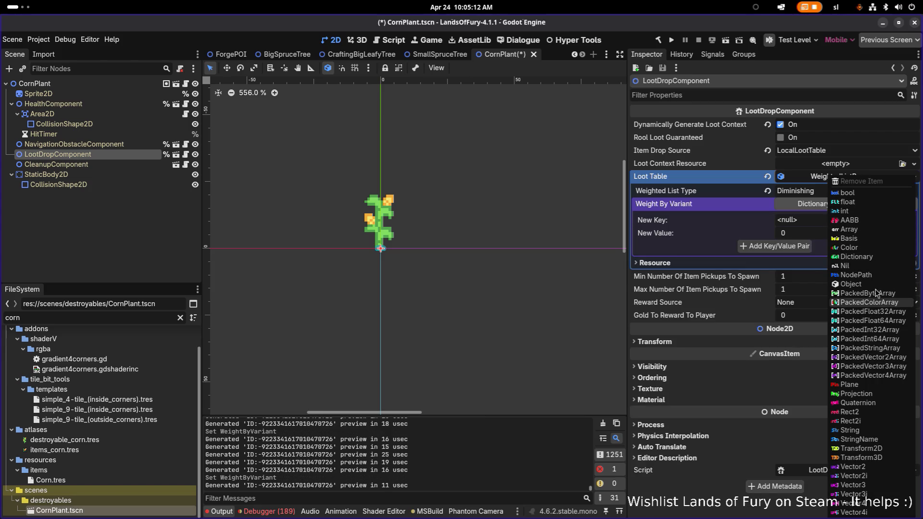
{"action": "left_click", "coordinate": [700, 215]}
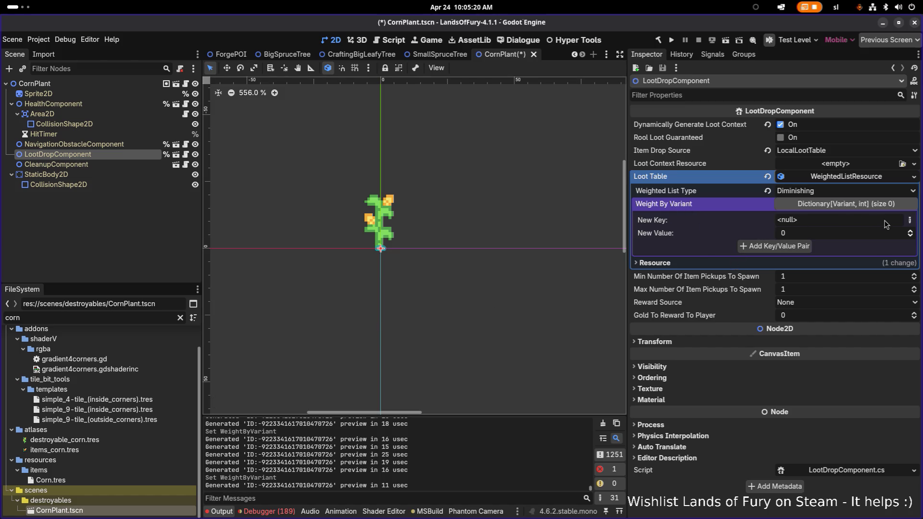
{"action": "left_click", "coordinate": [909, 221]}
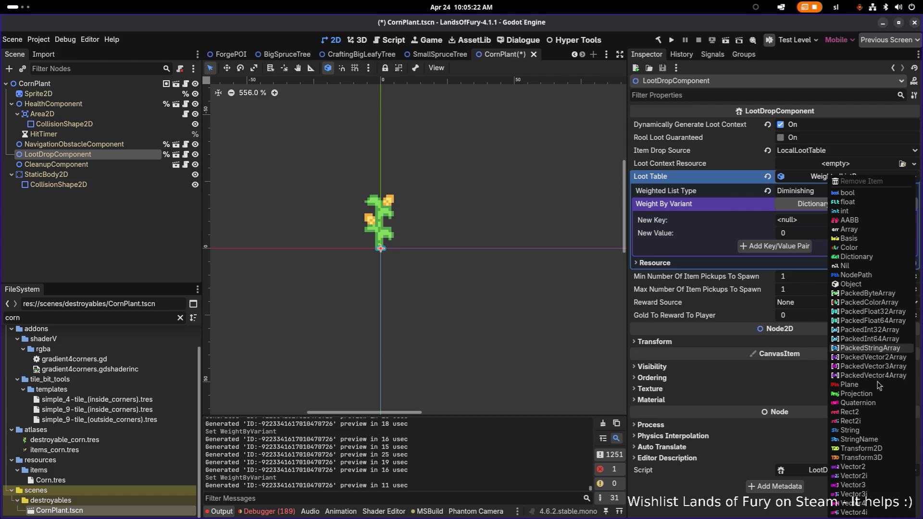
{"action": "left_click", "coordinate": [874, 429]}
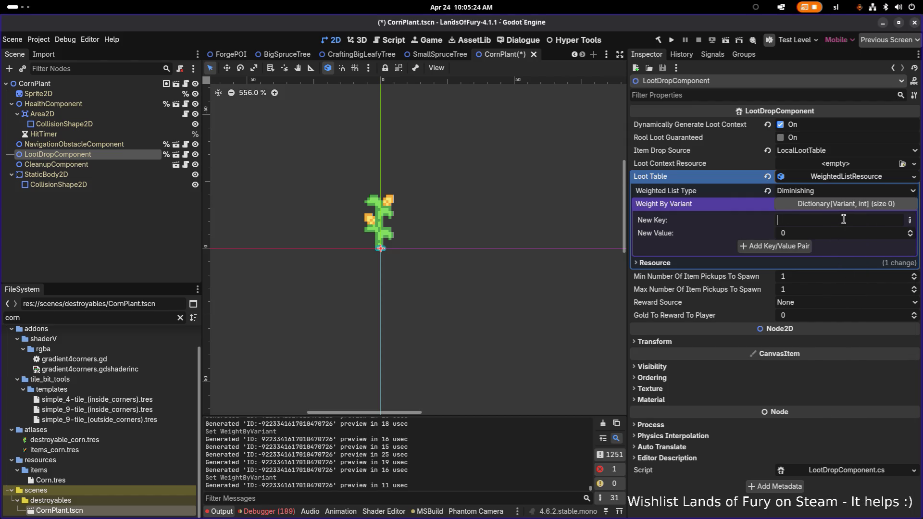
{"action": "type", "text": "corn"}
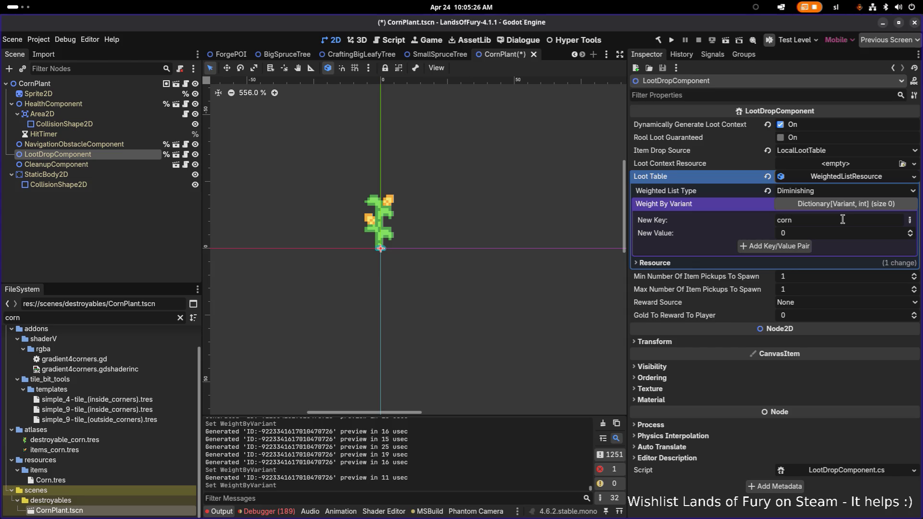
{"action": "left_click", "coordinate": [805, 245]}
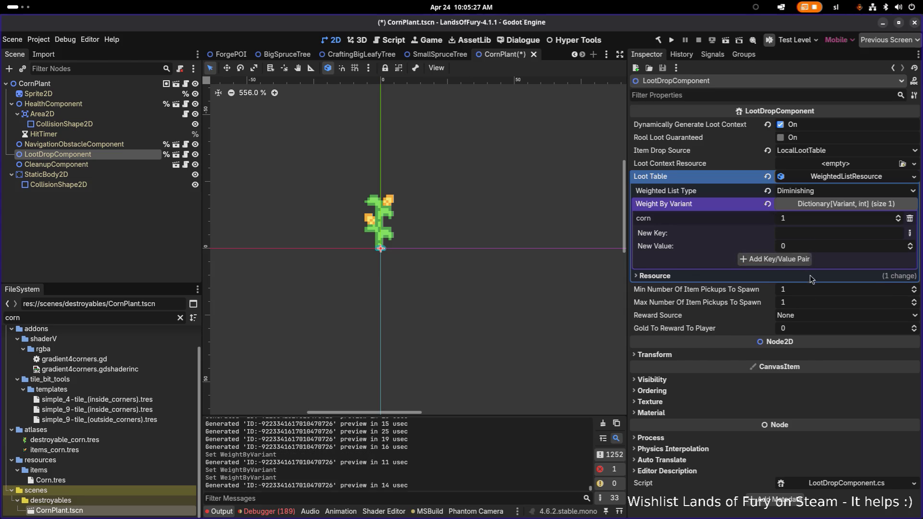
Set Max Pickups to 2, keep the reward source as None, and save the scene
{"action": "left_click", "coordinate": [807, 303]}
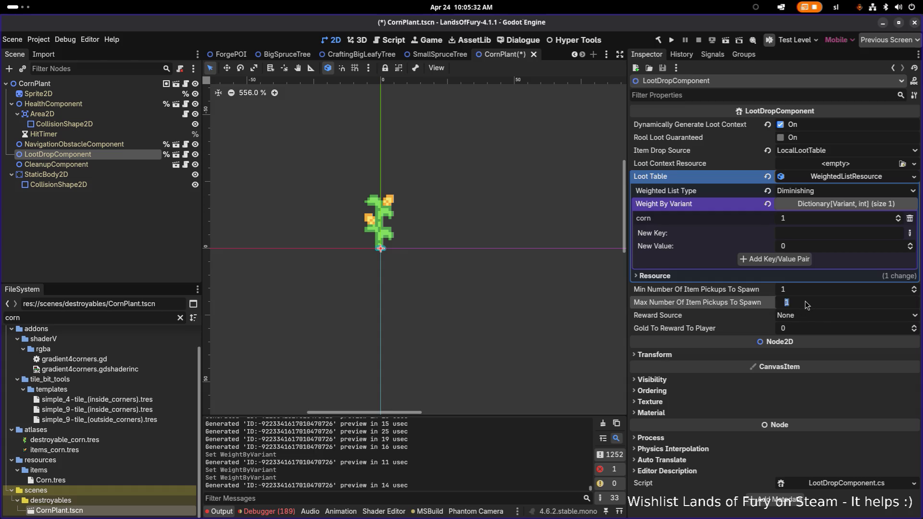
{"action": "type", "text": "2"}
{"action": "key", "text": "Return"}
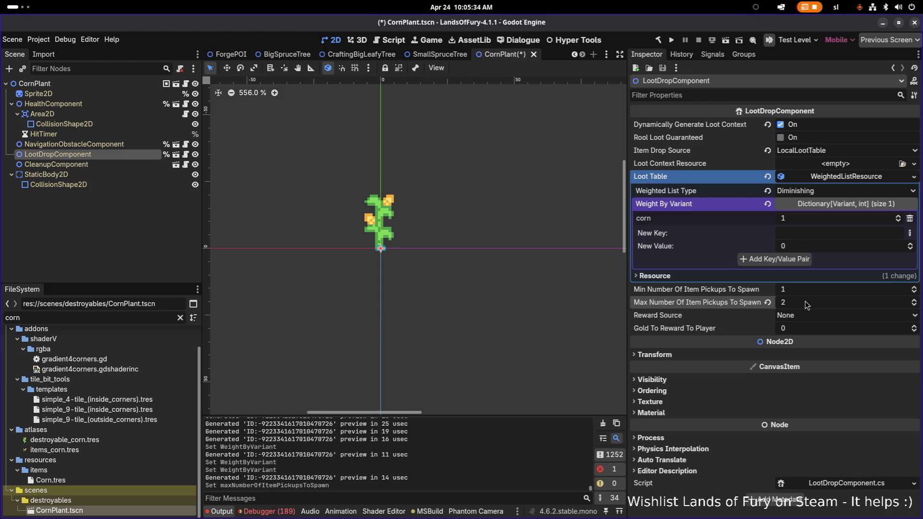
{"action": "left_click", "coordinate": [780, 315]}
{"action": "left_click", "coordinate": [725, 313]}
{"action": "key", "text": "ctrl+s"}
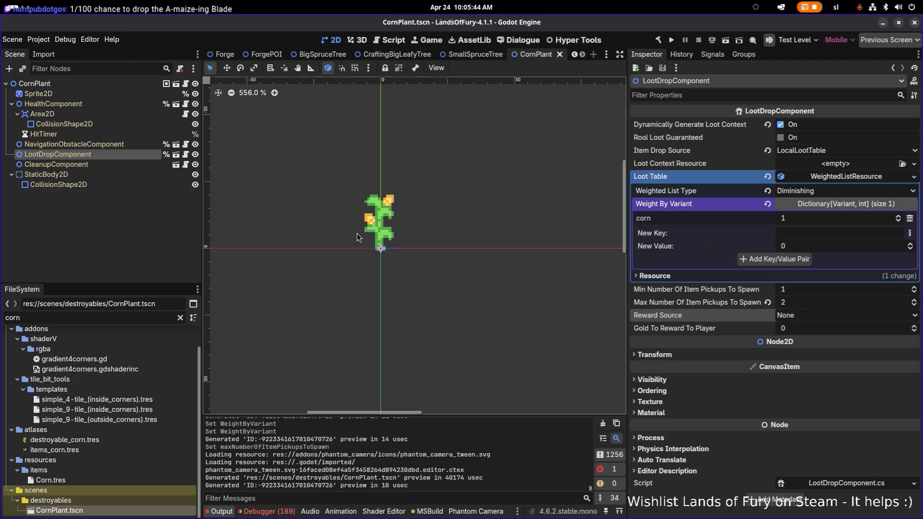
{"action": "left_click", "coordinate": [104, 215]}
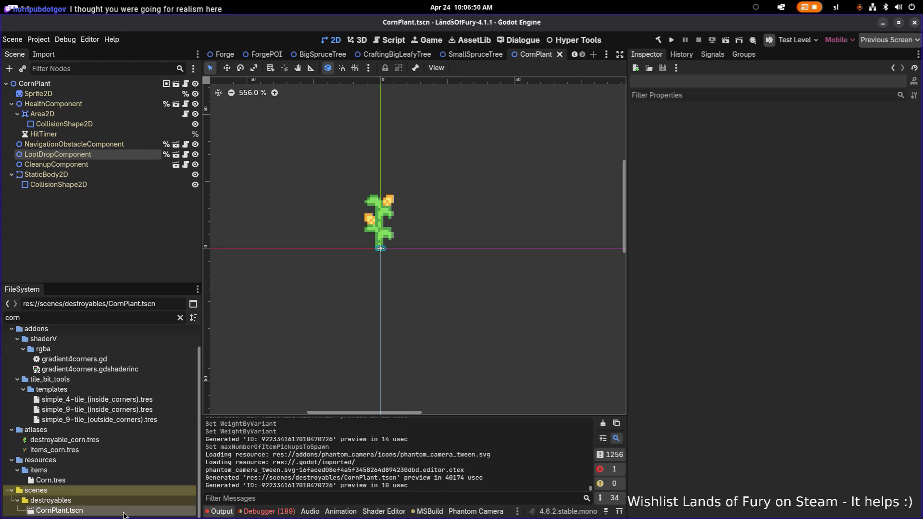
{"action": "scroll", "coordinate": [130, 476], "scroll_direction": "up", "scroll_amount": 2}
{"action": "scroll", "coordinate": [131, 482], "scroll_direction": "down", "scroll_amount": 2}
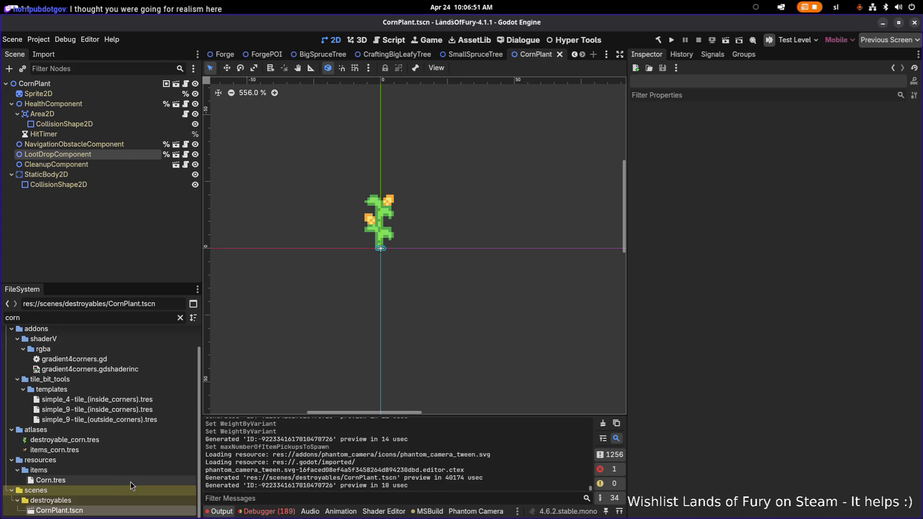
{"action": "left_click", "coordinate": [115, 503]}
{"action": "left_click", "coordinate": [118, 510]}
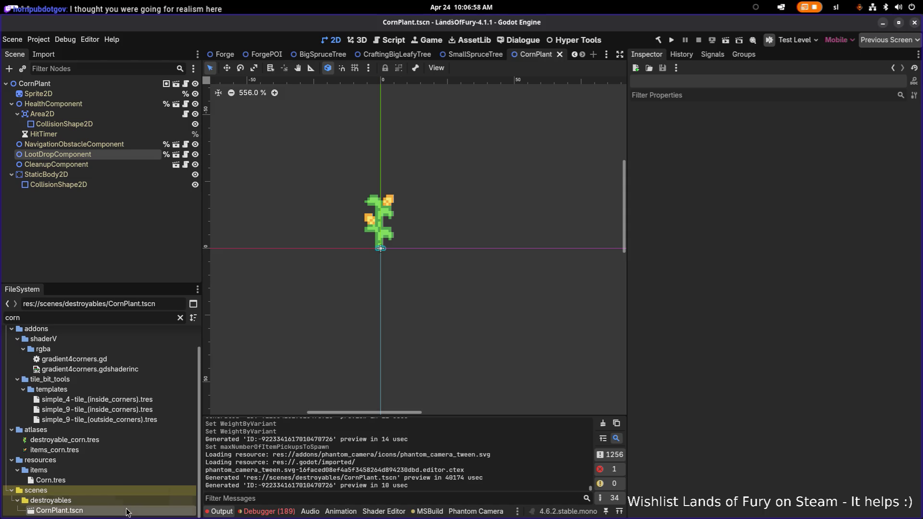
Duplicate CornPlant.tscn as CarrotPlant.tscn
{"action": "key", "text": "ctrl+d"}
{"action": "key", "text": "Right"}
{"action": "key", "text": "shift+Home"}
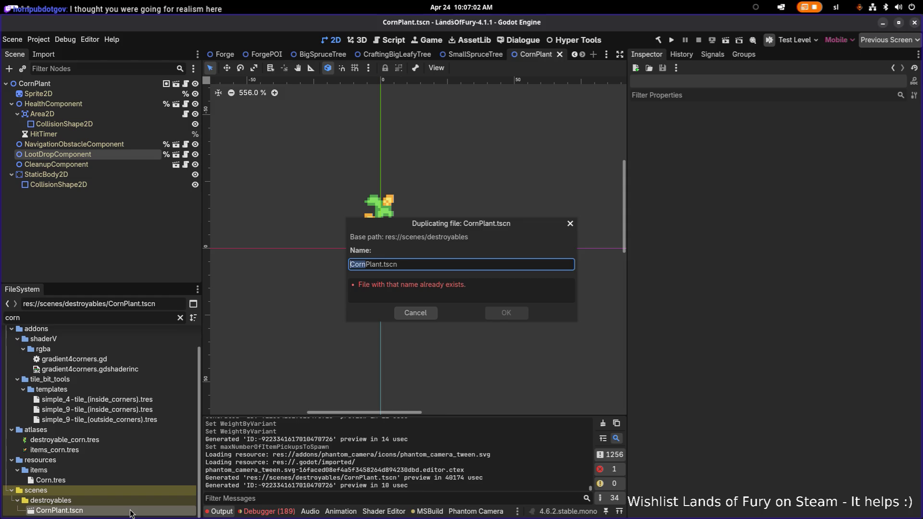
{"action": "type", "text": "Carrot"}
{"action": "key", "text": "Return"}
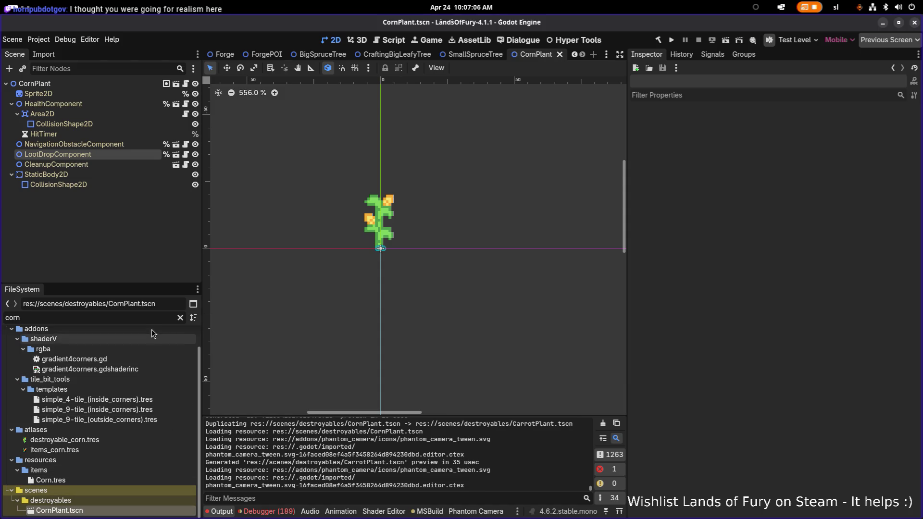
Find CarrotPlant.tscn with a 'carrot' file search, open it, and rename its root node CarrotPlant
{"action": "key", "text": "ctrl+a"}
{"action": "type", "text": "carrot"}
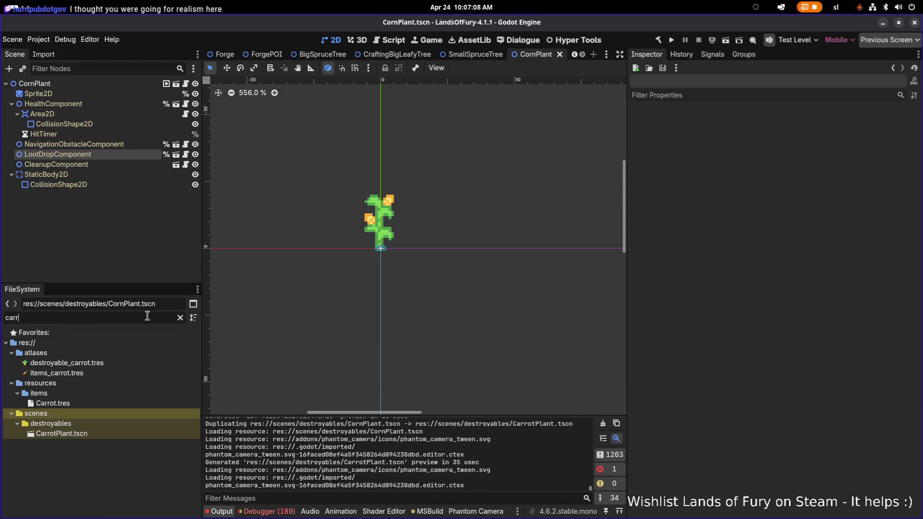
{"action": "double_click", "coordinate": [126, 434]}
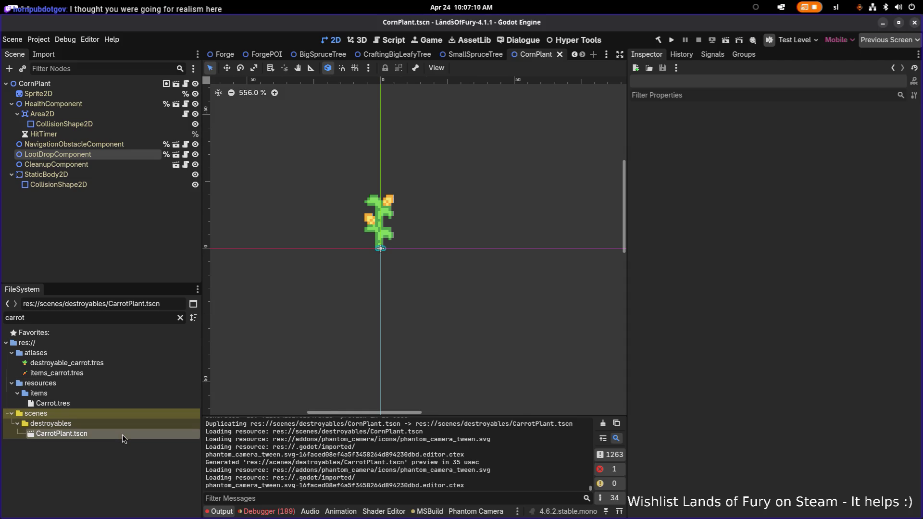
{"action": "left_click", "coordinate": [130, 84]}
{"action": "double_click", "coordinate": [130, 84]}
{"action": "type", "text": "CarrotPlant"}
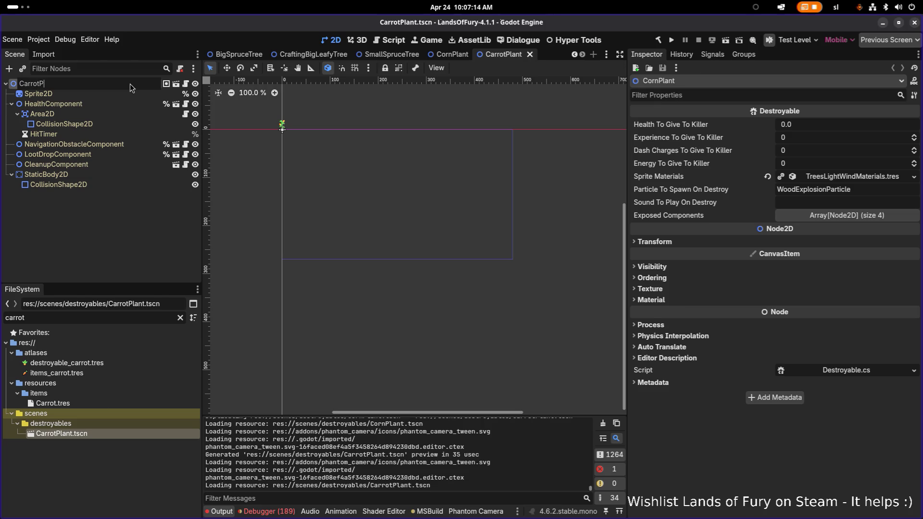
{"action": "key", "text": "Return"}
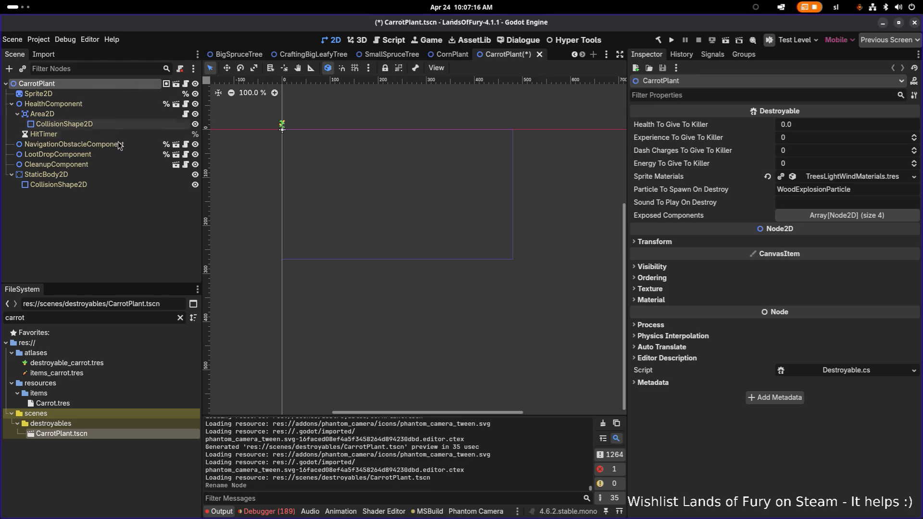
{"action": "scroll", "coordinate": [283, 122], "scroll_direction": "up", "scroll_amount": 10}
{"action": "scroll", "coordinate": [308, 139], "scroll_direction": "up", "scroll_amount": 5}
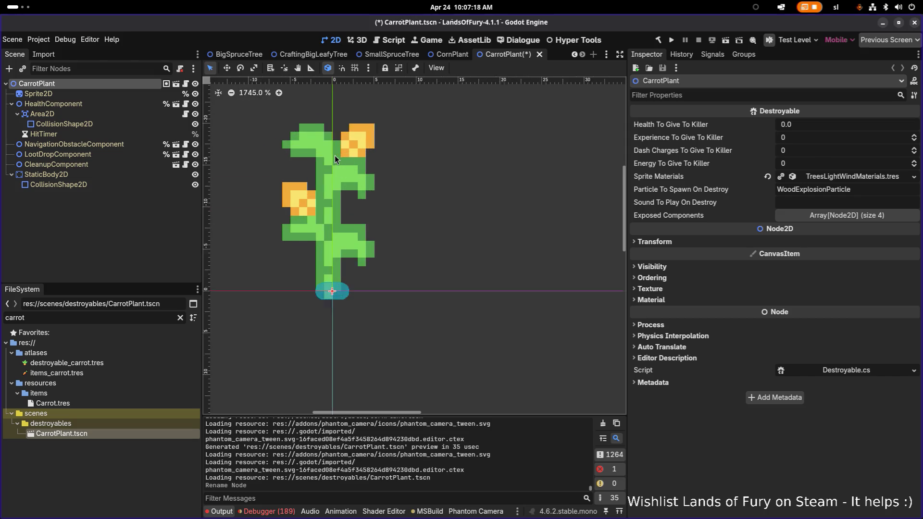
Quick-load the destroyable_carrot texture onto the Sprite2D
{"action": "left_click", "coordinate": [94, 96]}
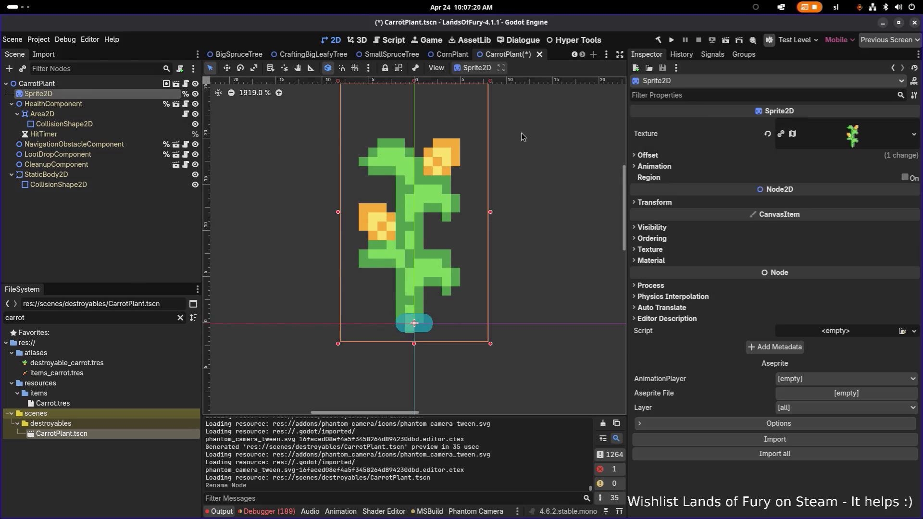
{"action": "left_click", "coordinate": [913, 134]}
{"action": "left_click", "coordinate": [830, 331]}
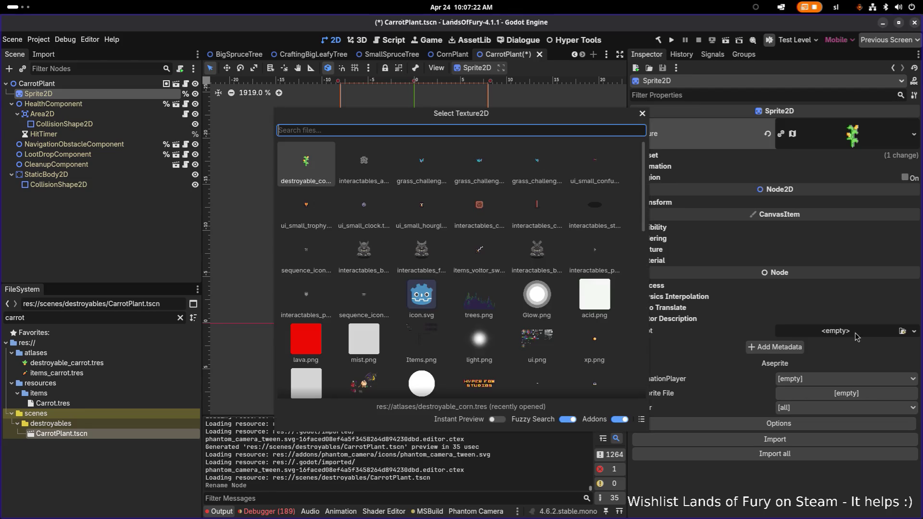
{"action": "type", "text": "carrot"}
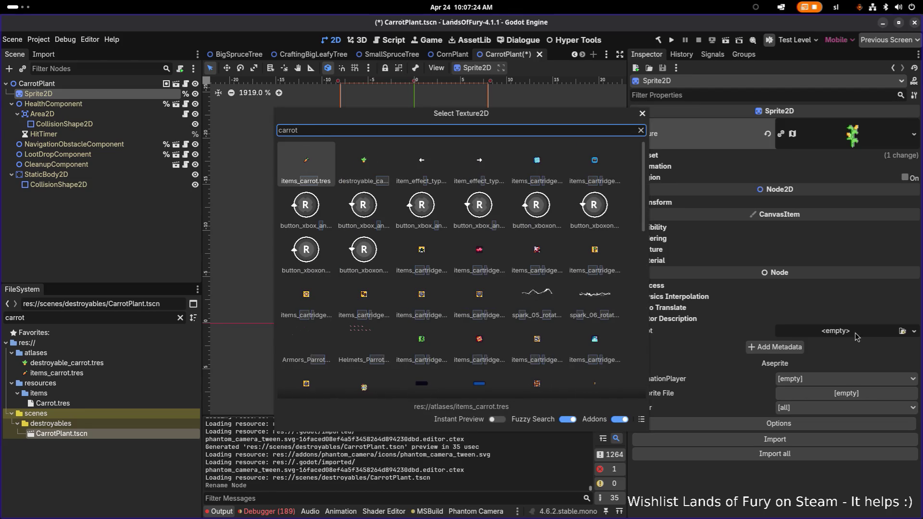
{"action": "key", "text": "Right"}
{"action": "key", "text": "Return"}
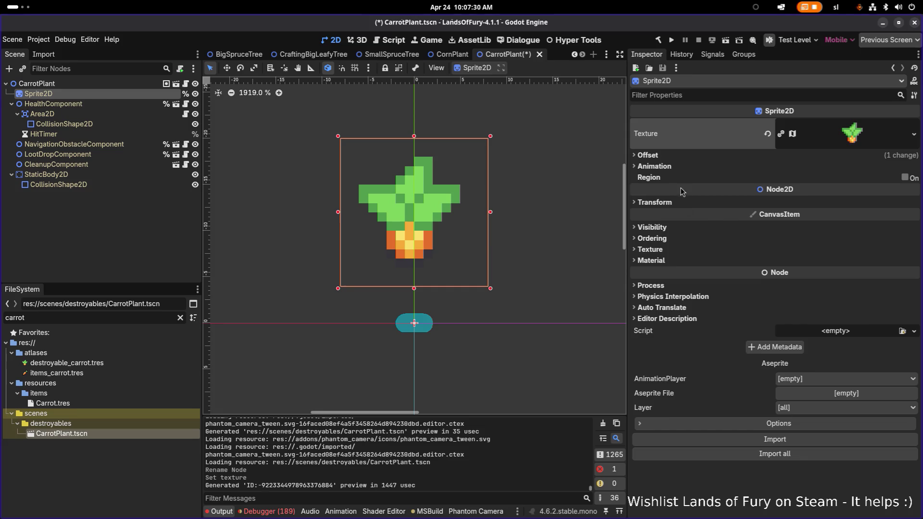
Set the sprite's vertical offset to -4
{"action": "left_click", "coordinate": [668, 157]}
{"action": "left_click", "coordinate": [816, 195]}
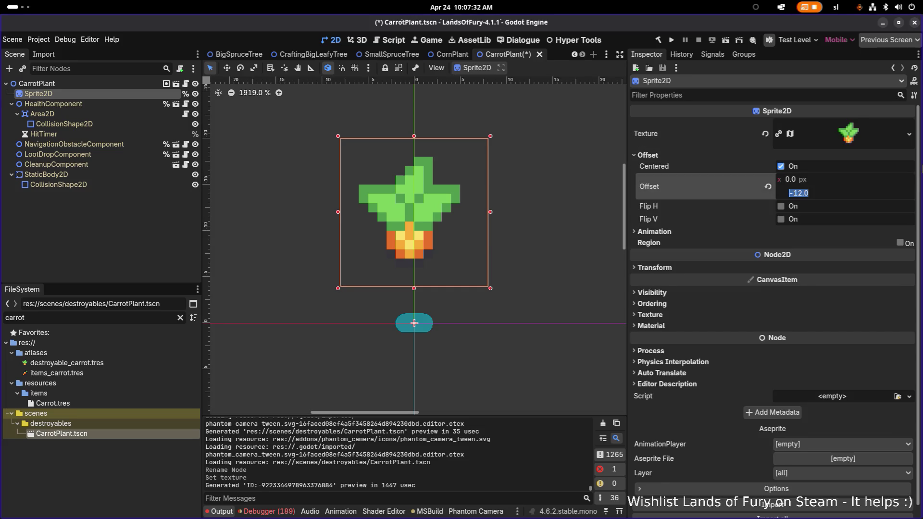
{"action": "type", "text": "-"}
{"action": "type", "text": "4"}
{"action": "key", "text": "Return"}
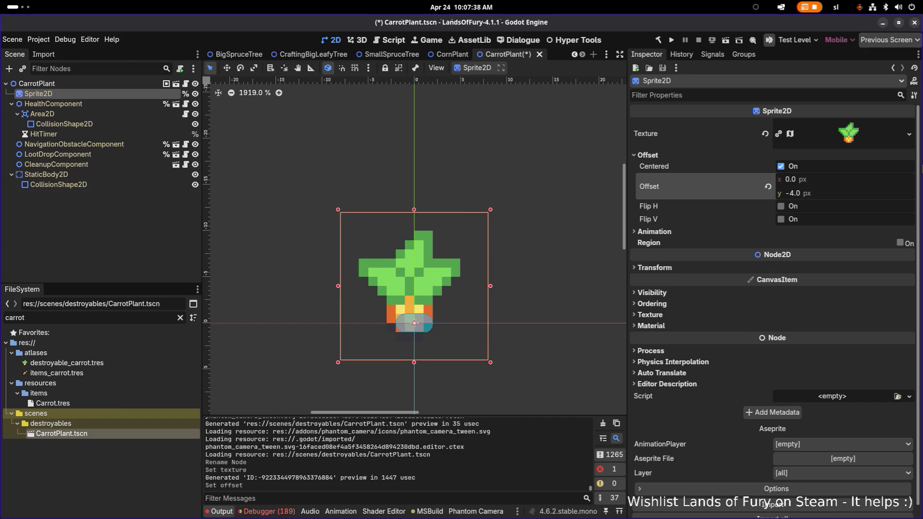
Resize the static body's and hit area's capsule collision shapes to fit the carrot
{"action": "left_click", "coordinate": [124, 118]}
{"action": "left_click", "coordinate": [134, 137]}
{"action": "left_click", "coordinate": [134, 166]}
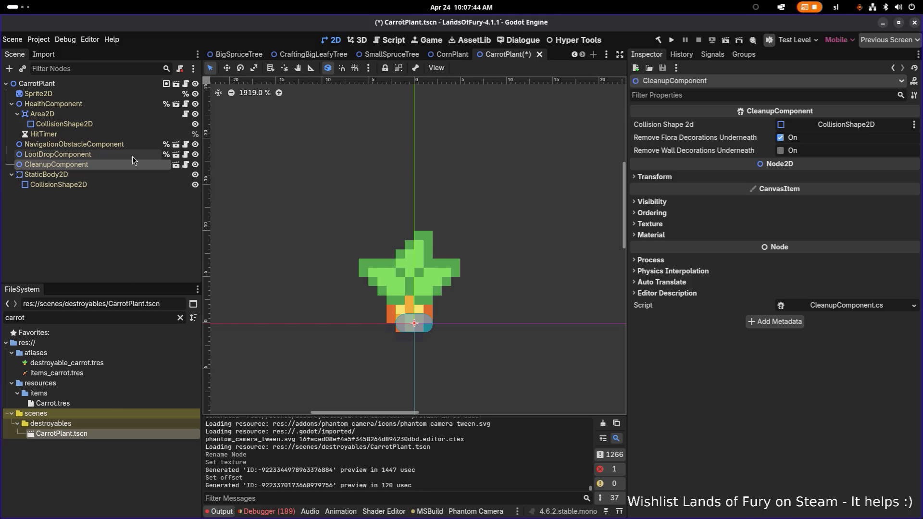
{"action": "left_click", "coordinate": [128, 184]}
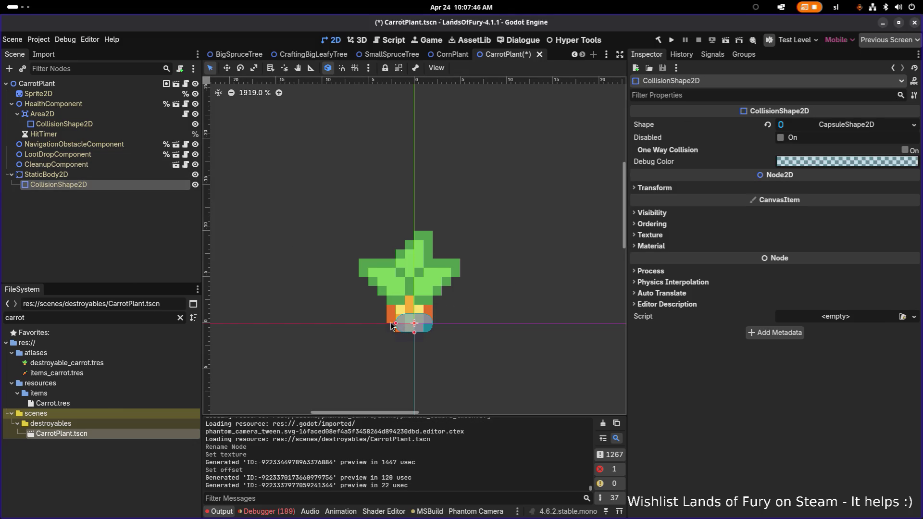
{"action": "left_click_drag", "start_coordinate": [389, 325], "coordinate": [387, 324]}
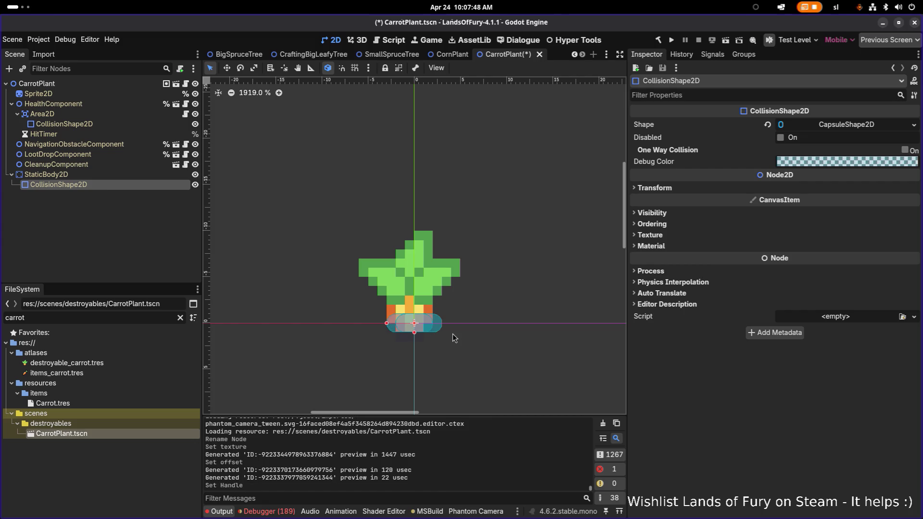
{"action": "left_click", "coordinate": [98, 124]}
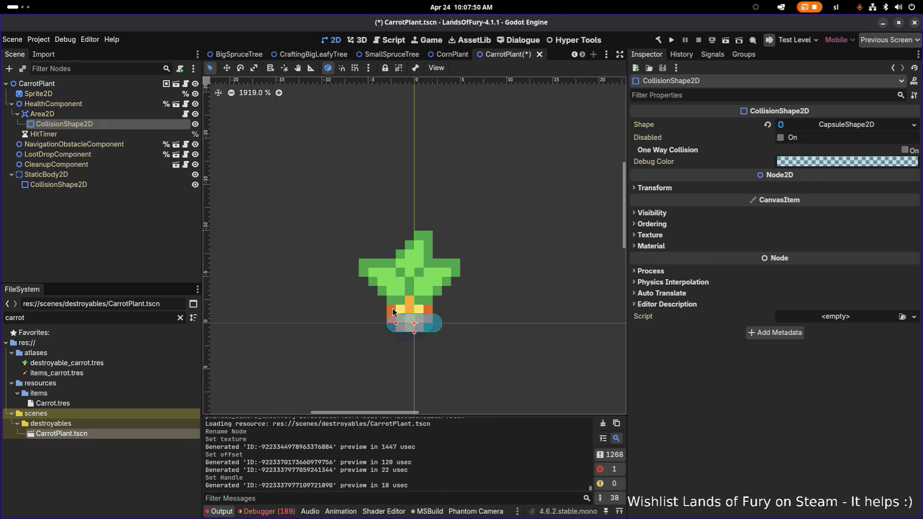
{"action": "left_click_drag", "start_coordinate": [397, 327], "coordinate": [387, 326]}
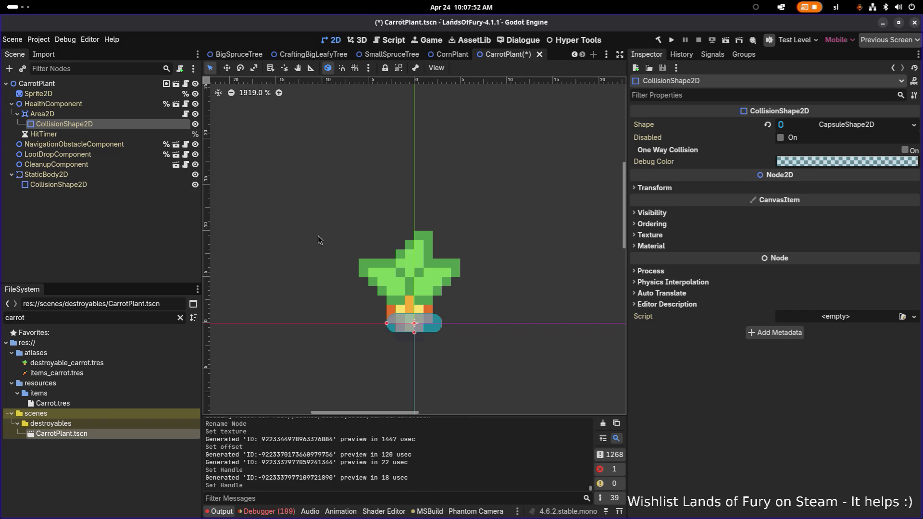
Save the CarrotPlant scene with Ctrl+S
{"action": "scroll", "coordinate": [363, 231], "scroll_direction": "down", "scroll_amount": 4}
{"action": "left_click", "coordinate": [110, 117]}
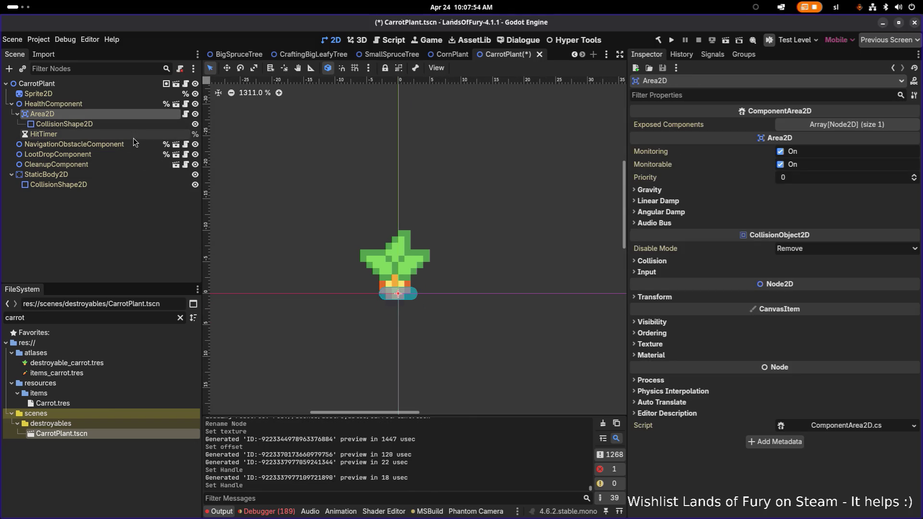
{"action": "key", "text": "ctrl+s"}
{"action": "left_click", "coordinate": [121, 154]}
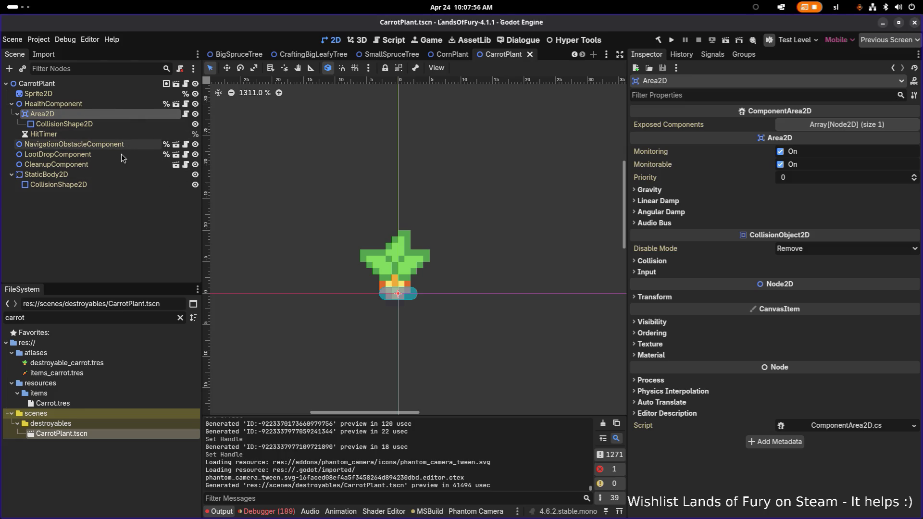
Replace the loot table's corn entry with a new String key 'carrot'
{"action": "left_click", "coordinate": [850, 182]}
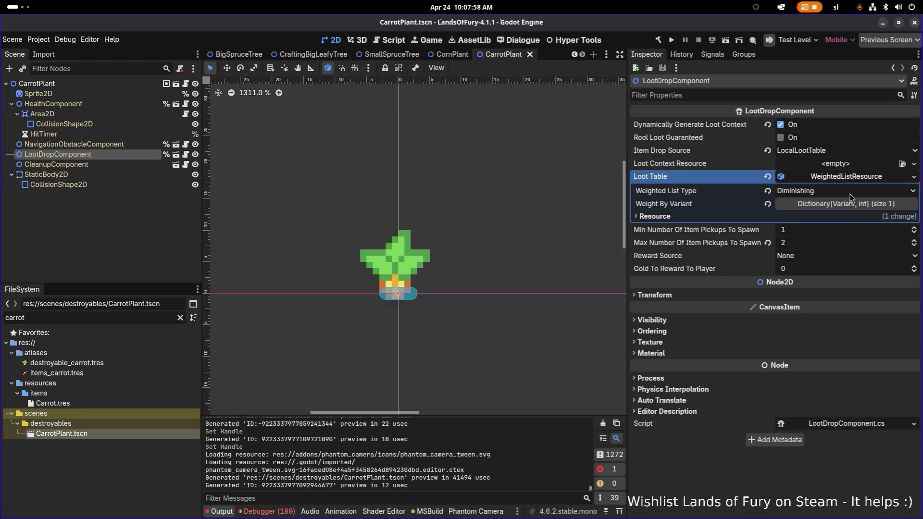
{"action": "right_click", "coordinate": [857, 183]}
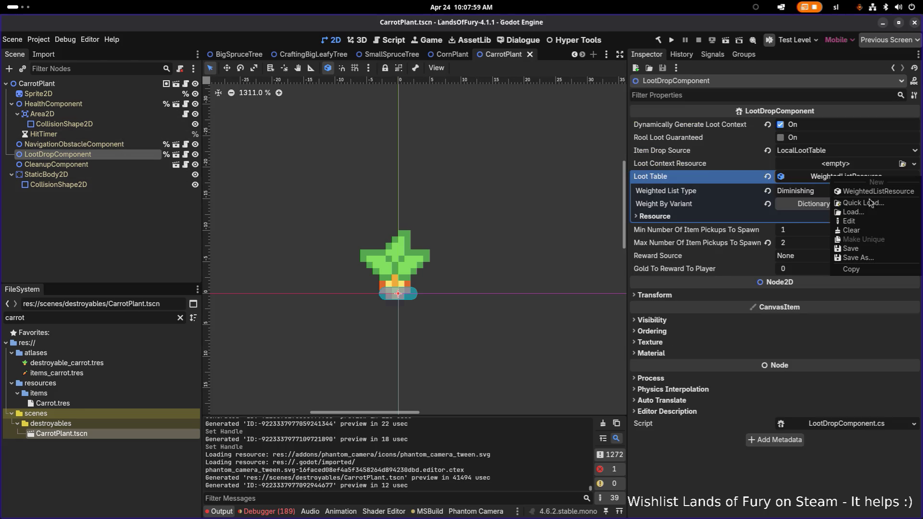
{"action": "left_click", "coordinate": [807, 203]}
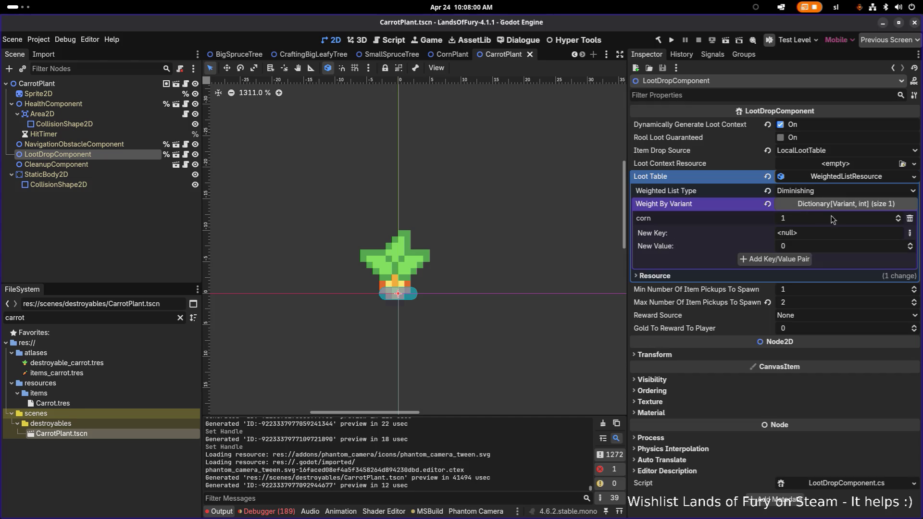
{"action": "left_click", "coordinate": [909, 218]}
{"action": "left_click", "coordinate": [908, 221]}
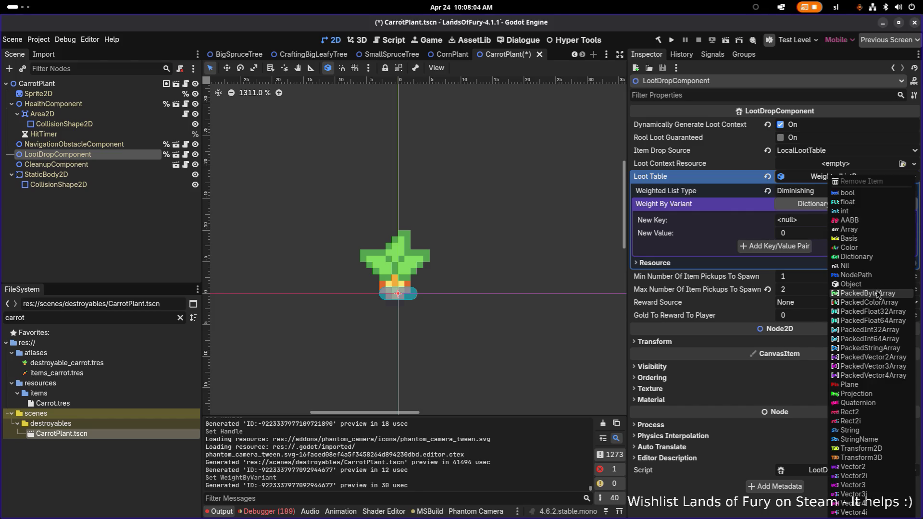
{"action": "left_click", "coordinate": [877, 431]}
{"action": "type", "text": "carrot"}
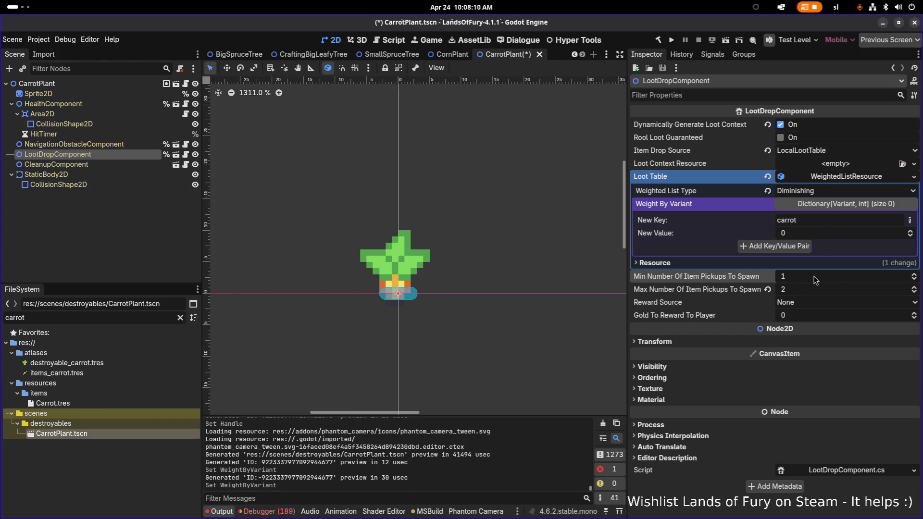
Set Max Pickups to 1 and add the carrot entry with weight 1
{"action": "left_click", "coordinate": [822, 289]}
{"action": "type", "text": "1"}
{"action": "key", "text": "Return"}
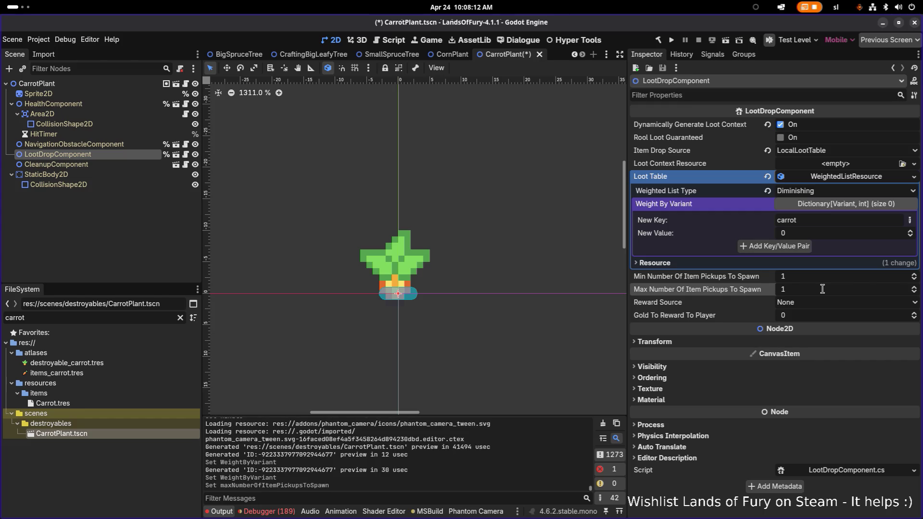
{"action": "left_click", "coordinate": [793, 233]}
{"action": "type", "text": "1"}
{"action": "left_click", "coordinate": [798, 249]}
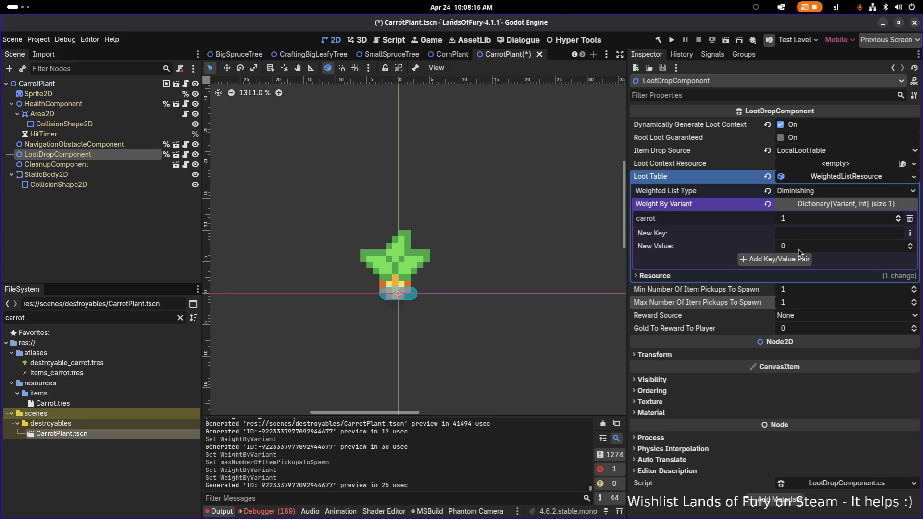
Save the scene, recheck the LootDropComponent's loot, and clear the carrot file filter
{"action": "key", "text": "ctrl+s"}
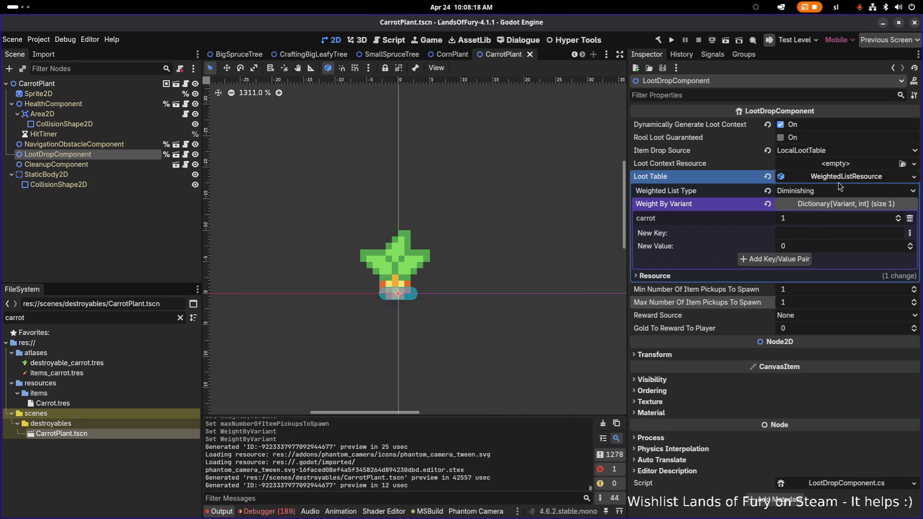
{"action": "left_click", "coordinate": [144, 233]}
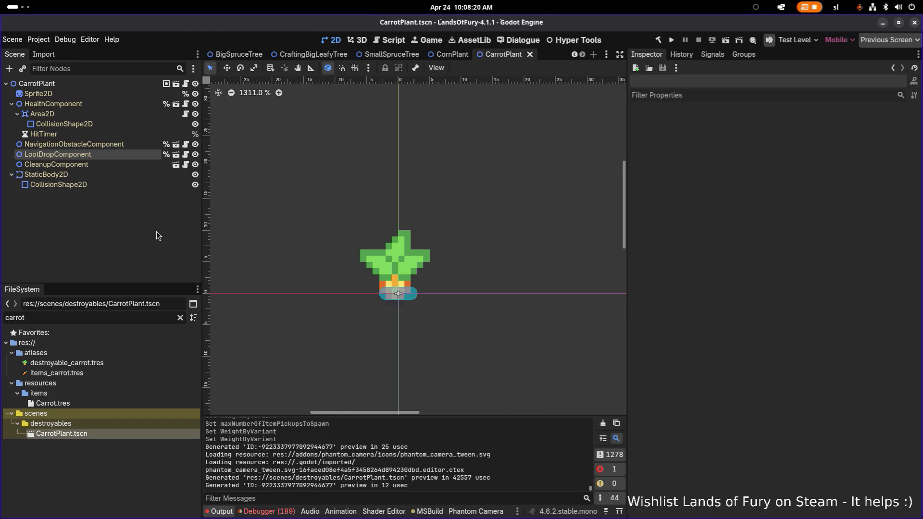
{"action": "left_click", "coordinate": [11, 175]}
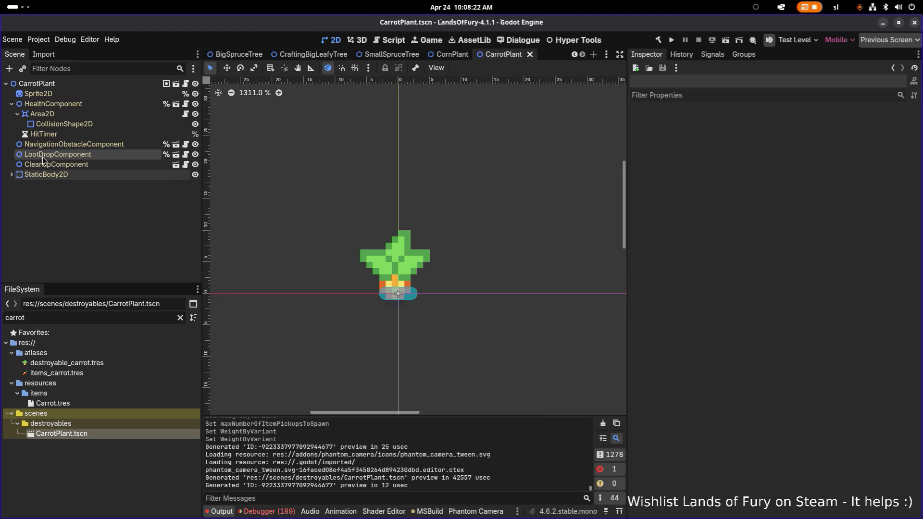
{"action": "left_click", "coordinate": [84, 125]}
{"action": "left_click", "coordinate": [74, 155]}
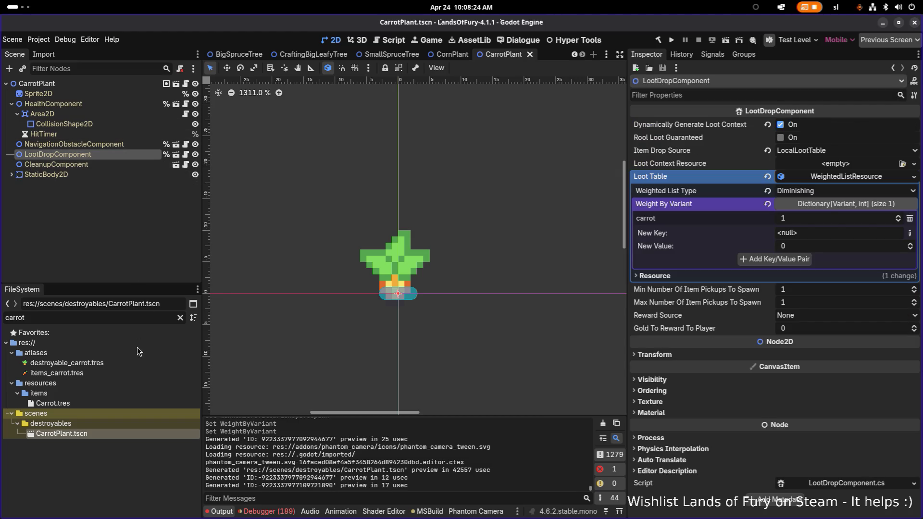
{"action": "left_click", "coordinate": [180, 318]}
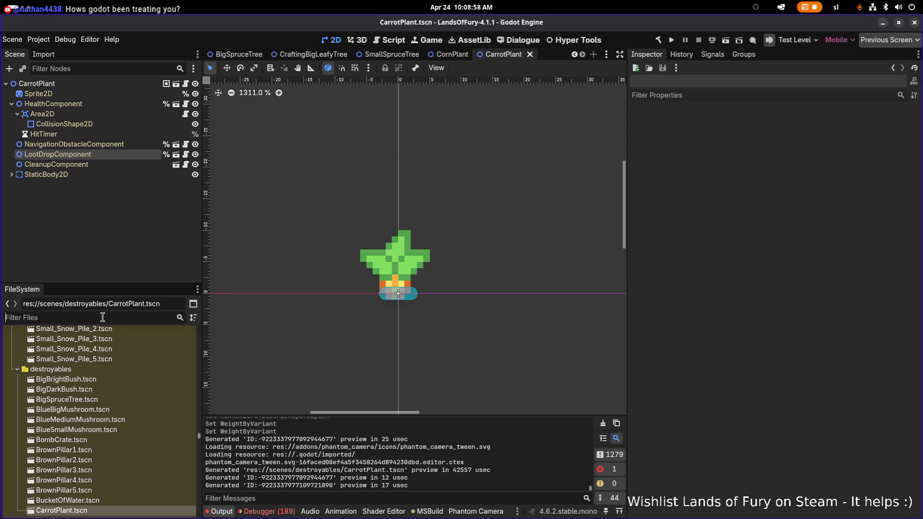
{"action": "left_click", "coordinate": [102, 317]}
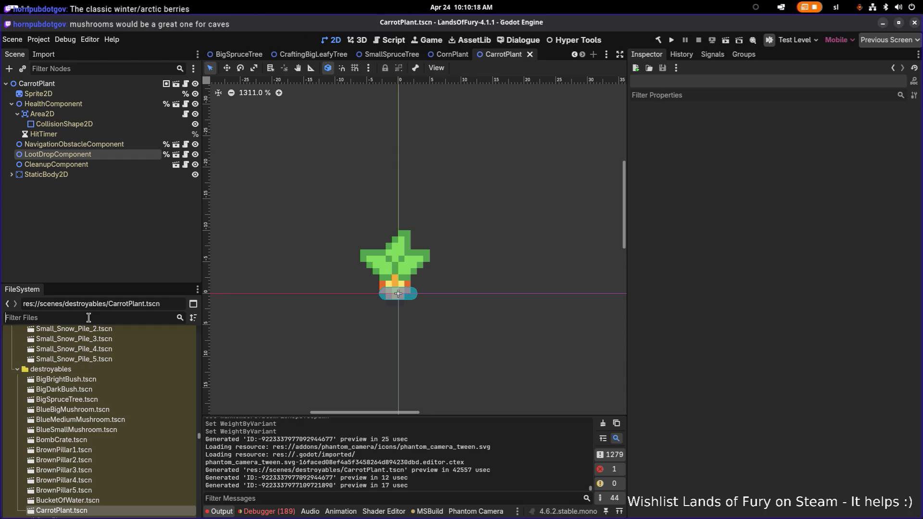
{"action": "left_click", "coordinate": [88, 317]}
Filter project files by 'forest' and open EldergladeForest1.tres under resources/levels
{"action": "type", "text": "forest"}
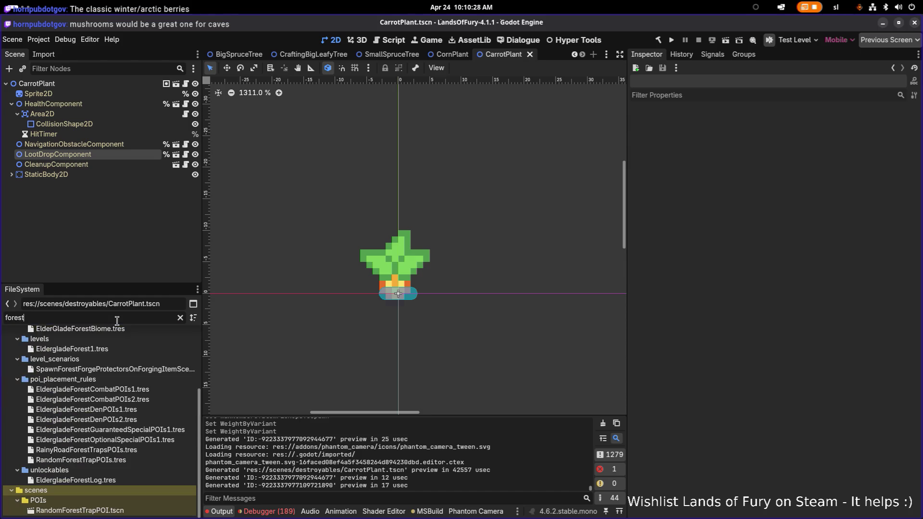
{"action": "scroll", "coordinate": [140, 430], "scroll_direction": "up", "scroll_amount": 5}
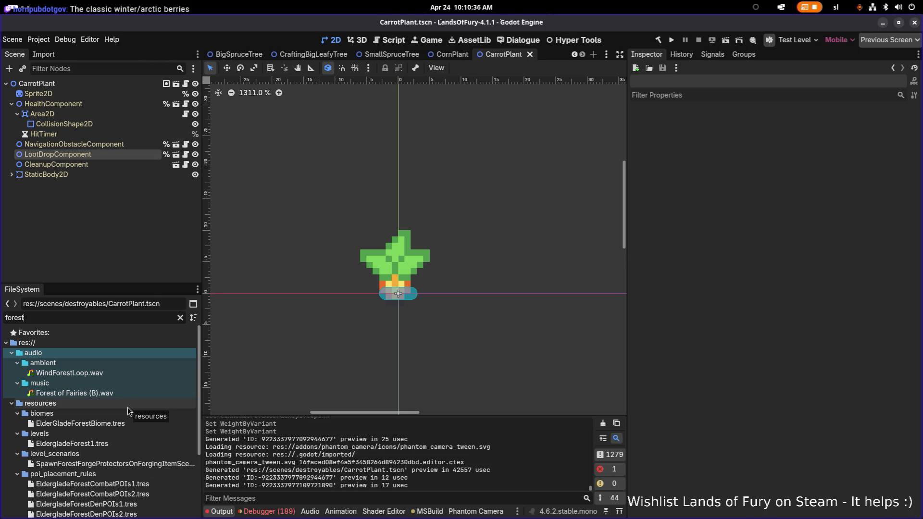
{"action": "scroll", "coordinate": [128, 408], "scroll_direction": "down", "scroll_amount": 3}
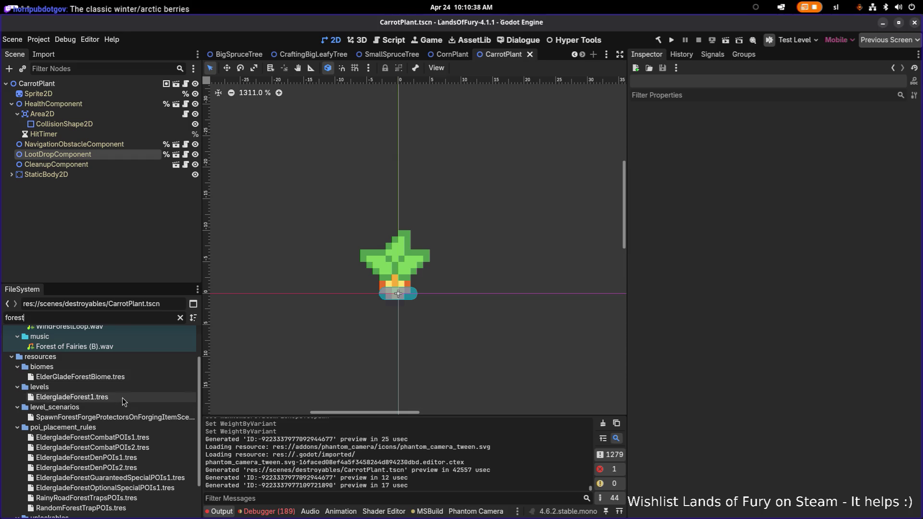
{"action": "left_click", "coordinate": [126, 397]}
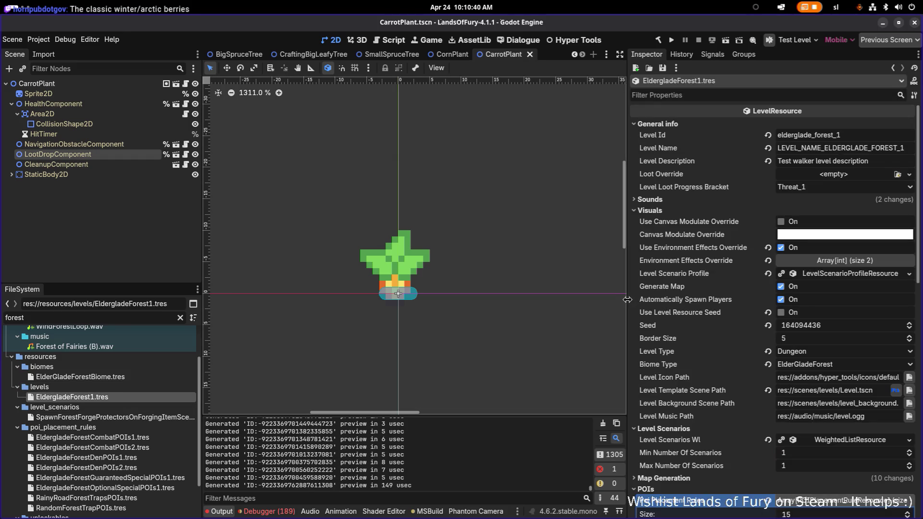
Widen the Inspector and expand the special POI rules, showing the optional rule's weights 1, 1 and 20
{"action": "left_click_drag", "start_coordinate": [628, 296], "coordinate": [577, 291]}
{"action": "scroll", "coordinate": [659, 304], "scroll_direction": "down", "scroll_amount": 8}
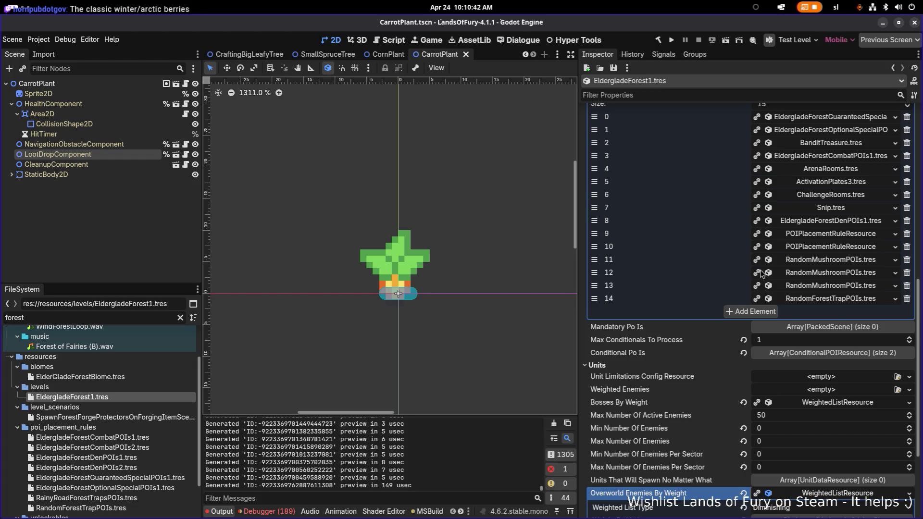
{"action": "scroll", "coordinate": [763, 272], "scroll_direction": "up", "scroll_amount": 2}
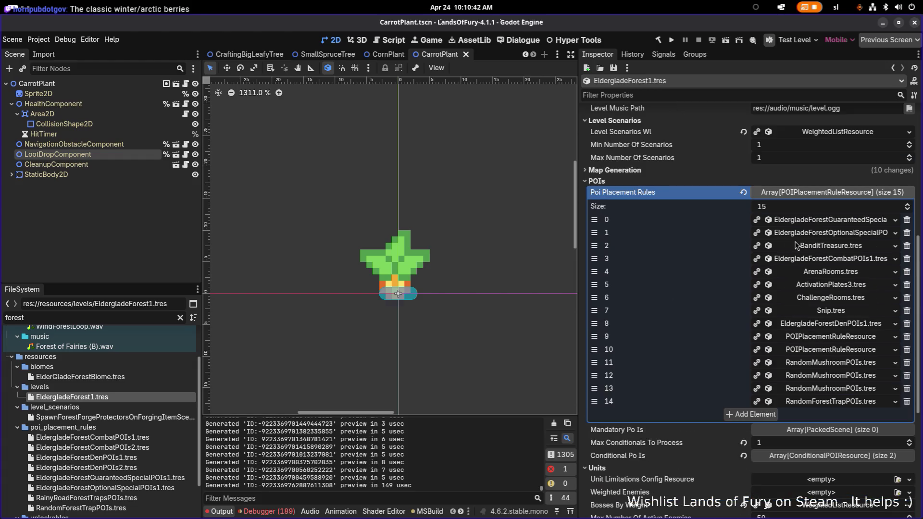
{"action": "left_click", "coordinate": [864, 221]}
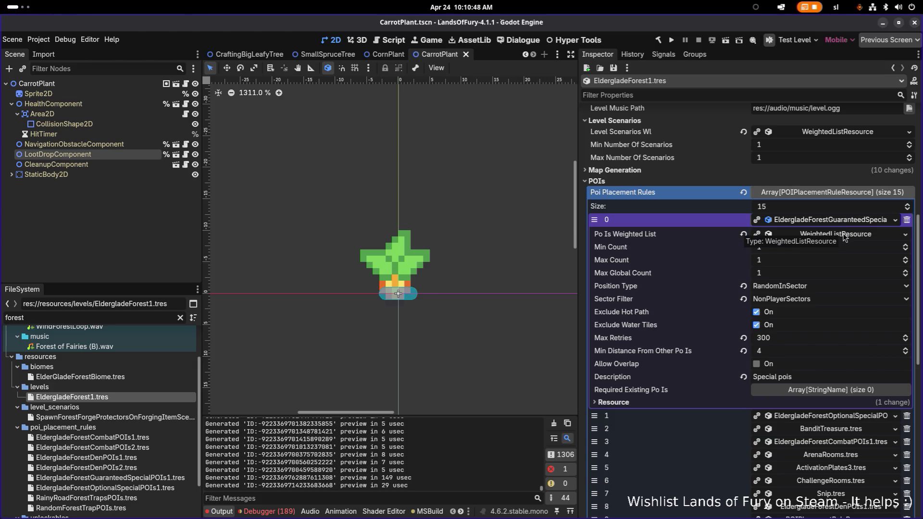
{"action": "left_click", "coordinate": [844, 235]}
{"action": "left_click", "coordinate": [822, 263]}
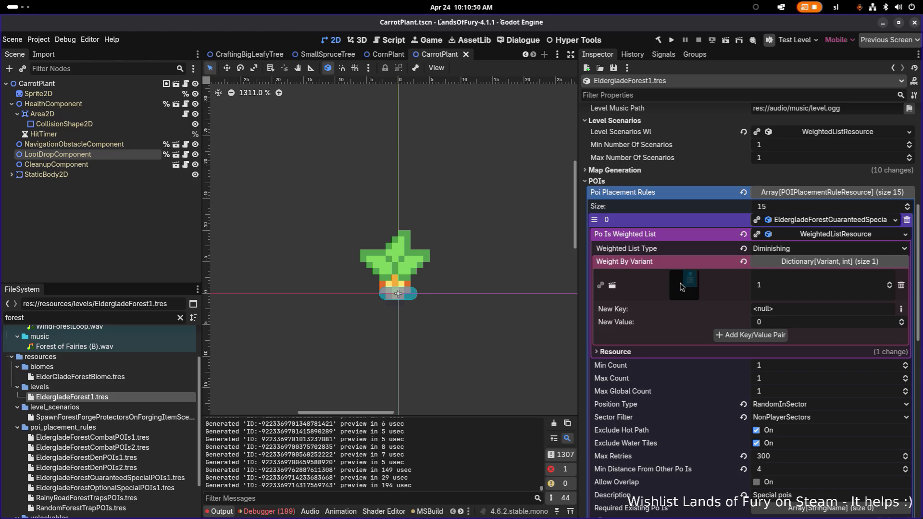
{"action": "left_click", "coordinate": [824, 223]}
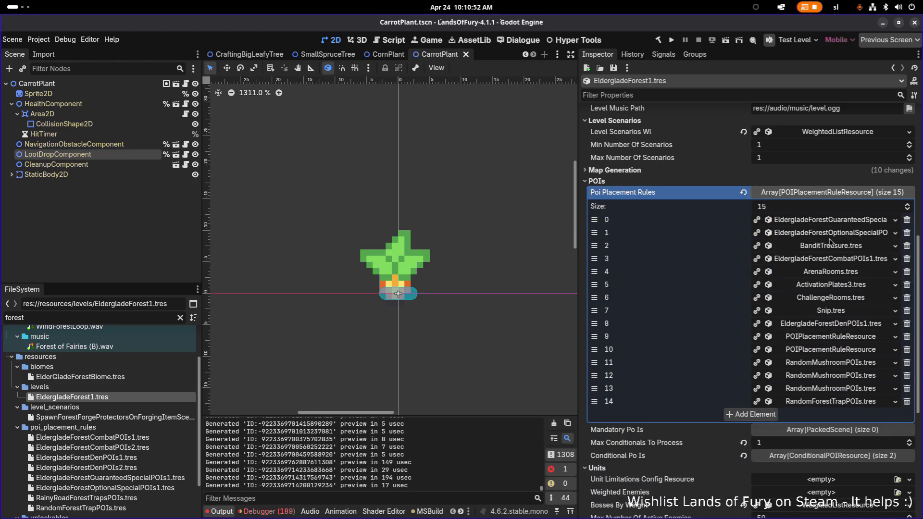
{"action": "left_click", "coordinate": [831, 236]}
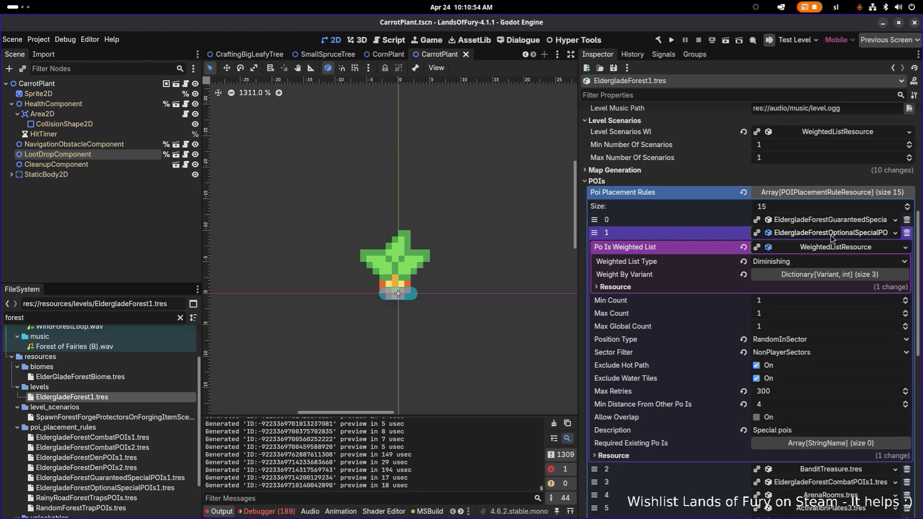
{"action": "left_click", "coordinate": [826, 274]}
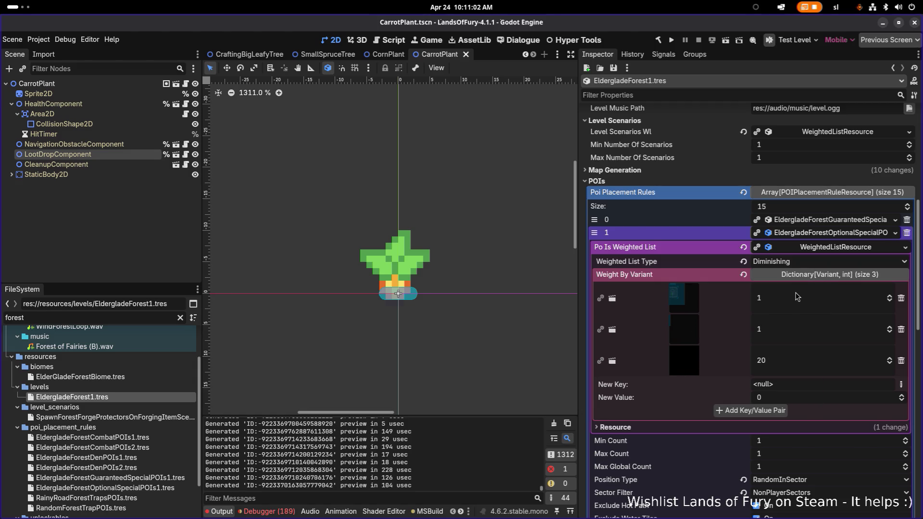
{"action": "scroll", "coordinate": [796, 297], "scroll_direction": "down", "scroll_amount": 2}
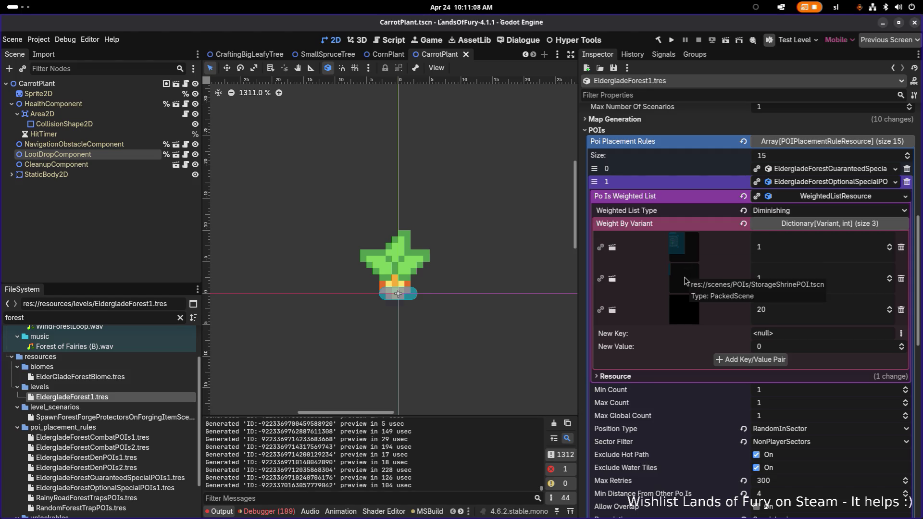
Browse the BanditTreasure, EldergladeForestCombatPOIs1 and ActivationPlates3 rules, collapsing each again
{"action": "left_click", "coordinate": [836, 185]}
{"action": "left_click", "coordinate": [833, 200]}
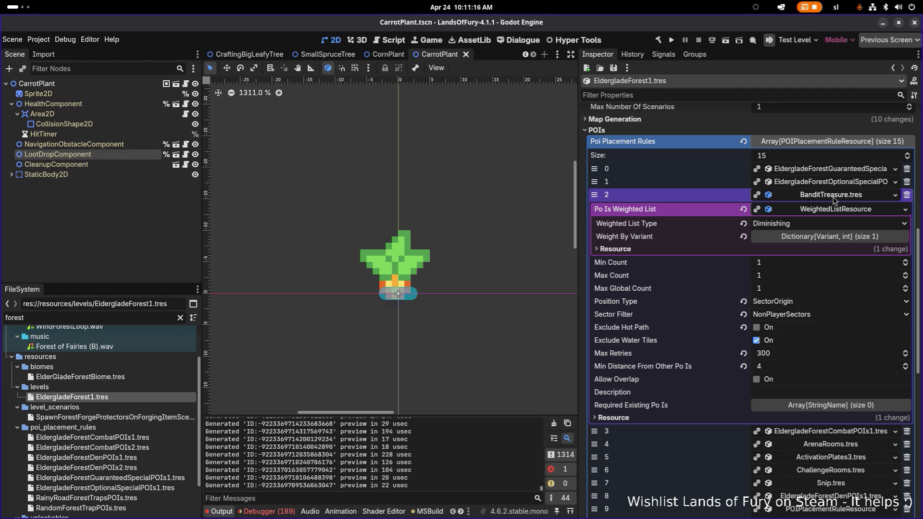
{"action": "left_click", "coordinate": [834, 200]}
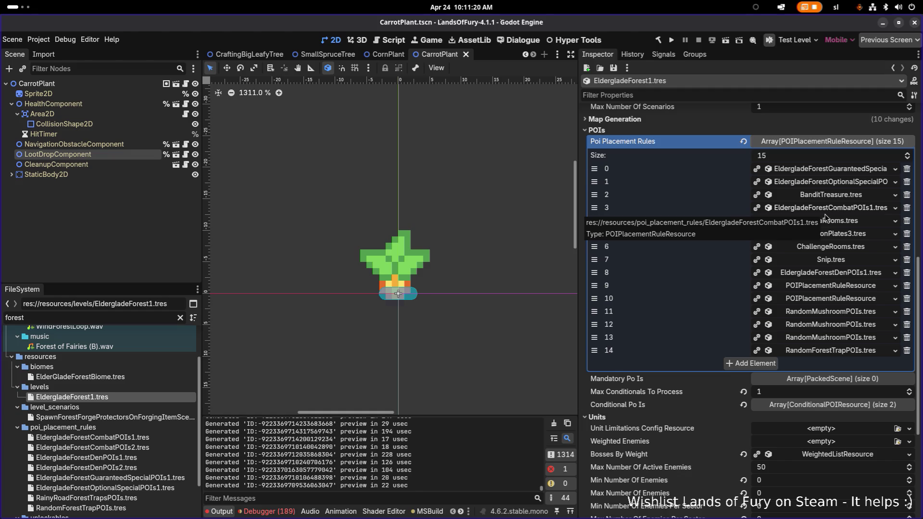
{"action": "left_click", "coordinate": [825, 208]}
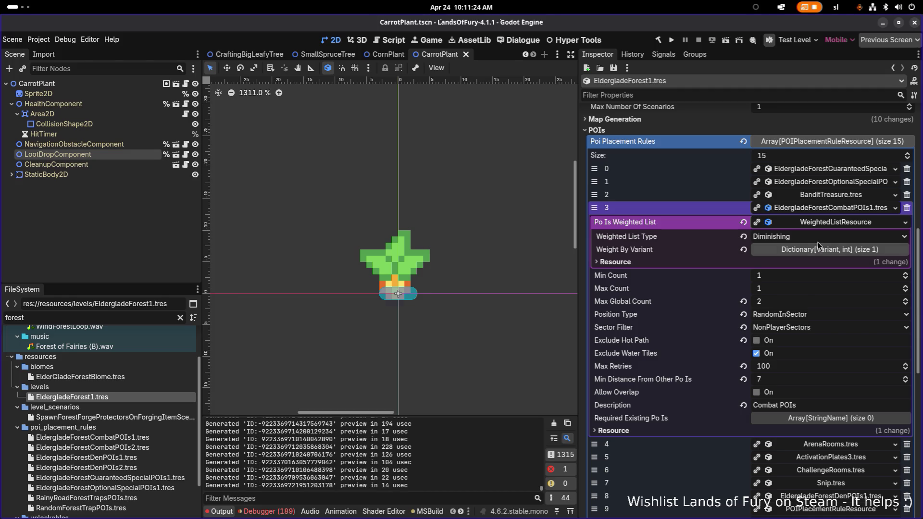
{"action": "left_click", "coordinate": [841, 208]}
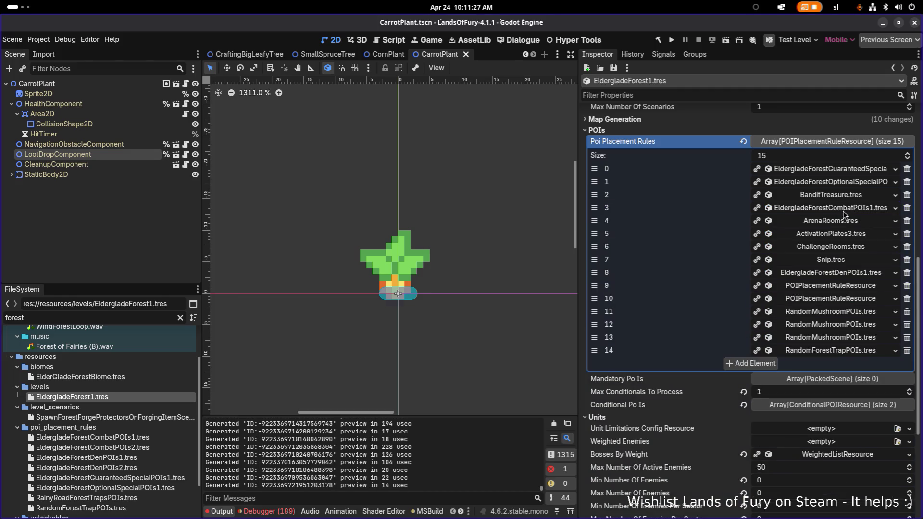
{"action": "left_click", "coordinate": [859, 238]}
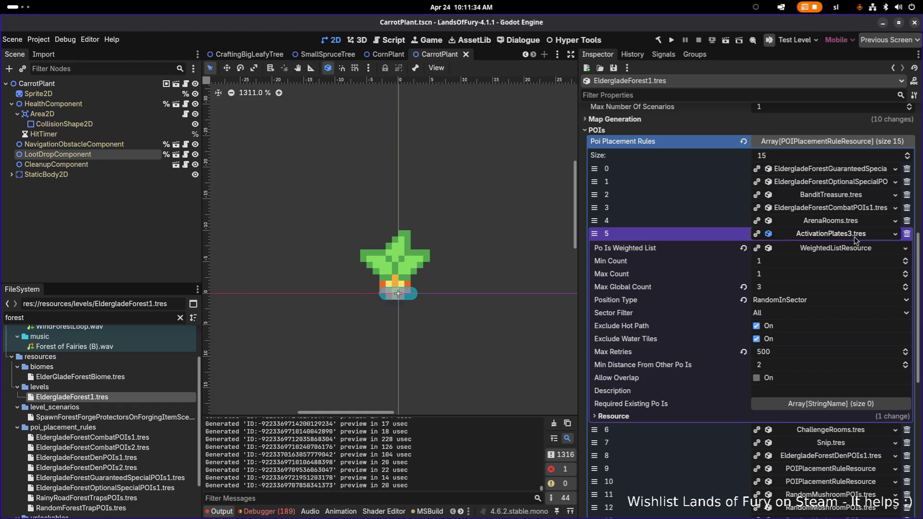
{"action": "left_click", "coordinate": [855, 238]}
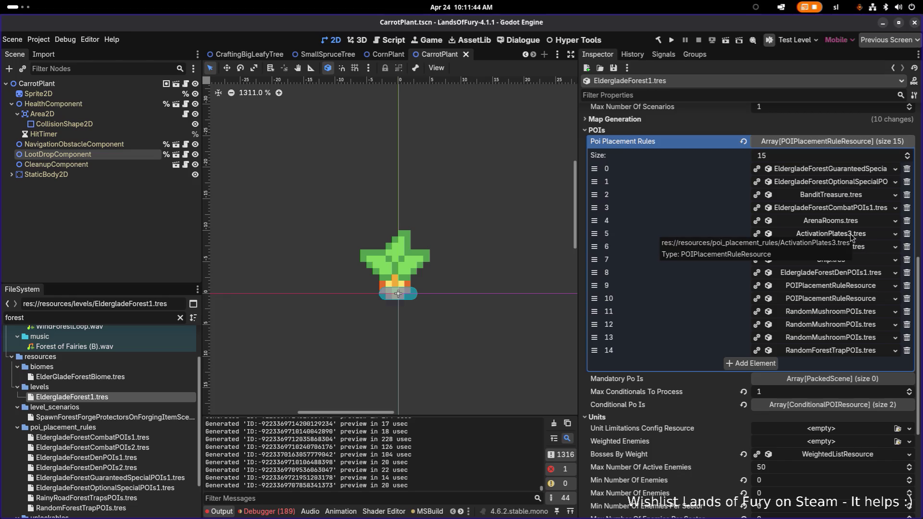
Expand the ActivationPlates3 rule's weighted list to show its single entry weighted 3
{"action": "left_click", "coordinate": [851, 235]}
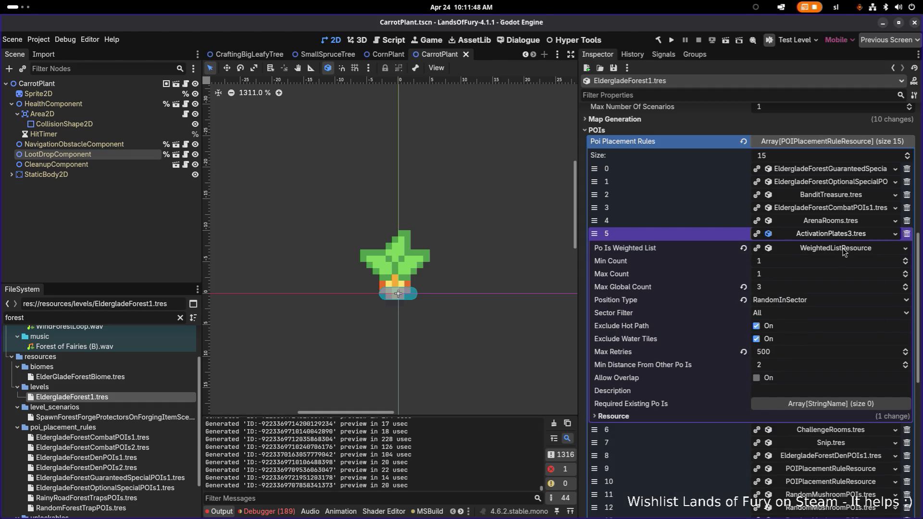
{"action": "left_click", "coordinate": [843, 253]}
{"action": "left_click", "coordinate": [838, 276]}
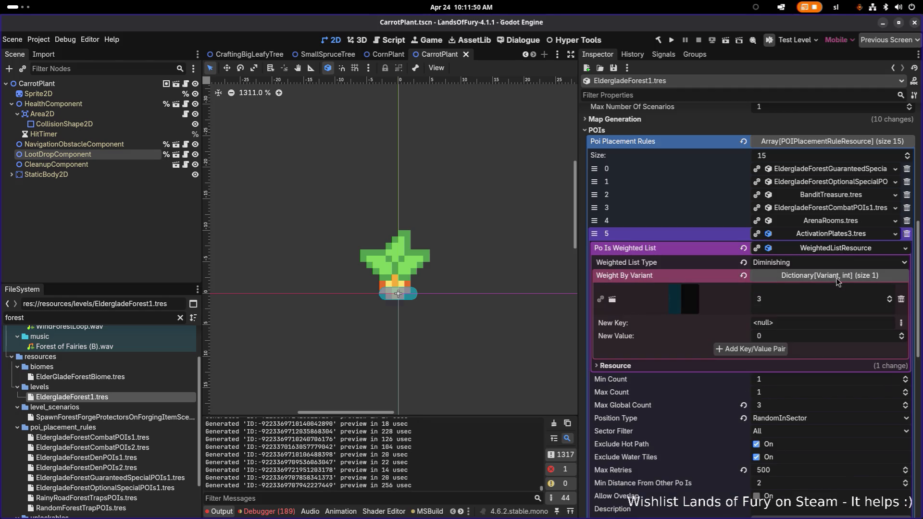
{"action": "left_click", "coordinate": [838, 234]}
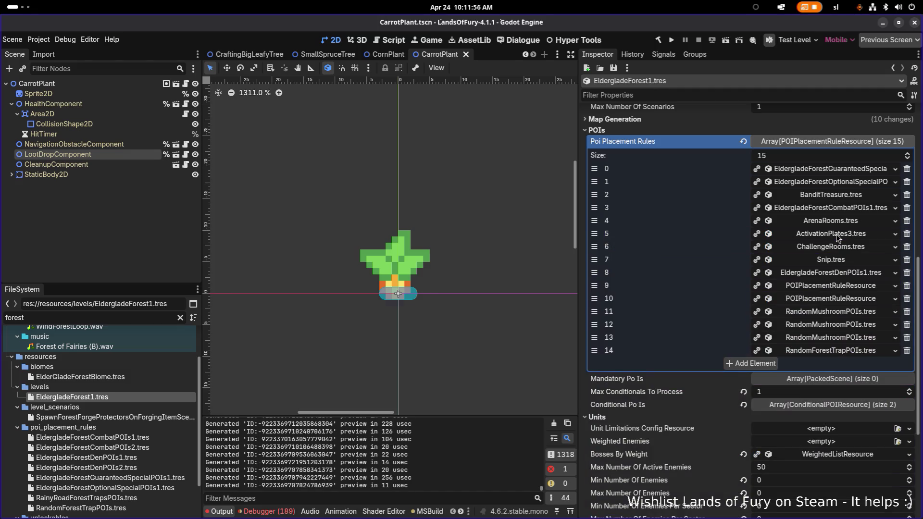
{"action": "left_click", "coordinate": [838, 234]}
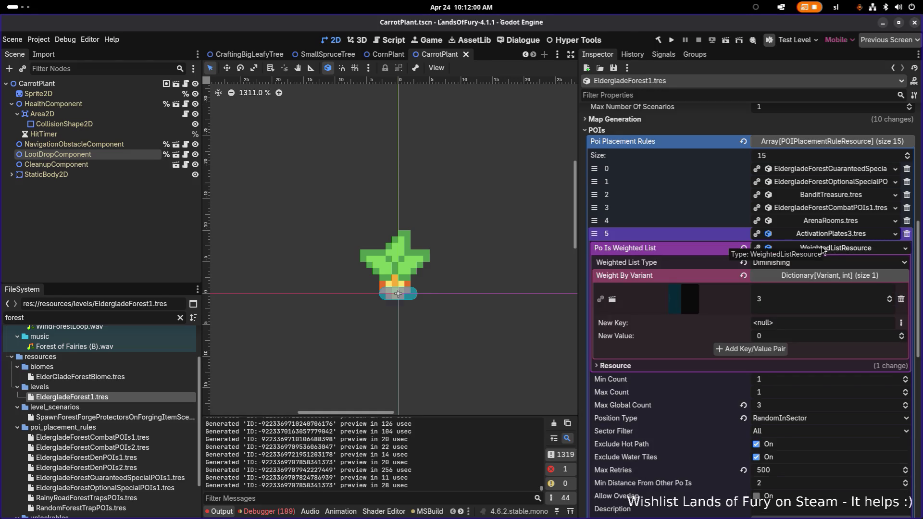
Set the new key to an Object and quick-load the 'elementnothing' scene into it
{"action": "left_click", "coordinate": [901, 328]}
{"action": "left_click", "coordinate": [889, 283]}
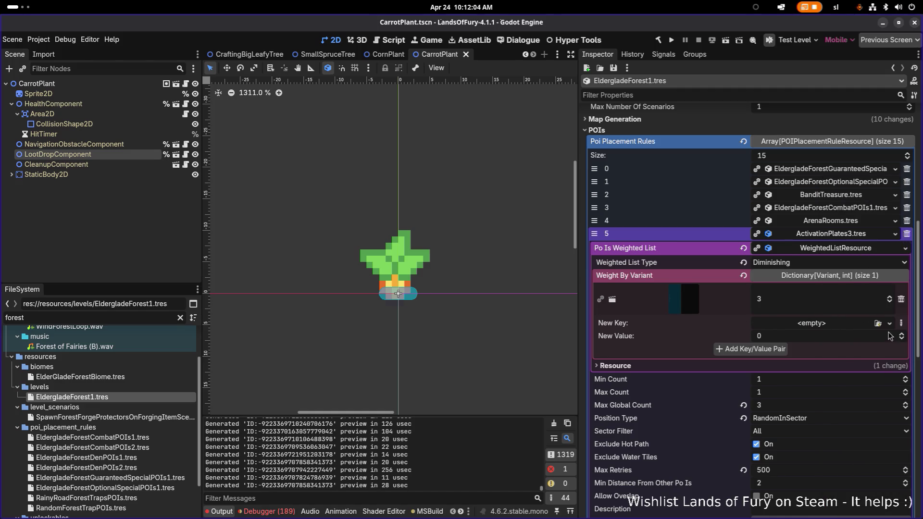
{"action": "left_click", "coordinate": [878, 325]}
{"action": "type", "text": "elementnothing"}
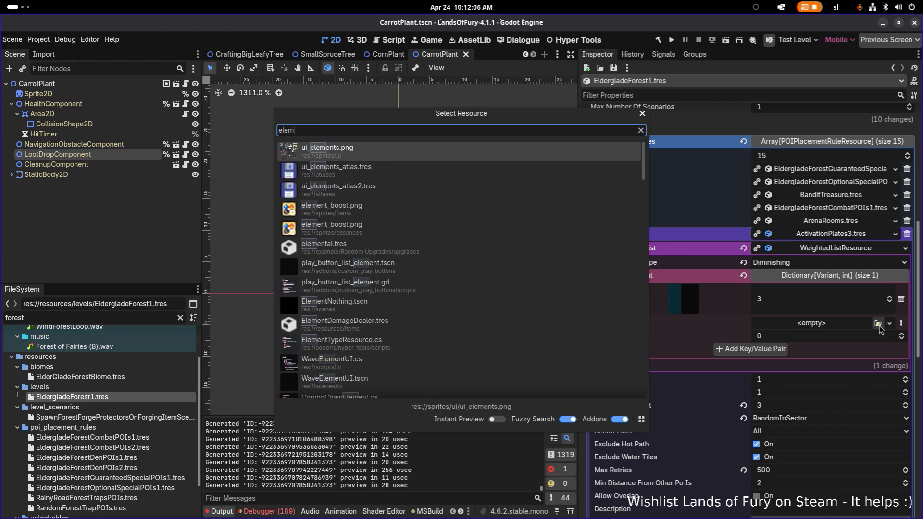
{"action": "key", "text": "Return"}
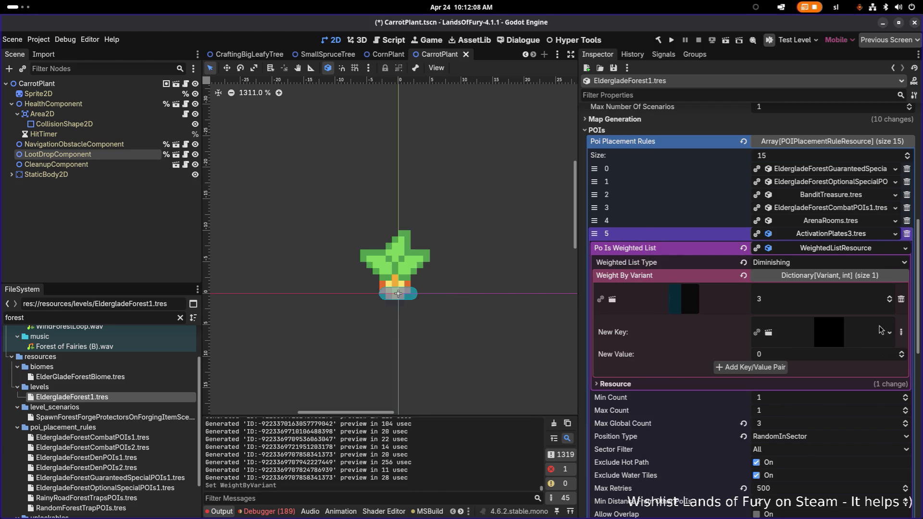
Change the existing ActivationPlates3 entry's weight from 3 to 1
{"action": "scroll", "coordinate": [795, 289], "scroll_direction": "down", "scroll_amount": 3}
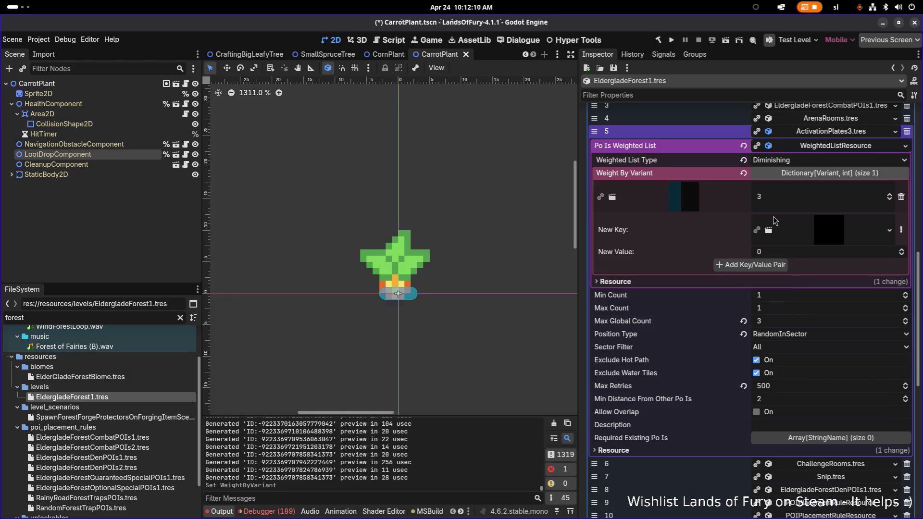
{"action": "left_click", "coordinate": [783, 202]}
{"action": "type", "text": "1"}
{"action": "key", "text": "Return"}
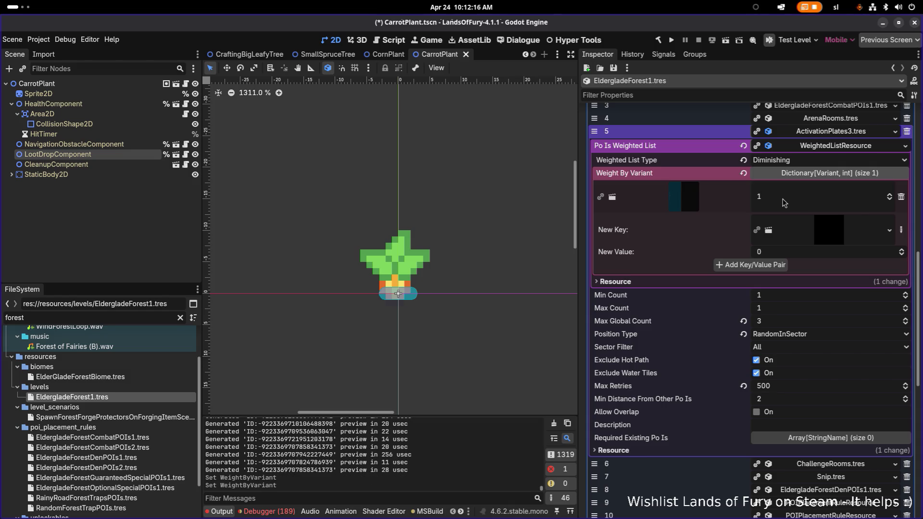
{"action": "left_click", "coordinate": [776, 254]}
Clear the new value and undo the weight edit, restoring the entry's weight to 3
{"action": "key", "text": "BackSpace"}
{"action": "key", "text": "ctrl+z"}
{"action": "key", "text": "ctrl+z"}
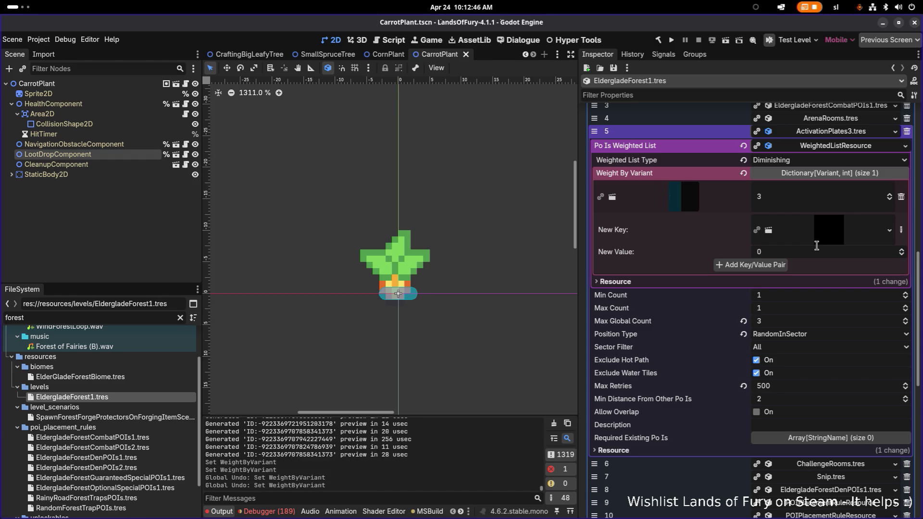
{"action": "key", "text": "ctrl+shift+z"}
{"action": "key", "text": "ctrl+shift+z"}
{"action": "key", "text": "ctrl+z"}
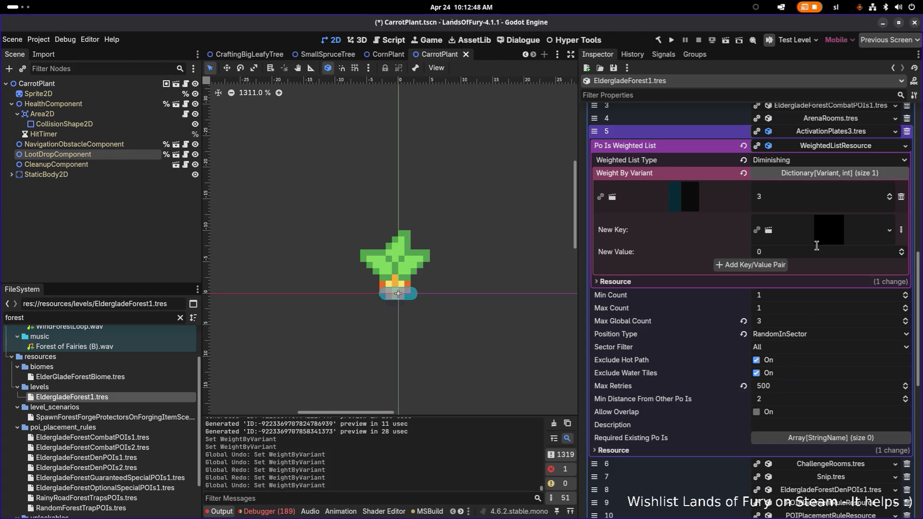
Open the New Key type list and dismiss it without choosing a type
{"action": "left_click", "coordinate": [902, 230]}
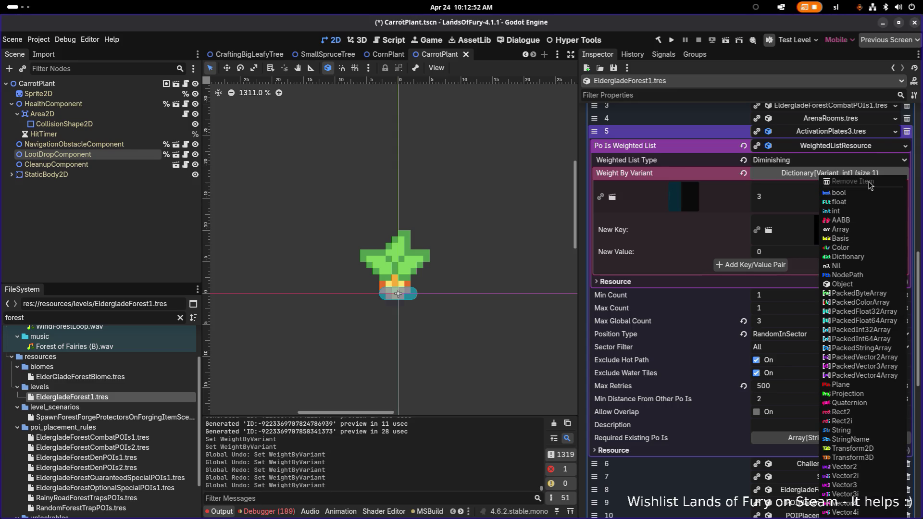
{"action": "left_click", "coordinate": [694, 238]}
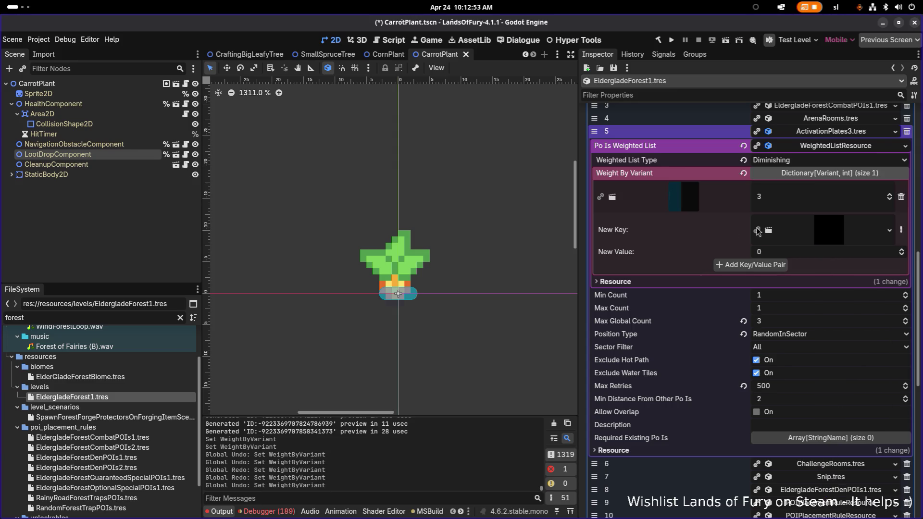
{"action": "left_click", "coordinate": [901, 229]}
{"action": "left_click", "coordinate": [692, 229]}
Expand element 6 ChallengeRooms.tres and review its Weight By Variant scenes and activation_plate_poi requirement
{"action": "left_click", "coordinate": [839, 471]}
{"action": "scroll", "coordinate": [841, 459], "scroll_direction": "down", "scroll_amount": 1}
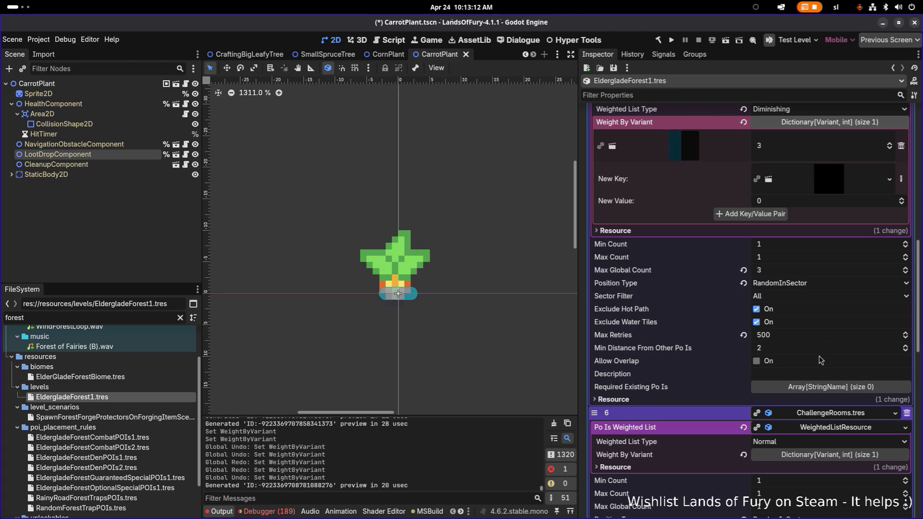
{"action": "left_click", "coordinate": [819, 455]}
{"action": "scroll", "coordinate": [819, 456], "scroll_direction": "down", "scroll_amount": 3}
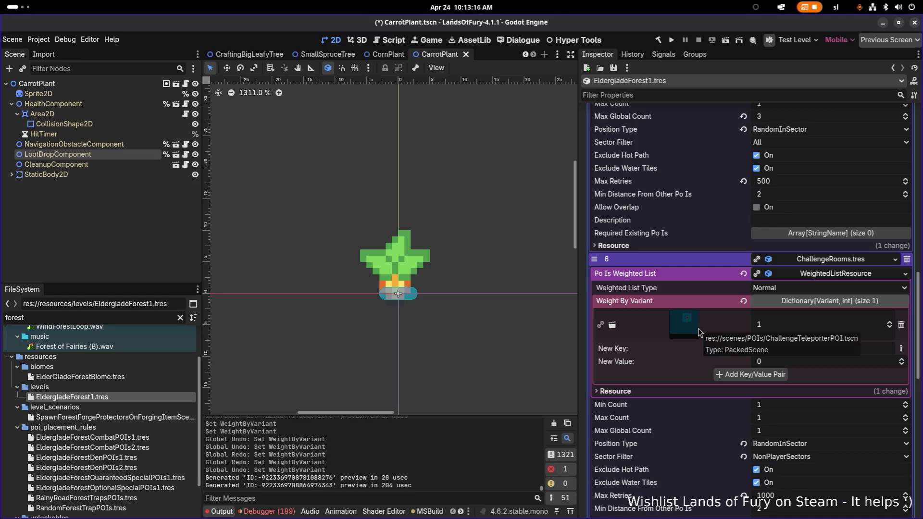
{"action": "scroll", "coordinate": [791, 330], "scroll_direction": "down", "scroll_amount": 5}
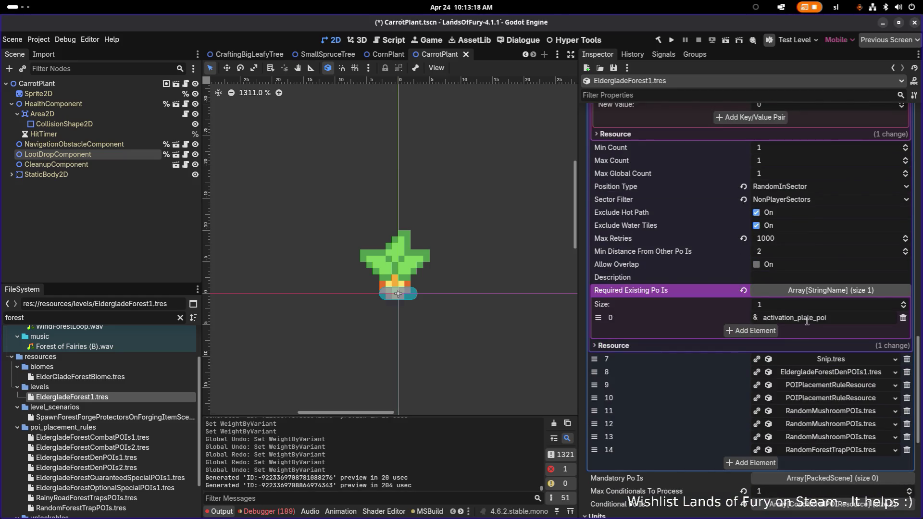
{"action": "scroll", "coordinate": [833, 320], "scroll_direction": "up", "scroll_amount": 4}
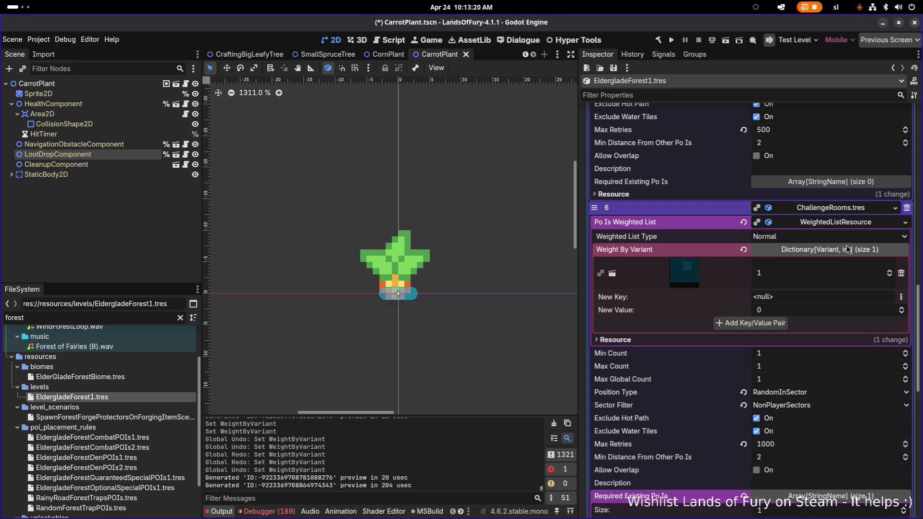
{"action": "scroll", "coordinate": [836, 242], "scroll_direction": "up", "scroll_amount": 2}
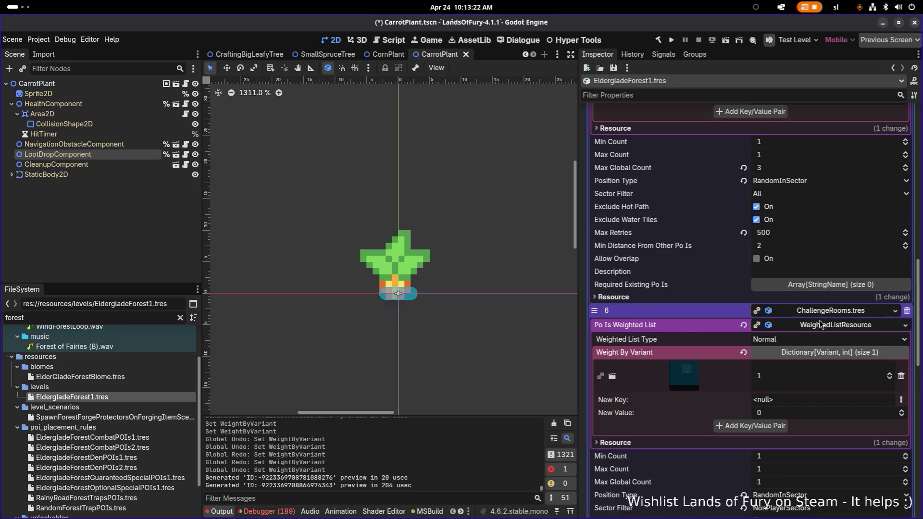
Collapse ChallengeRooms and re-expand element 5 to show ActivationPlates3's weights
{"action": "left_click", "coordinate": [826, 312]}
{"action": "left_click", "coordinate": [849, 231]}
{"action": "scroll", "coordinate": [803, 291], "scroll_direction": "up", "scroll_amount": 1}
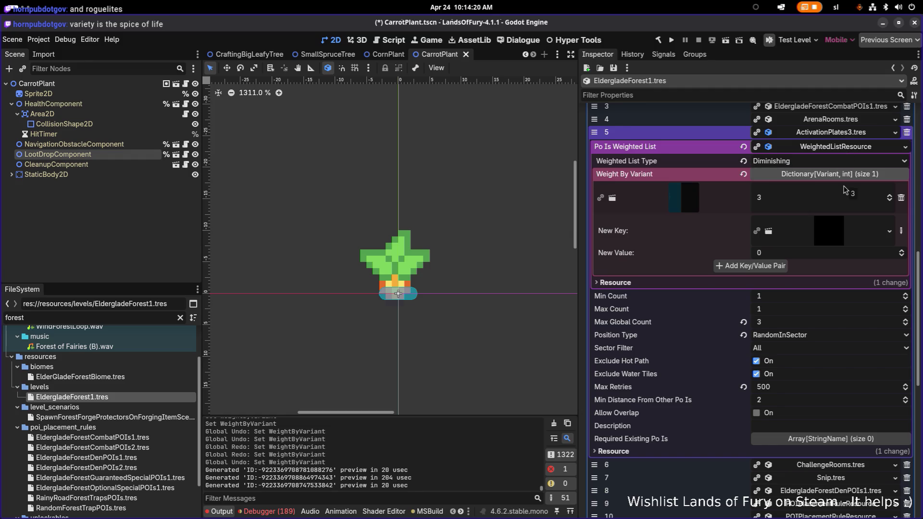
{"action": "left_click", "coordinate": [833, 148]}
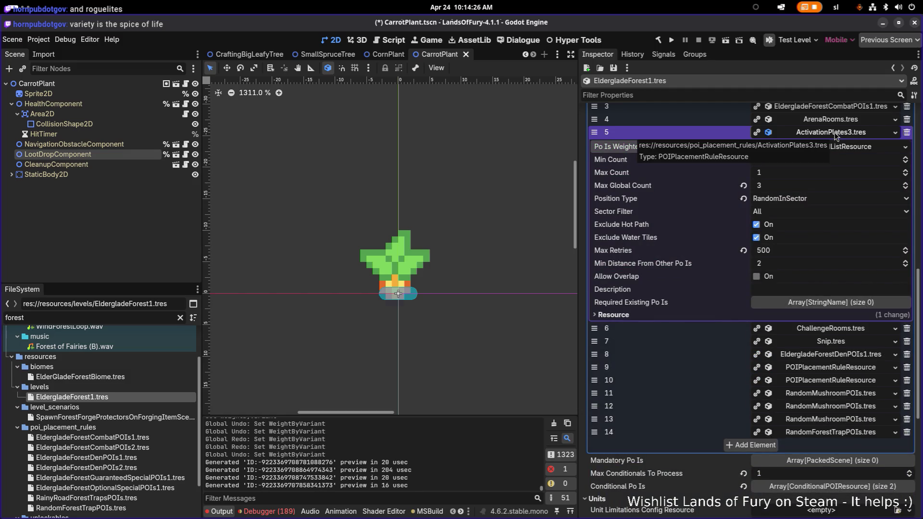
Fold the ActivationPlates3 rule's details in the Inspector and Alt+Tab toward Visual Studio Code
{"action": "left_click", "coordinate": [837, 135]}
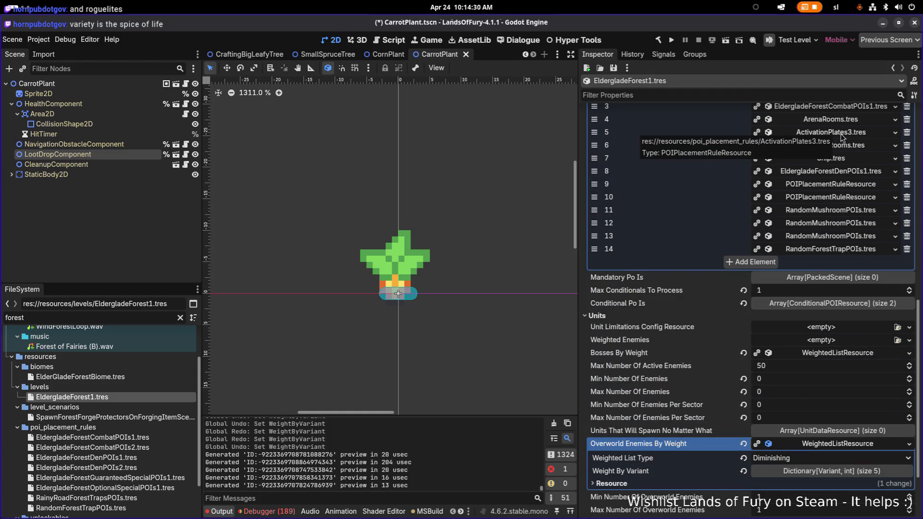
{"action": "key", "text": "alt+Tab"}
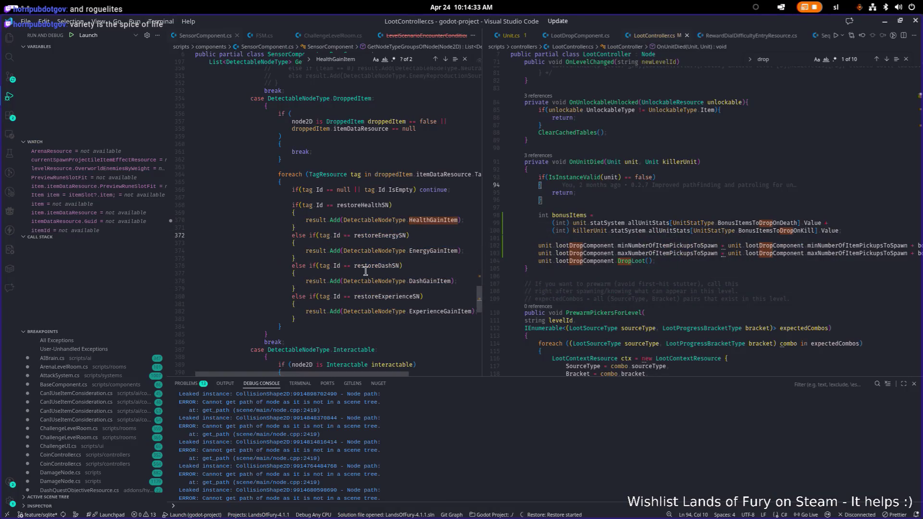
Widen the left editor group and open LevelGenerator.cs through quick file search
{"action": "left_click", "coordinate": [365, 271]}
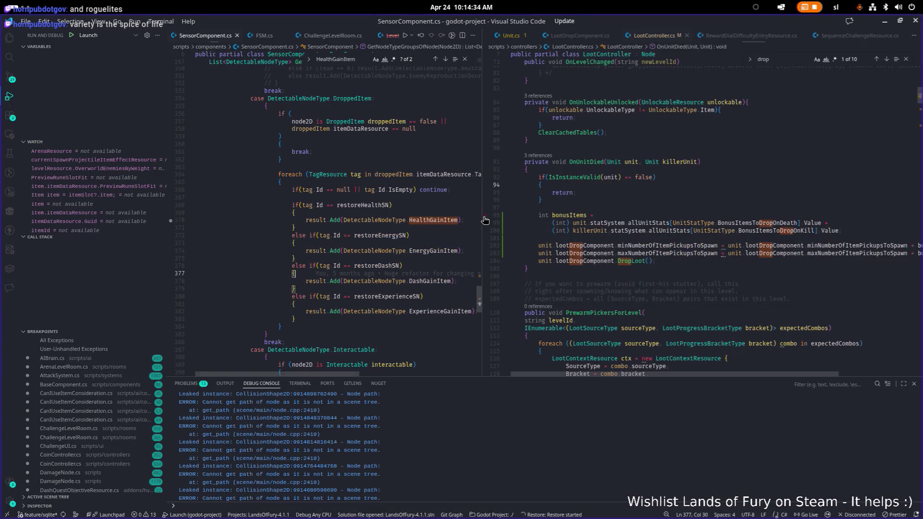
{"action": "left_click_drag", "start_coordinate": [483, 221], "coordinate": [643, 219]}
{"action": "left_click", "coordinate": [494, 220]}
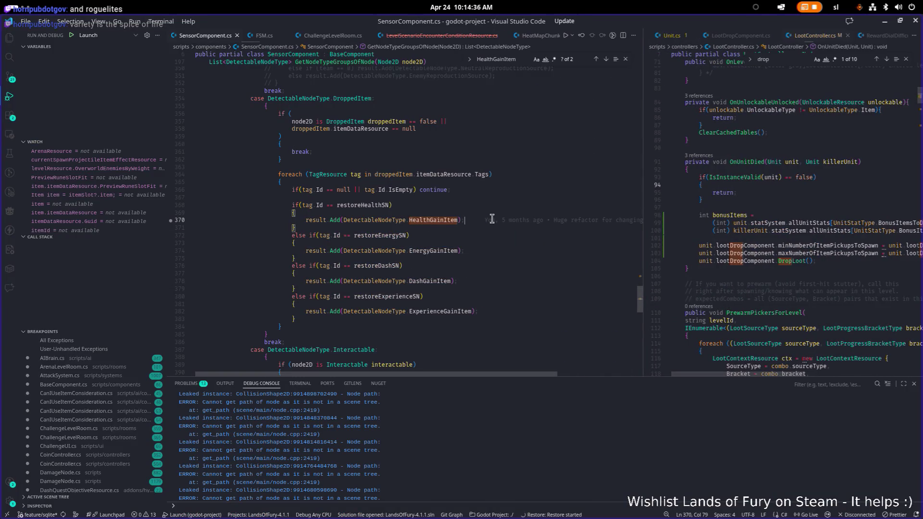
{"action": "key", "text": "ctrl+p"}
{"action": "type", "text": "levelgen"}
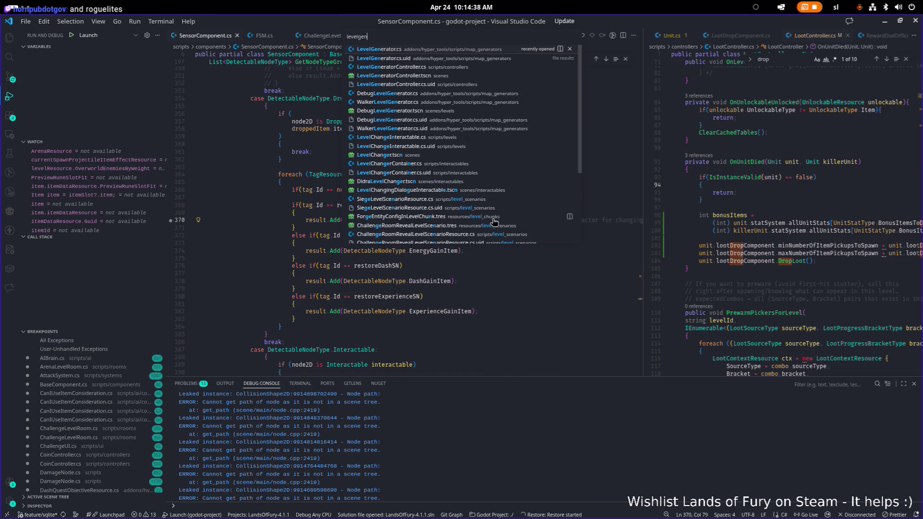
{"action": "left_click", "coordinate": [494, 219]}
Select poiPlacementRules and search LevelGenerator.cs for the PlacePOIAtCustomPosition method
{"action": "type", "text": "iplace"}
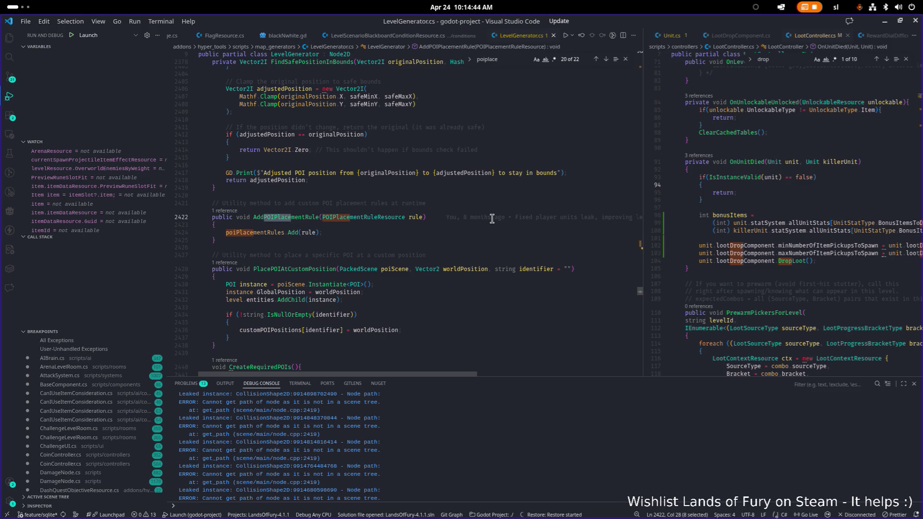
{"action": "double_click", "coordinate": [269, 233]}
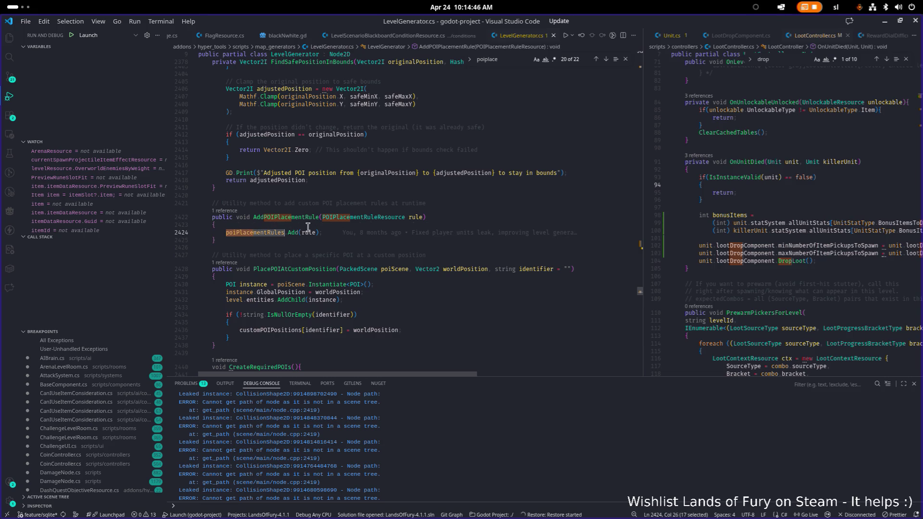
{"action": "scroll", "coordinate": [317, 235], "scroll_direction": "down", "scroll_amount": 2}
{"action": "double_click", "coordinate": [317, 211]}
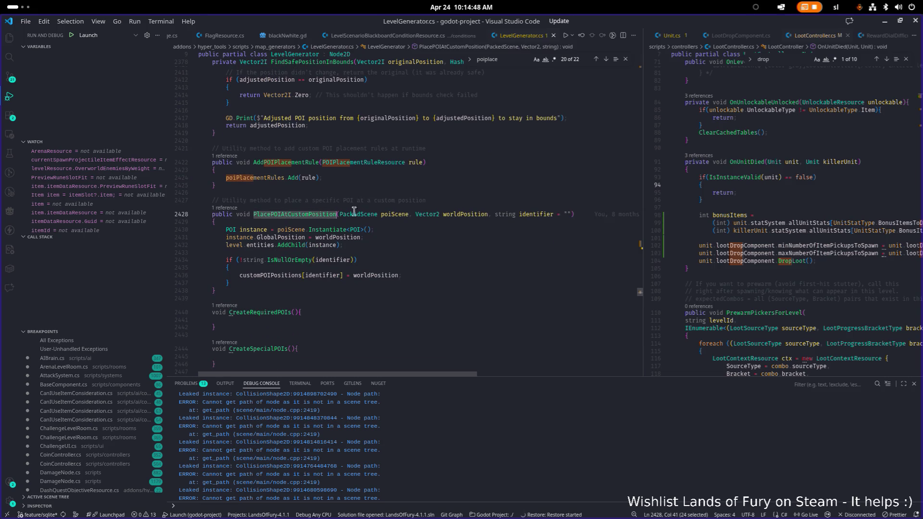
{"action": "key", "text": "ctrl+f"}
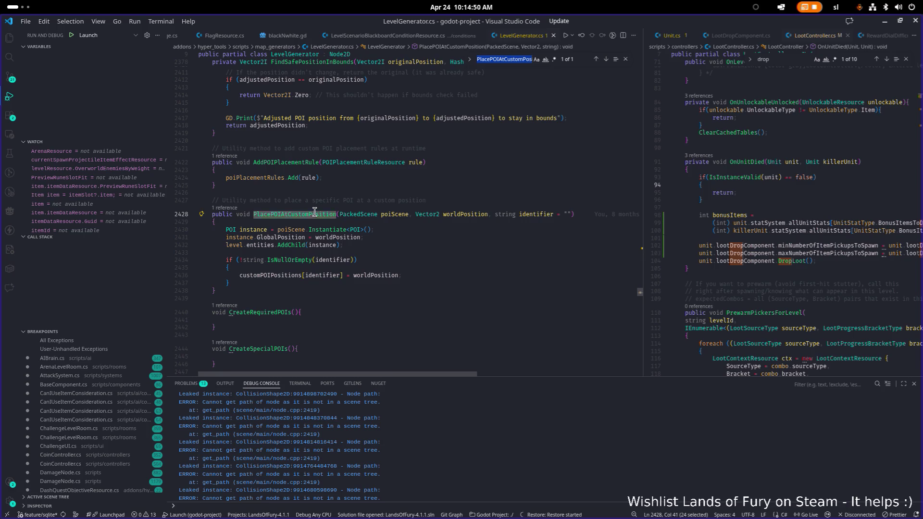
{"action": "scroll", "coordinate": [308, 213], "scroll_direction": "down", "scroll_amount": 8}
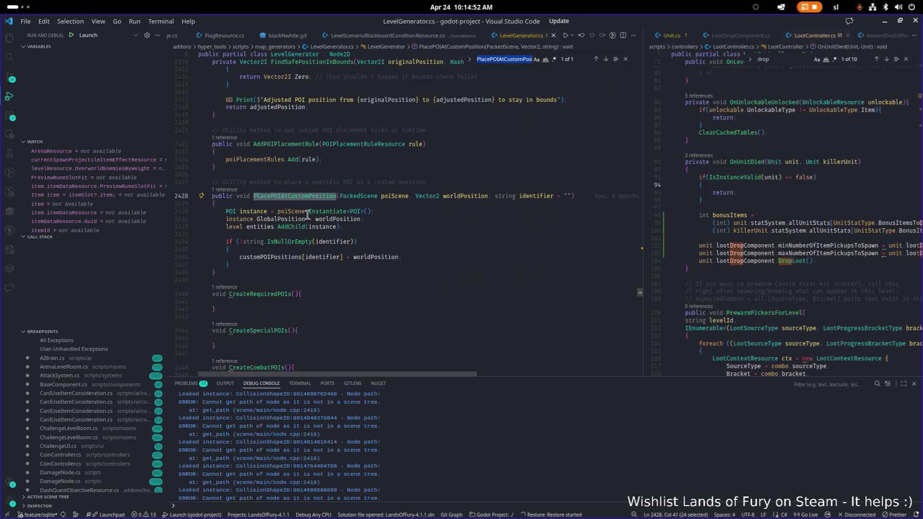
{"action": "scroll", "coordinate": [308, 214], "scroll_direction": "up", "scroll_amount": 15}
{"action": "scroll", "coordinate": [308, 214], "scroll_direction": "down", "scroll_amount": 8}
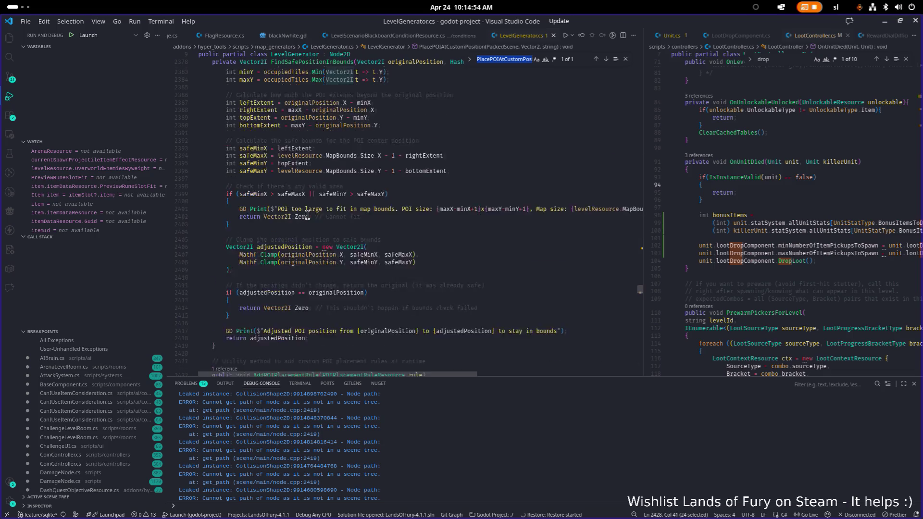
Search for poiPlacementRules and jump to its next use inside CreatePOIs
{"action": "double_click", "coordinate": [360, 223]}
{"action": "type", "text": "AddPOIPlacementRule"}
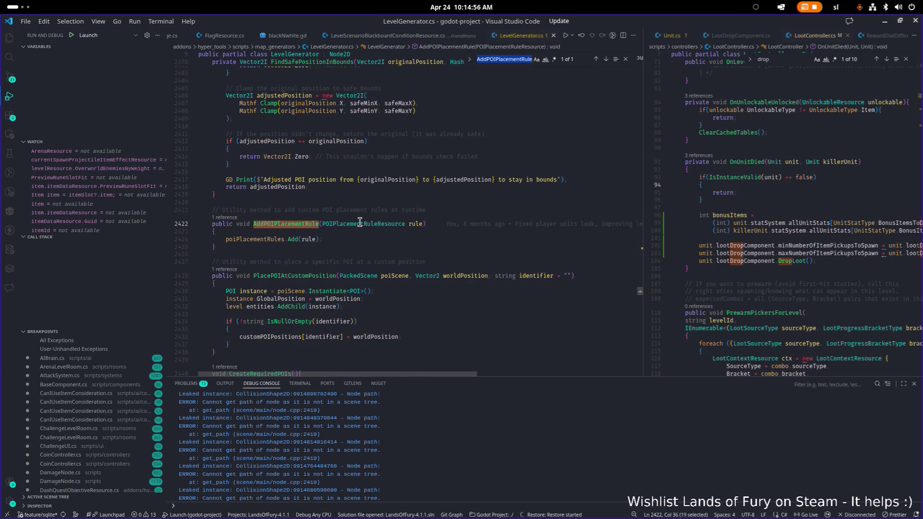
{"action": "scroll", "coordinate": [351, 222], "scroll_direction": "up", "scroll_amount": 3}
{"action": "double_click", "coordinate": [272, 295]}
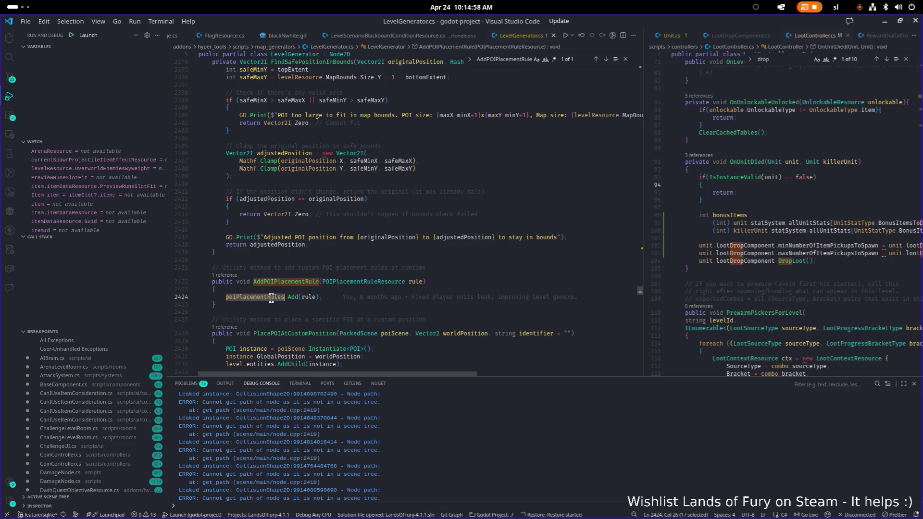
{"action": "key", "text": "F12"}
{"action": "key", "text": "F3"}
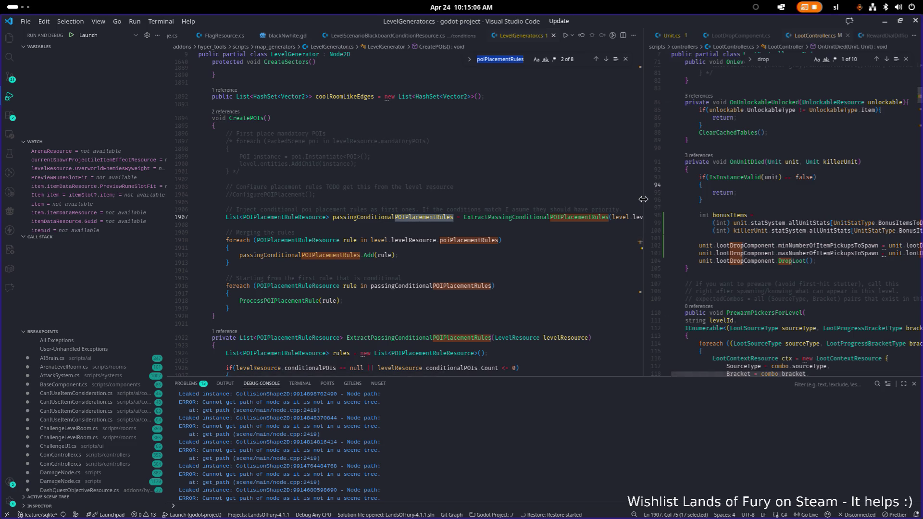
Widen the LevelGenerator.cs pane and highlight uses of passingConditionalPOIPlacementRules in CreatePOIs
{"action": "left_click_drag", "start_coordinate": [642, 199], "coordinate": [719, 192]}
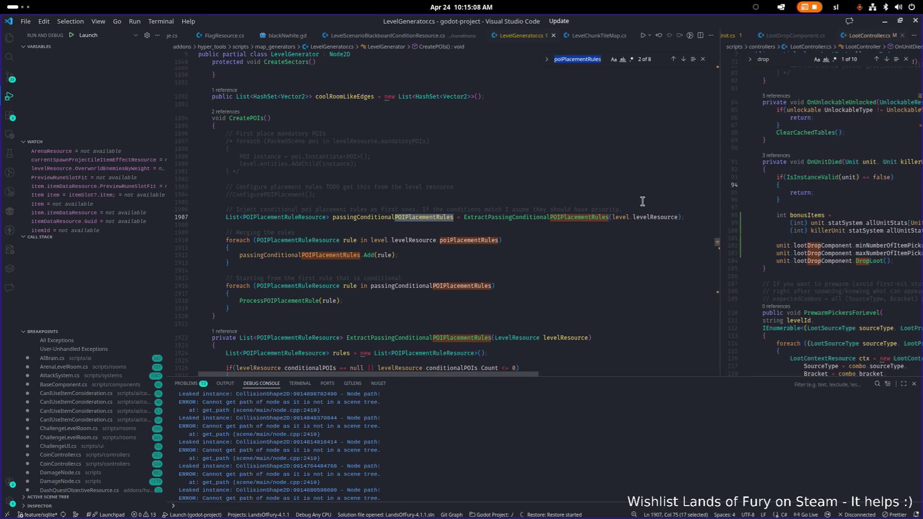
{"action": "mouse_move", "coordinate": [446, 242]}
{"action": "double_click", "coordinate": [320, 255]}
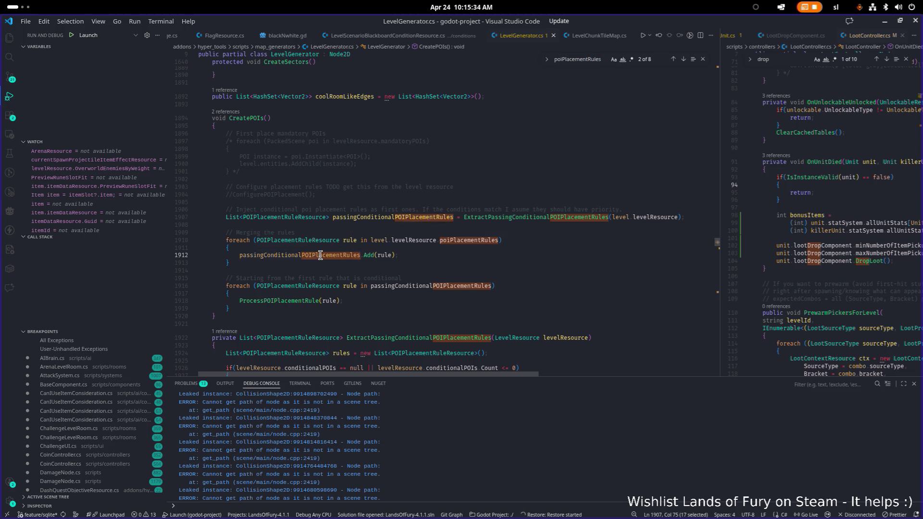
{"action": "double_click", "coordinate": [418, 288]}
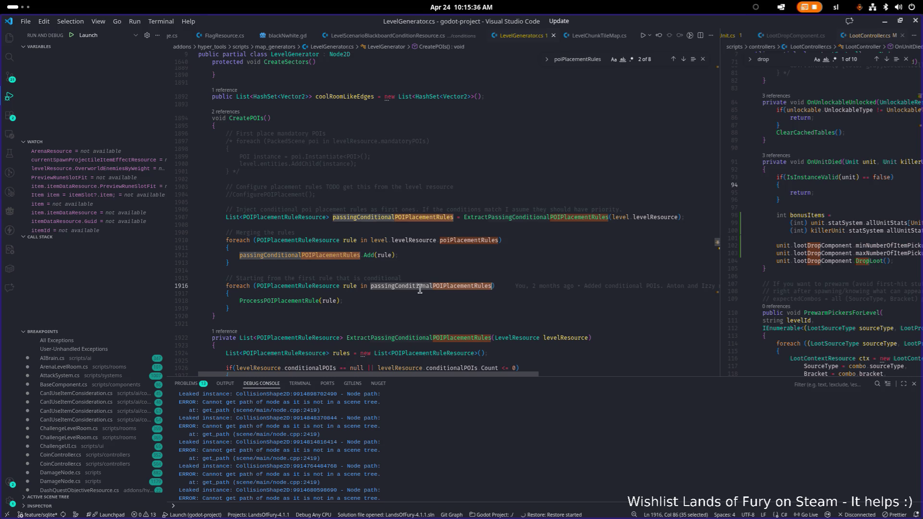
{"action": "left_click", "coordinate": [422, 287]}
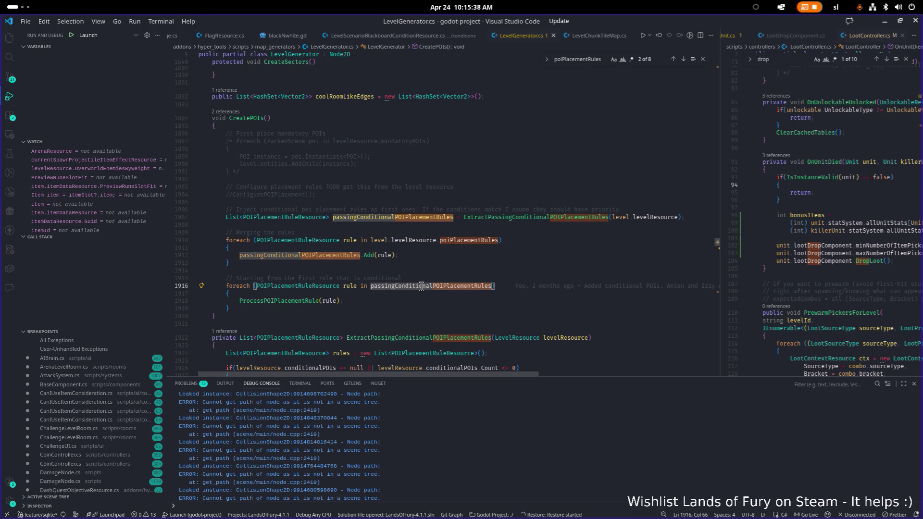
{"action": "left_click", "coordinate": [535, 255]}
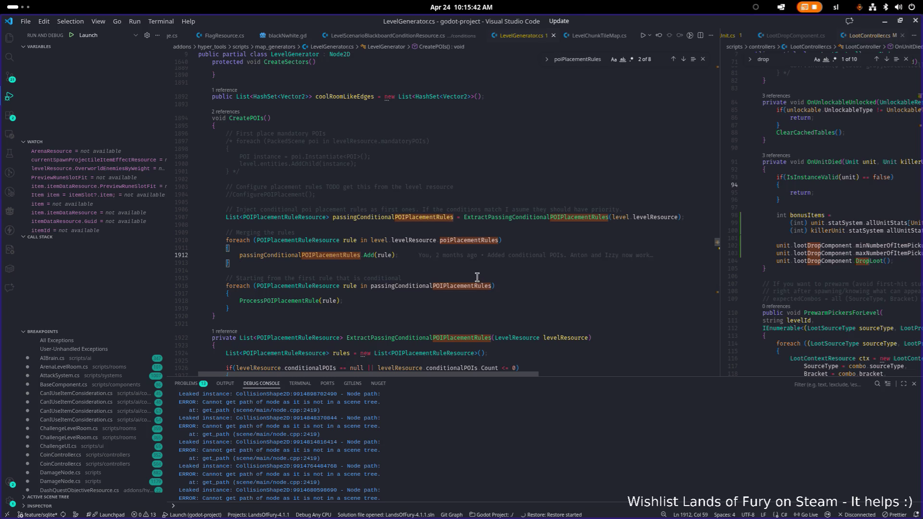
{"action": "double_click", "coordinate": [463, 287]}
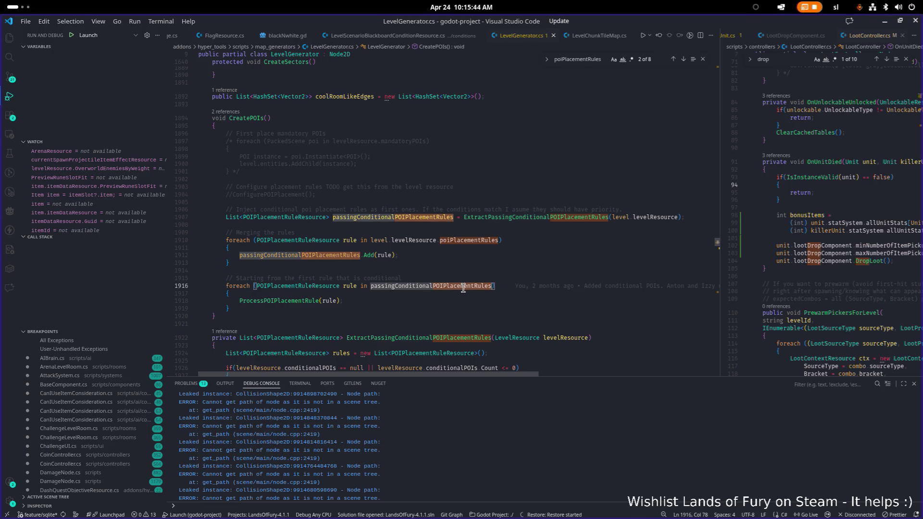
{"action": "mouse_move", "coordinate": [463, 290]}
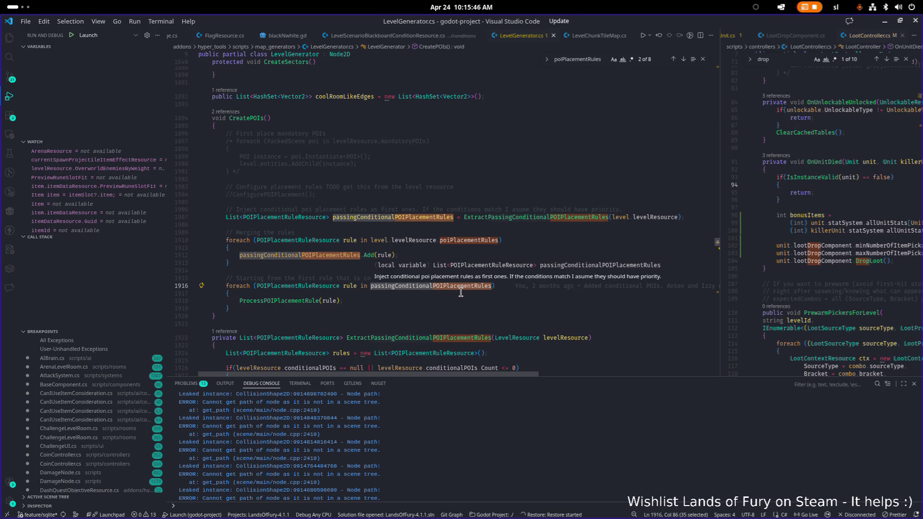
Scroll to ExtractPassingConditionalPOIPlacementRules and inspect its MaxConditionalsToProcess check on line 1931
{"action": "left_click", "coordinate": [521, 221]}
{"action": "scroll", "coordinate": [610, 199], "scroll_direction": "down", "scroll_amount": 2}
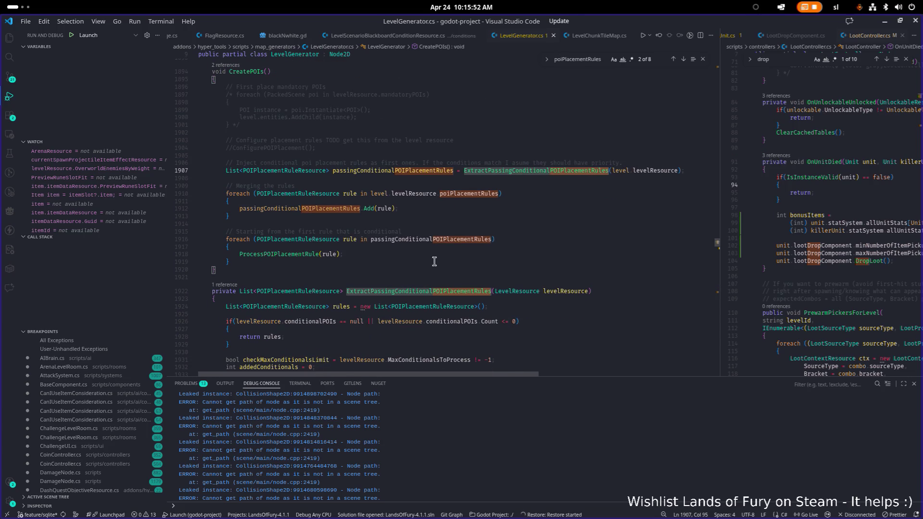
{"action": "scroll", "coordinate": [434, 261], "scroll_direction": "down", "scroll_amount": 2}
{"action": "left_click", "coordinate": [447, 245]}
{"action": "scroll", "coordinate": [447, 250], "scroll_direction": "down", "scroll_amount": 3}
{"action": "left_click", "coordinate": [512, 237]}
{"action": "mouse_move", "coordinate": [450, 235]}
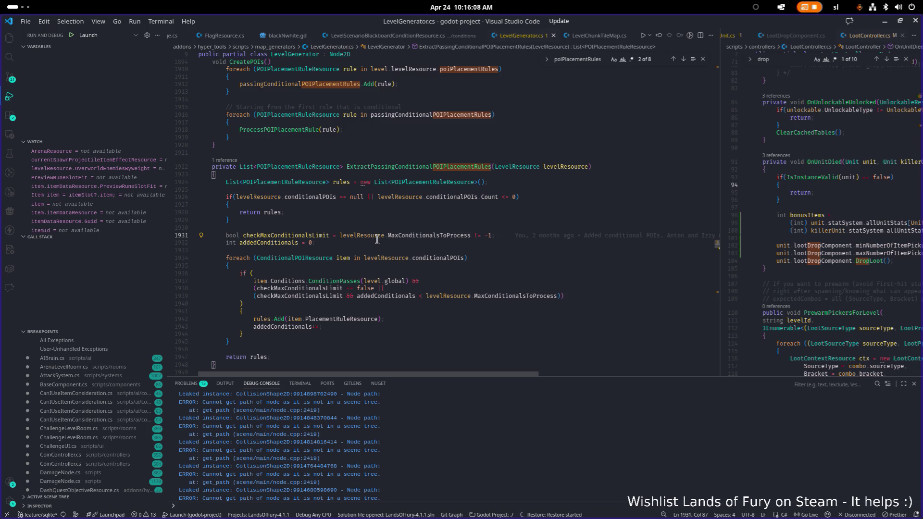
Highlight ExtractPassingConditionalPOIPlacementRules and poiPlacementRules to trace the rule-merging loop
{"action": "double_click", "coordinate": [407, 169]}
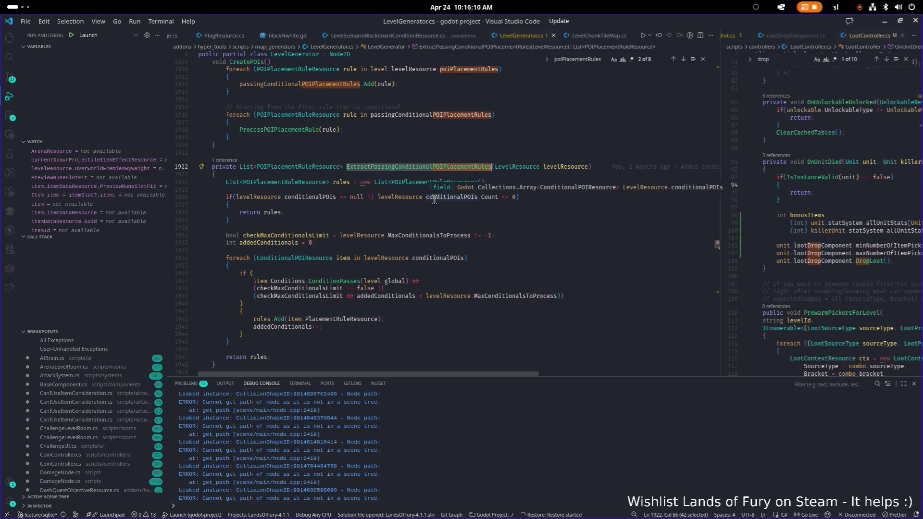
{"action": "scroll", "coordinate": [415, 213], "scroll_direction": "up", "scroll_amount": 3}
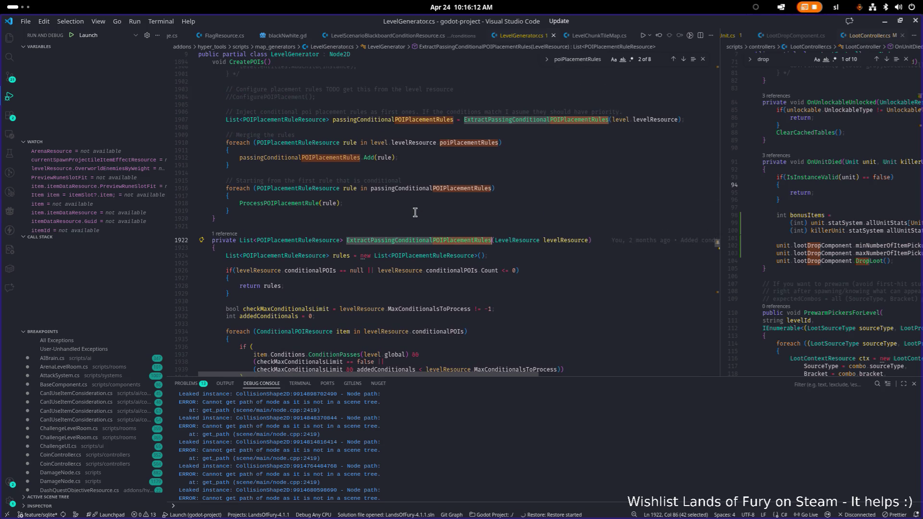
{"action": "scroll", "coordinate": [415, 213], "scroll_direction": "down", "scroll_amount": 1}
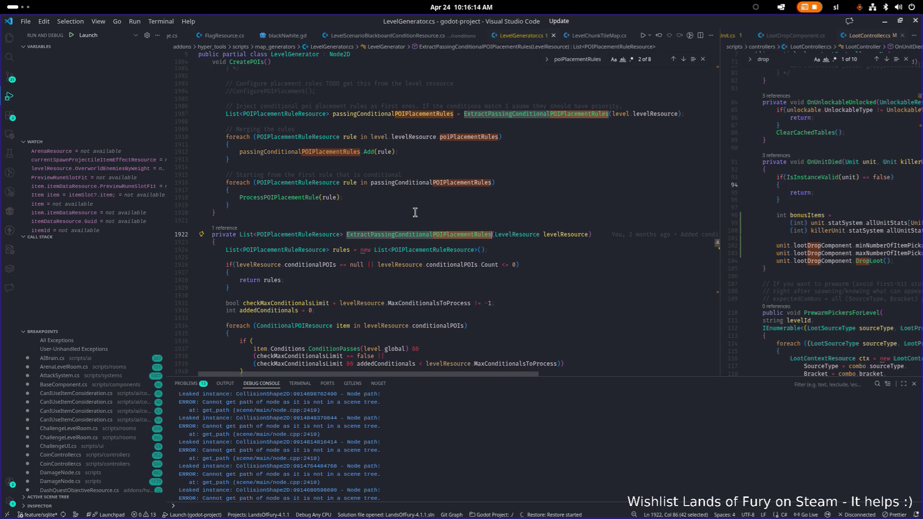
{"action": "scroll", "coordinate": [415, 213], "scroll_direction": "up", "scroll_amount": 1}
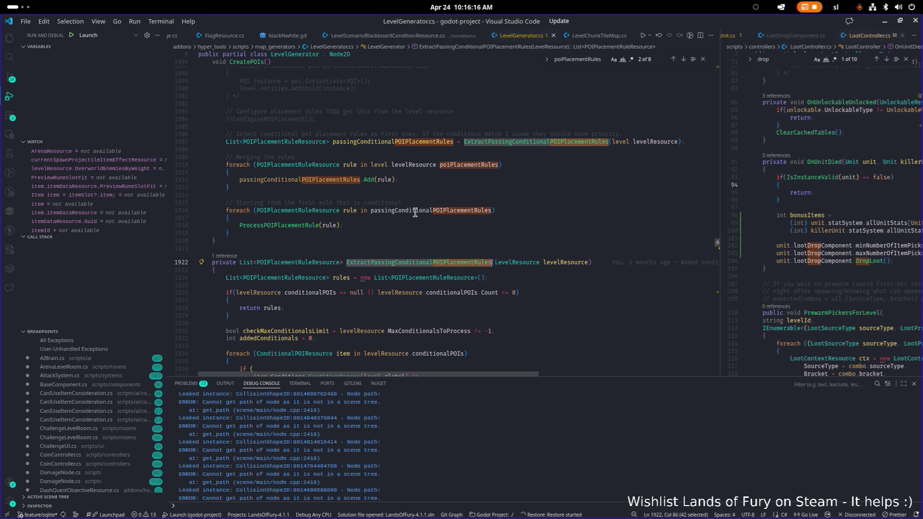
{"action": "double_click", "coordinate": [473, 166]}
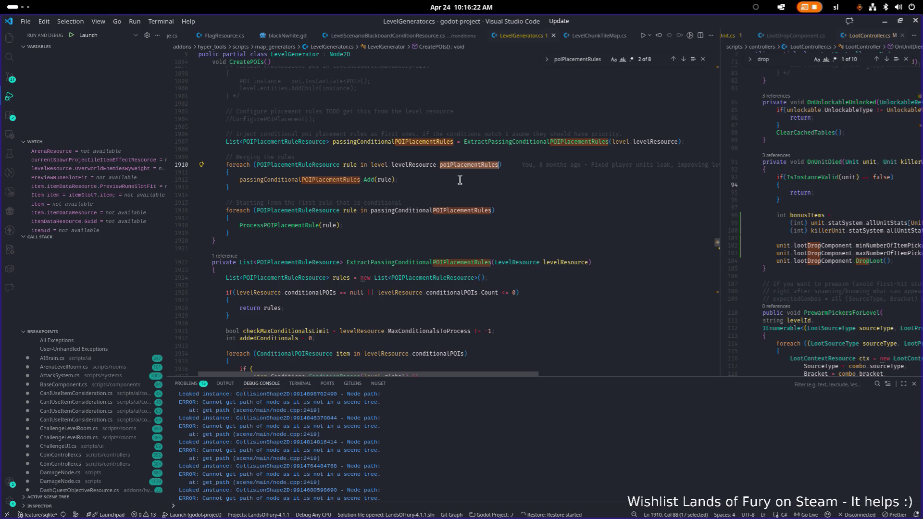
Open blank lines right after the merging foreach's opening brace on line 1911
{"action": "left_click", "coordinate": [459, 172]}
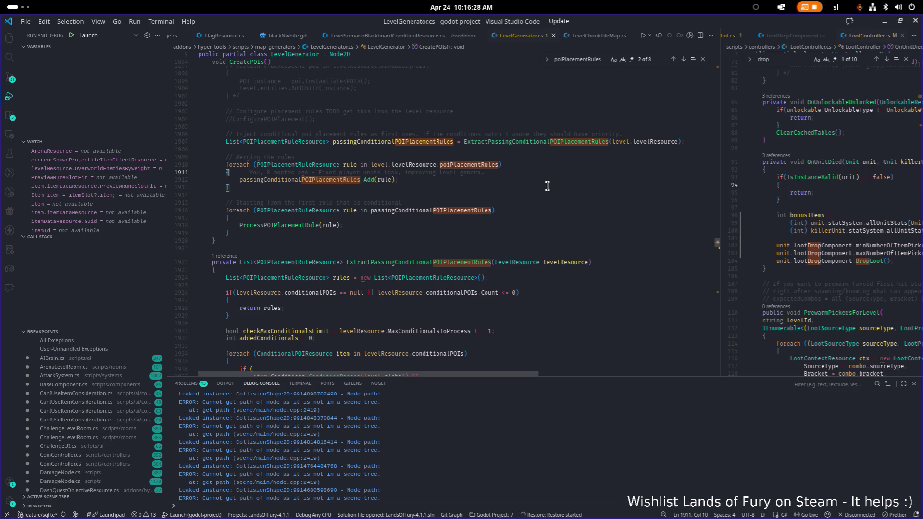
{"action": "key", "text": "Return"}
{"action": "key", "text": "Return"}
{"action": "key", "text": "Up"}
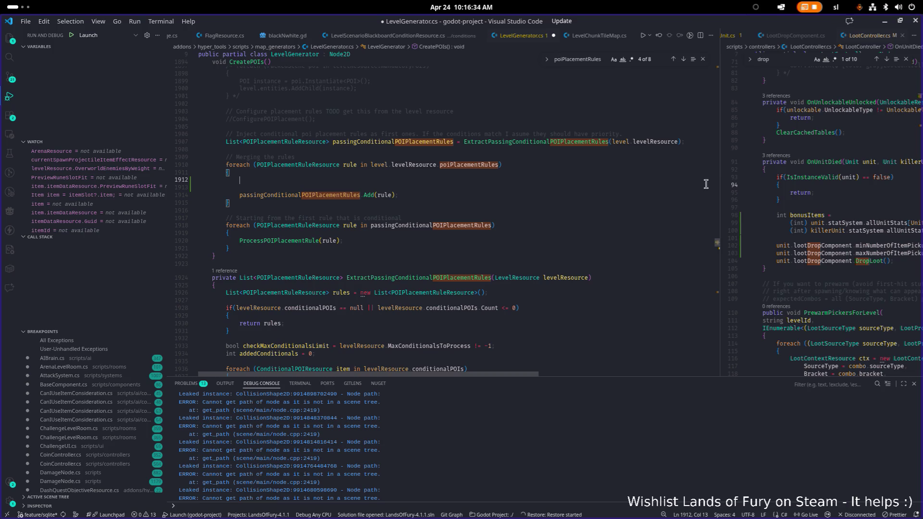
{"action": "left_click", "coordinate": [783, 206]}
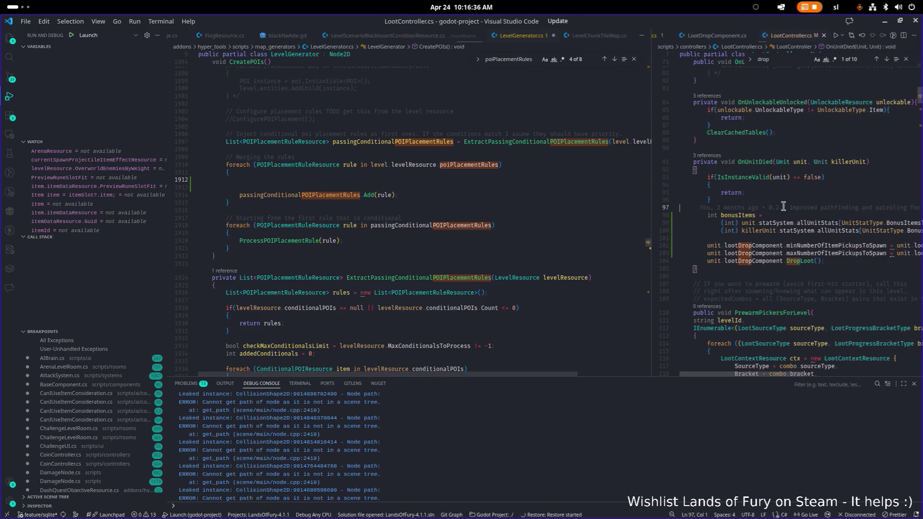
Open POIPlacementRuleResource.cs in the right pane and go to the MinCount field
{"action": "key", "text": "ctrl+p"}
{"action": "type", "text": "poip"}
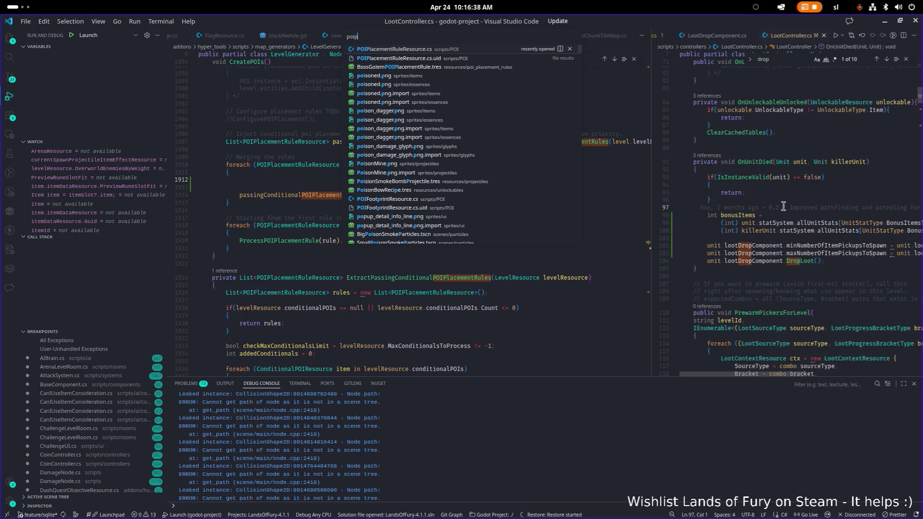
{"action": "key", "text": "Return"}
{"action": "scroll", "coordinate": [783, 206], "scroll_direction": "up", "scroll_amount": 3}
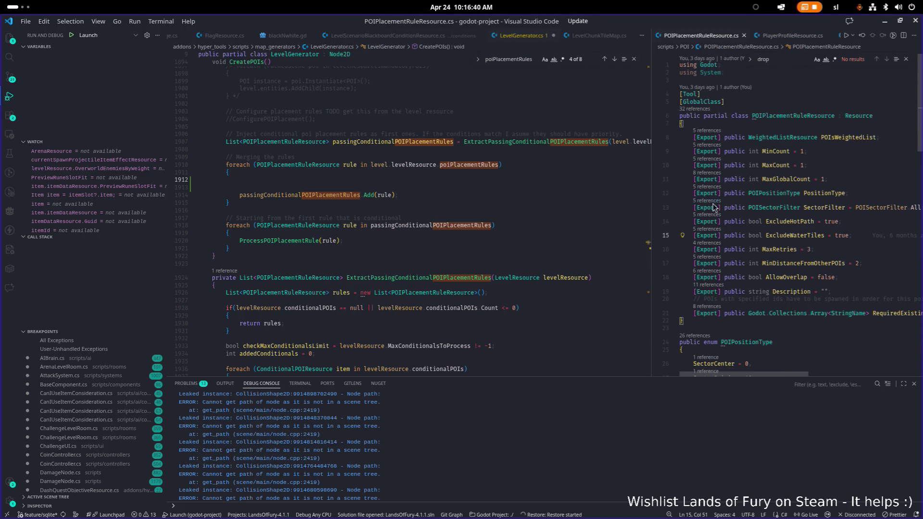
{"action": "left_click", "coordinate": [863, 157]}
{"action": "left_click", "coordinate": [883, 138]}
Duplicate the MinCount line, turn the copy into 'public float Chance = 1f', and save
{"action": "key", "text": "Down"}
{"action": "key", "text": "Home"}
{"action": "key", "text": "shift+alt+Up"}
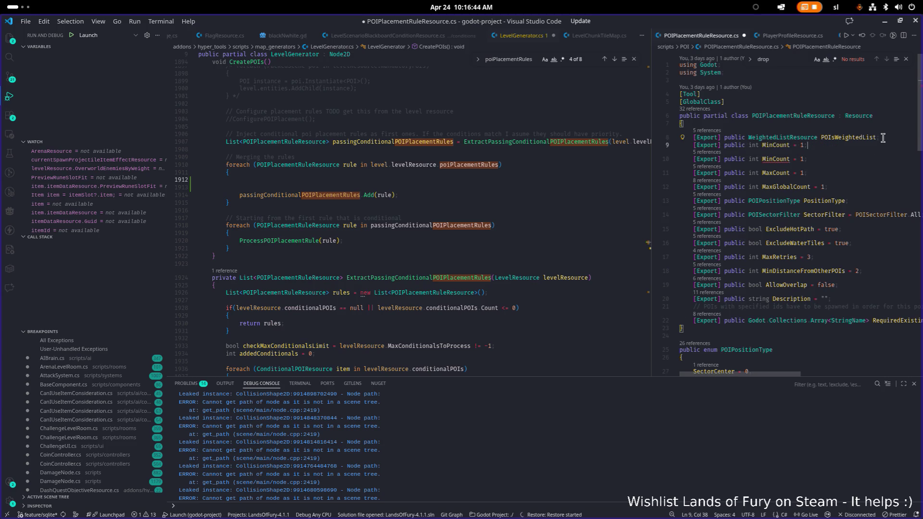
{"action": "key", "text": "Right"}
{"action": "key", "text": "Right"}
{"action": "key", "text": "Right"}
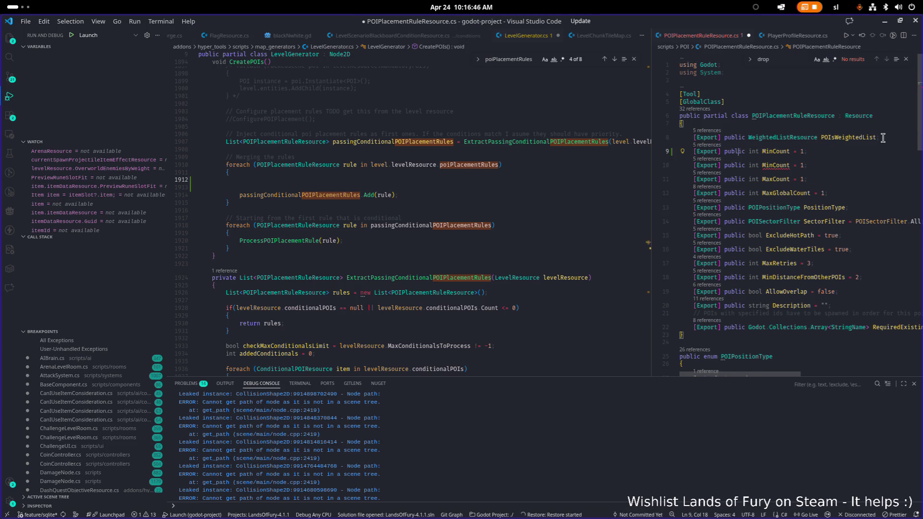
{"action": "key", "text": "Right"}
{"action": "key", "text": "Right"}
{"action": "key", "text": "Right"}
{"action": "key", "text": "ctrl+shift+Right"}
{"action": "type", "text": "float"}
{"action": "key", "text": "Right"}
{"action": "key", "text": "ctrl+shift+Right"}
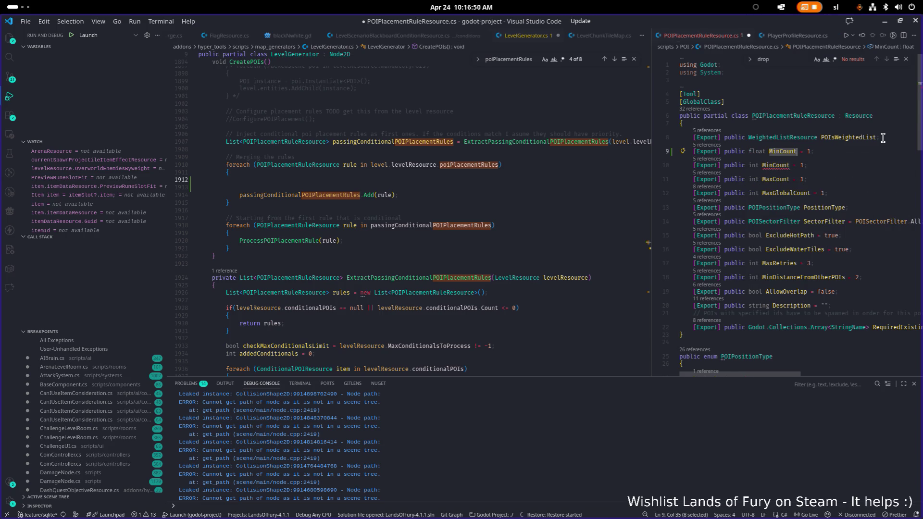
{"action": "type", "text": "Chance"}
{"action": "key", "text": "Right"}
{"action": "key", "text": "Right"}
{"action": "key", "text": "Right"}
{"action": "type", "text": "f"}
{"action": "key", "text": "ctrl+s"}
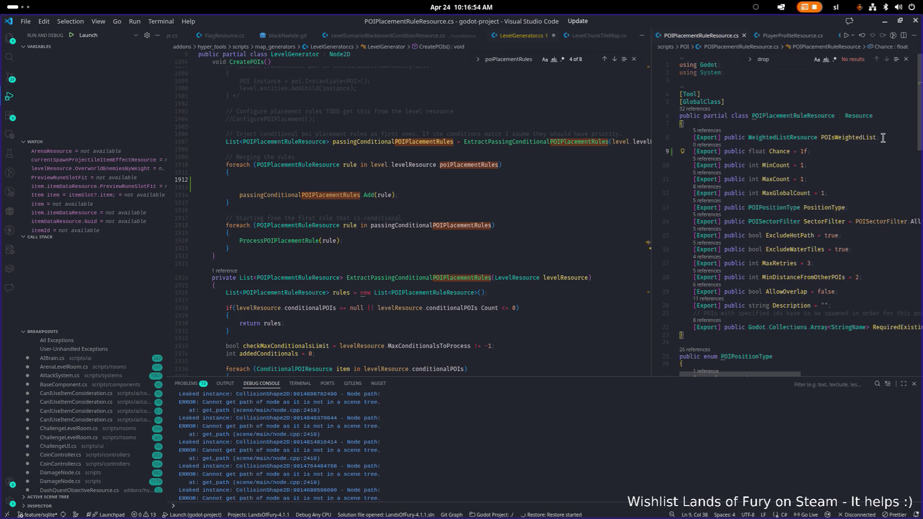
Fix the trailing semicolon so the line ends 'Chance = 1f;', then return to LevelGenerator.cs
{"action": "key", "text": "Delete"}
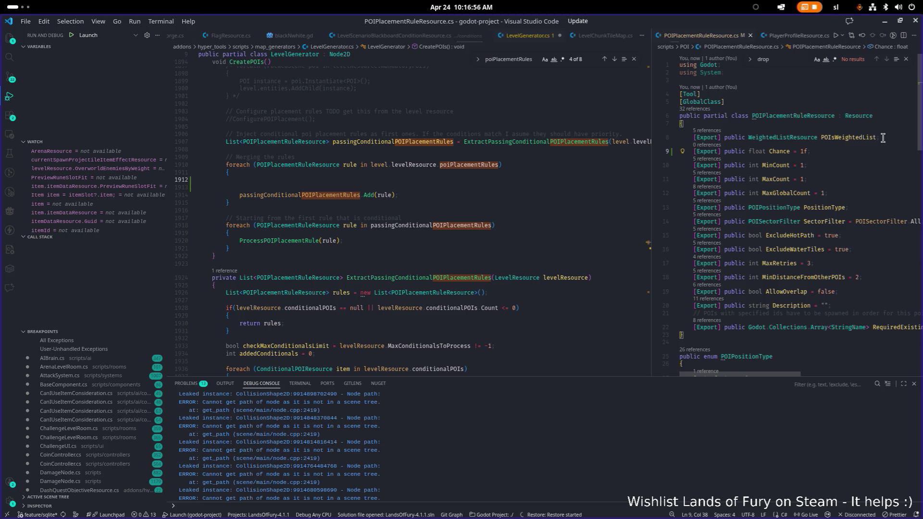
{"action": "type", "text": ";"}
{"action": "key", "text": "ctrl+alt+minus"}
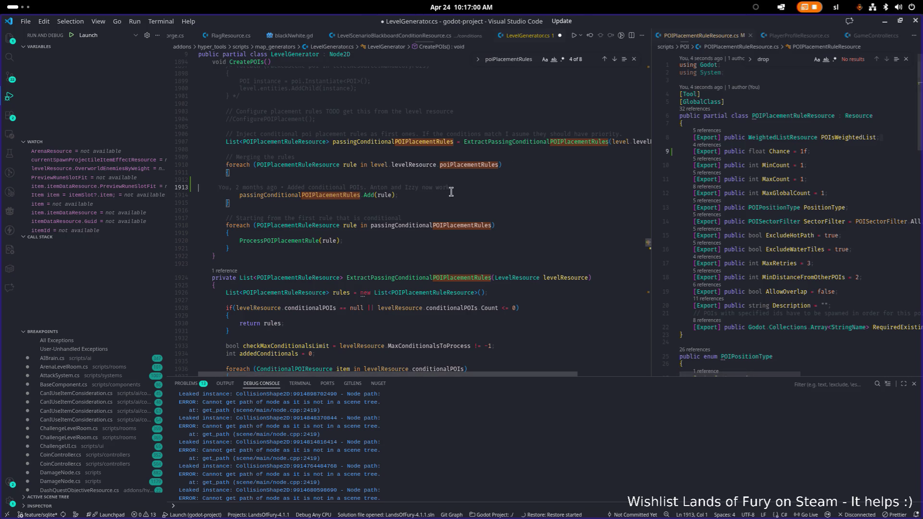
Start an if statement in the merging loop and look up the rng generator in LevelGenerator.cs
{"action": "left_click", "coordinate": [456, 179]}
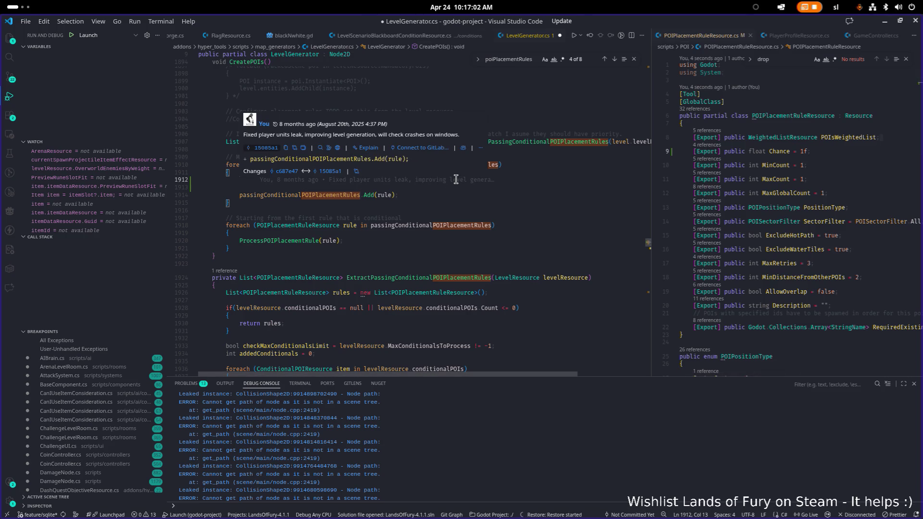
{"action": "type", "text": "if("}
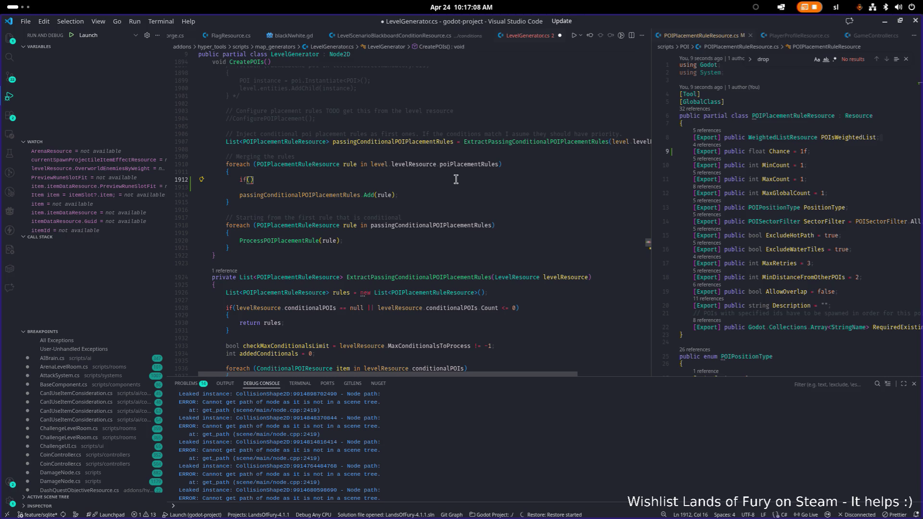
{"action": "key", "text": "ctrl+f"}
{"action": "type", "text": "rng"}
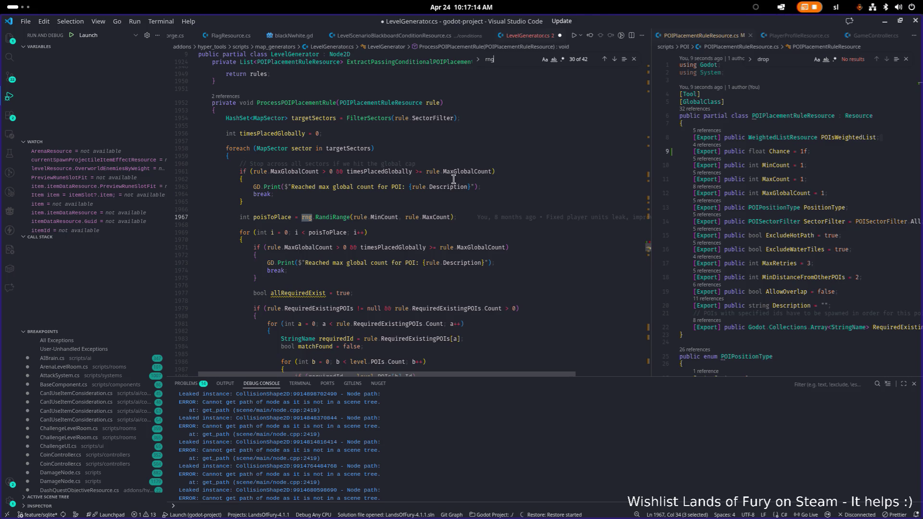
{"action": "left_click", "coordinate": [307, 216]}
{"action": "mouse_move", "coordinate": [307, 217]}
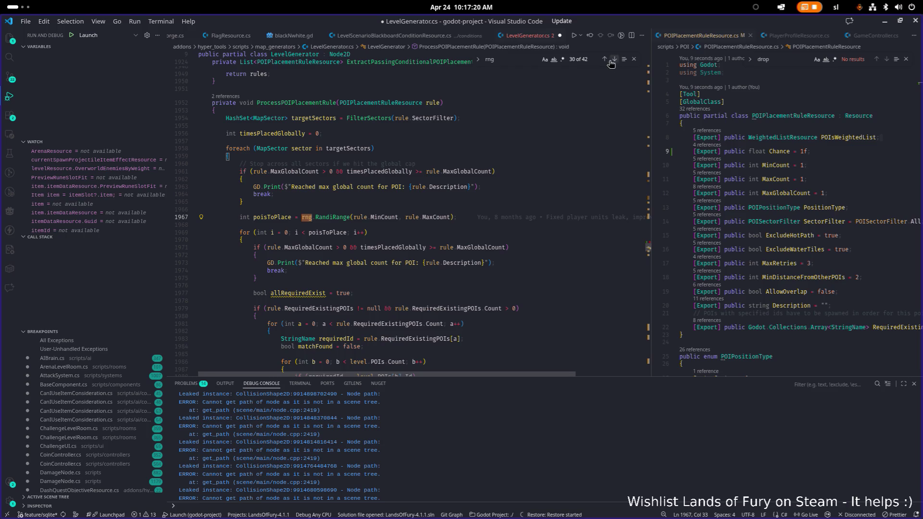
{"action": "key", "text": "ctrl+z"}
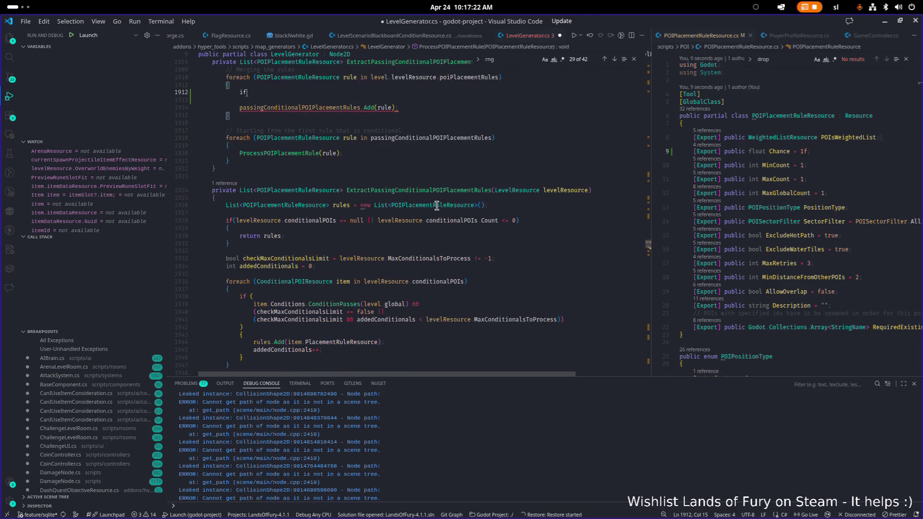
Write the condition rng.RandfRange(0f, 1f) and open the if block's braces
{"action": "type", "text": "("}
{"action": "type", "text": "rng r"}
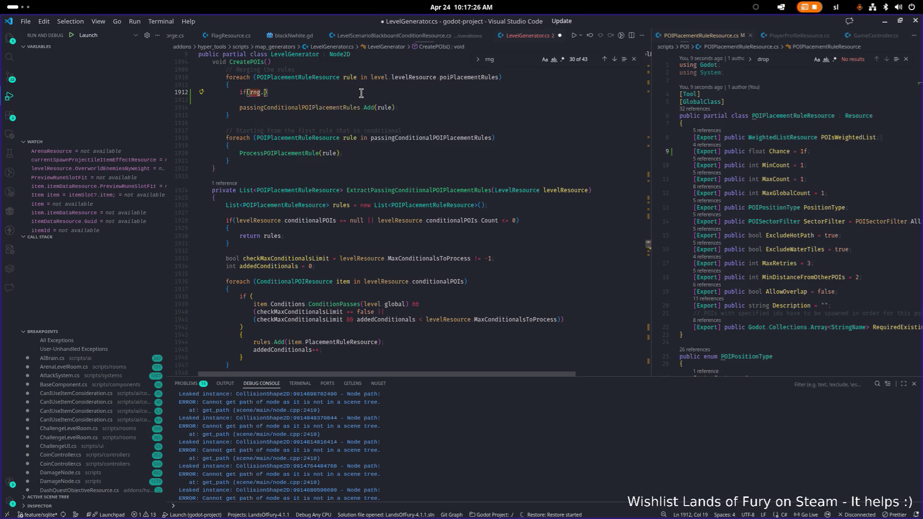
{"action": "type", "text": "a"}
{"action": "type", "text": "ndfR"}
{"action": "key", "text": "Tab"}
{"action": "type", "text": "("}
{"action": "type", "text": "0.1f"}
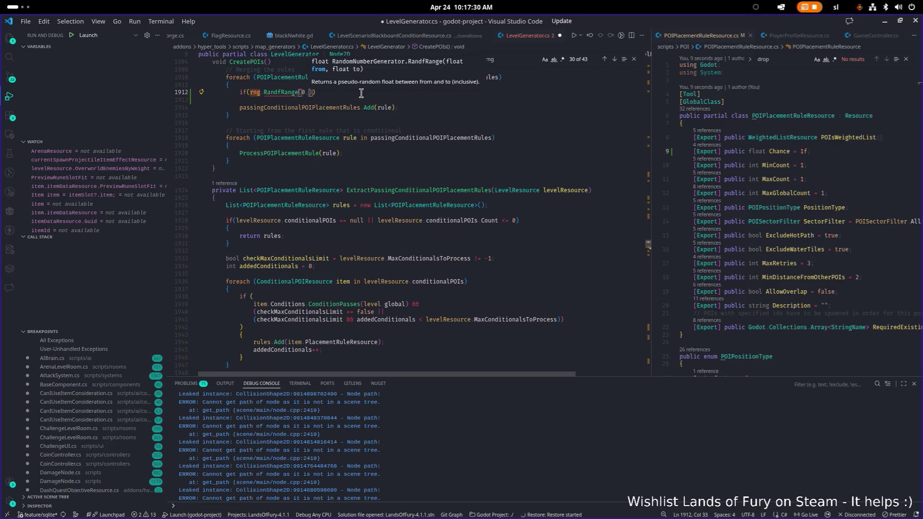
{"action": "key", "text": "Left"}
{"action": "key", "text": "Left"}
{"action": "key", "text": "Left"}
{"action": "type", "text": "f"}
{"action": "key", "text": "End"}
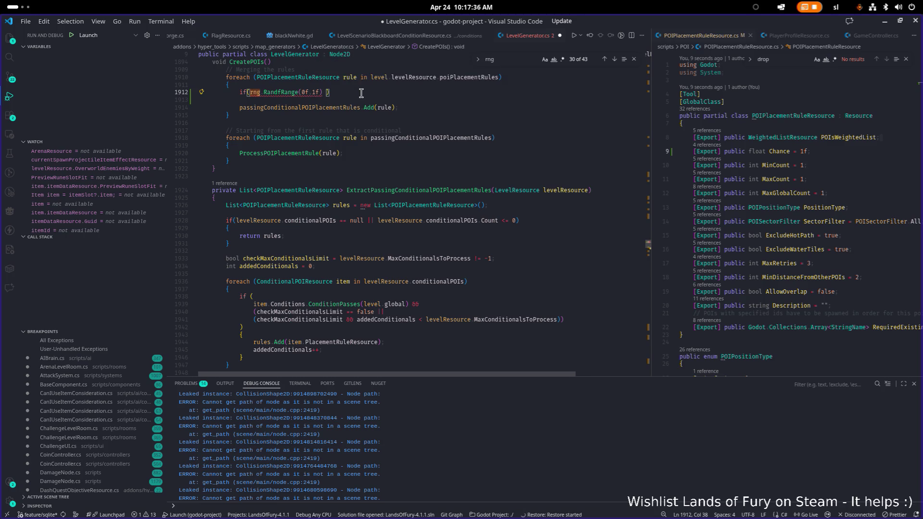
{"action": "key", "text": "BackSpace"}
{"action": "key", "text": "Return"}
{"action": "type", "text": "{"}
{"action": "left_click", "coordinate": [361, 93]}
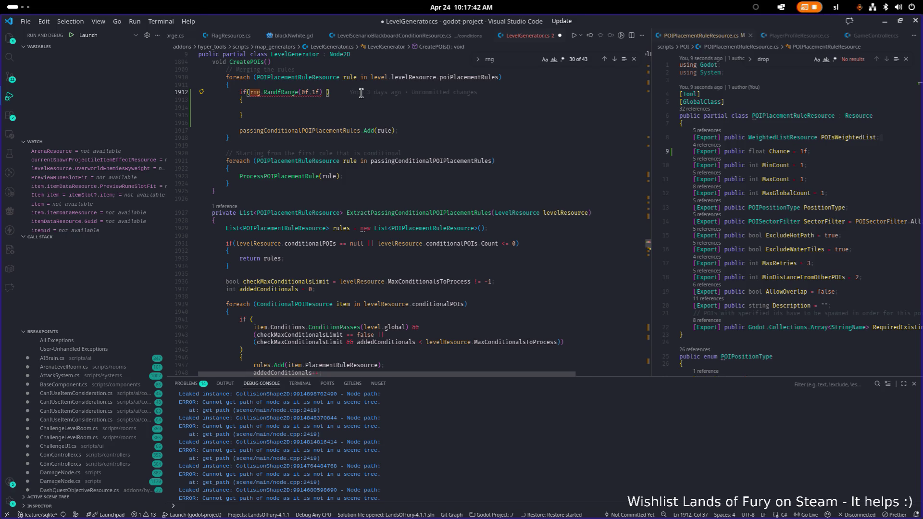
Open LevelScenarioResource.cs in the right pane by searching 'levelscenari'
{"action": "left_click", "coordinate": [799, 165]}
{"action": "key", "text": "ctrl+p"}
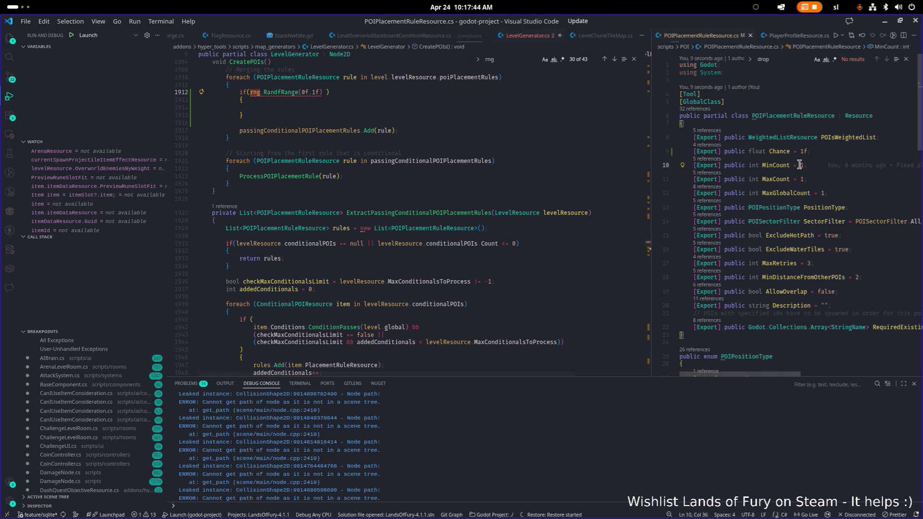
{"action": "type", "text": "levelscenarire"}
{"action": "key", "text": "Return"}
Find 'chance' in LevelScenarioResource.cs and select CanProcess's random-versus-Chance condition
{"action": "type", "text": "chance"}
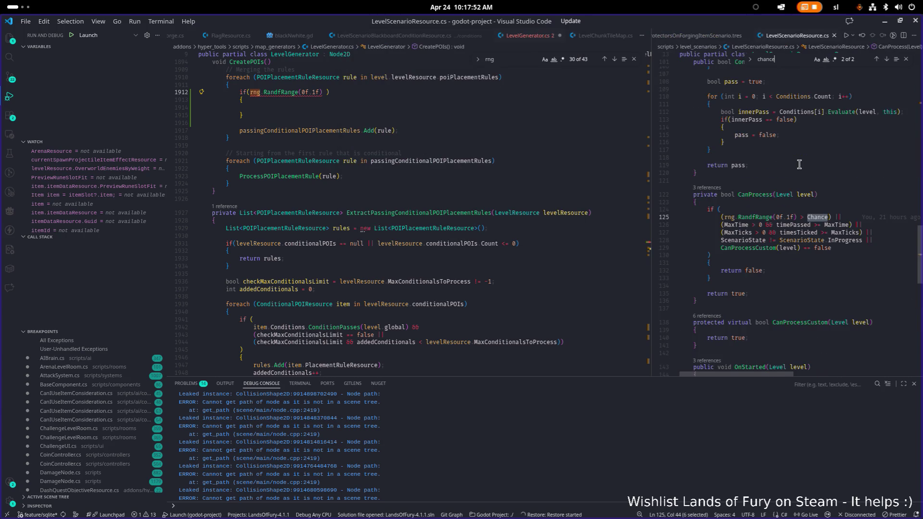
{"action": "left_click", "coordinate": [813, 224]}
{"action": "left_click", "coordinate": [803, 217]}
{"action": "mouse_move", "coordinate": [875, 216]}
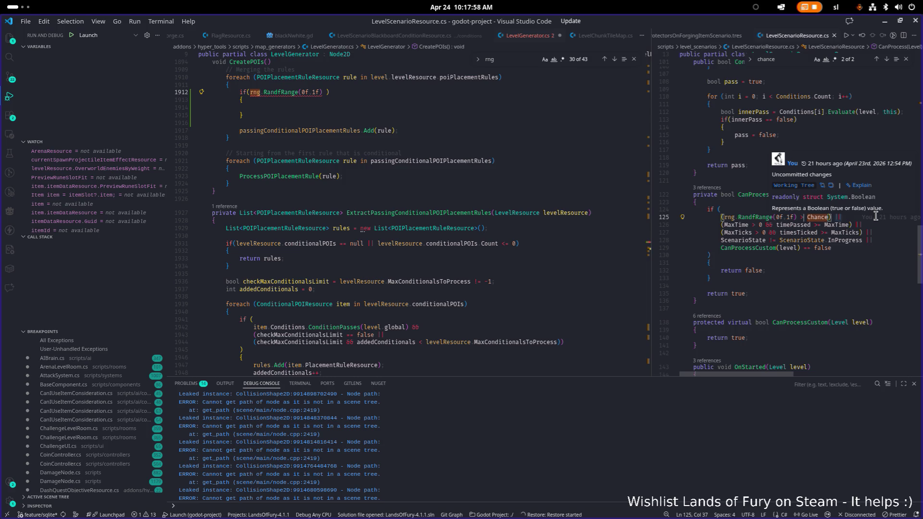
{"action": "key", "text": "Home"}
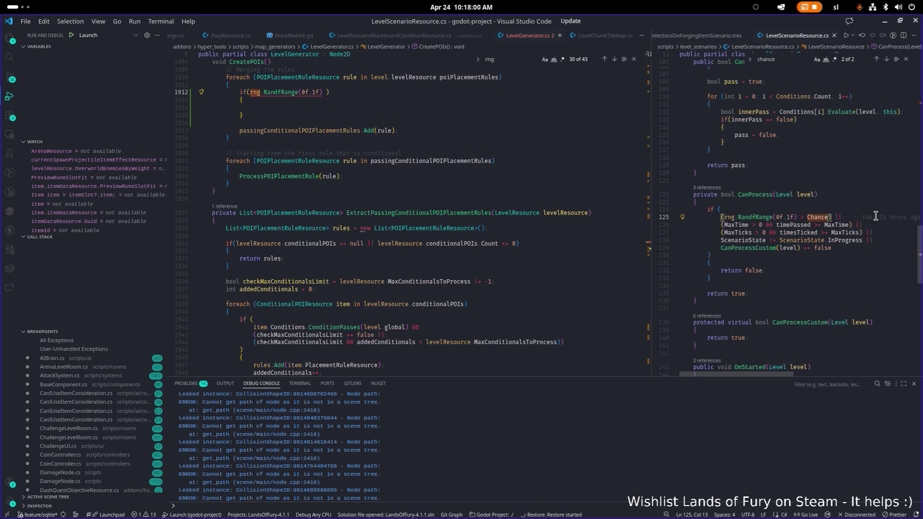
{"action": "key", "text": "shift+End"}
{"action": "key", "text": "shift+Left"}
{"action": "key", "text": "shift+Left"}
{"action": "key", "text": "shift+Left"}
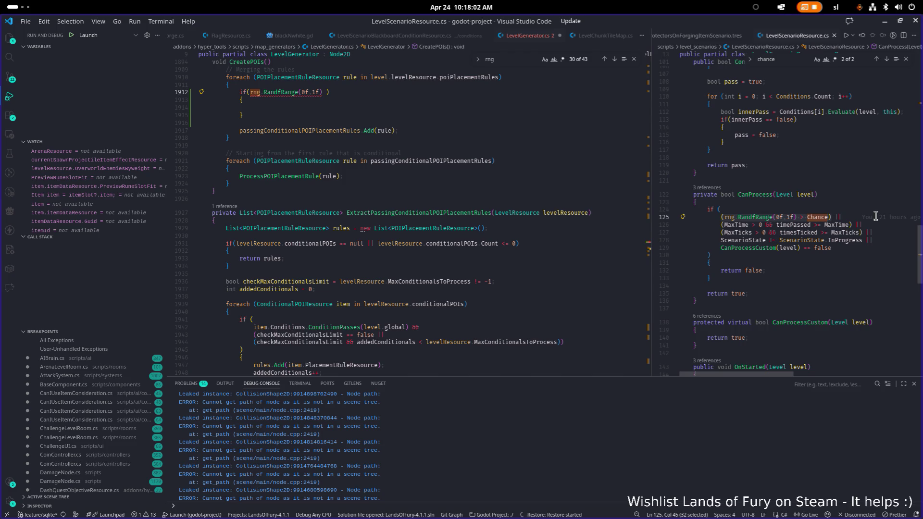
In LevelGenerator.cs, wrap the random roll in parentheses and append '> Chance'
{"action": "key", "text": "ctrl+1"}
{"action": "key", "text": "Home"}
{"action": "key", "text": "ctrl+Right"}
{"action": "key", "text": "ctrl+Right"}
{"action": "key", "text": "shift+End"}
{"action": "type", "text": "("}
{"action": "key", "text": "Right"}
{"action": "type", "text": "> Chance"}
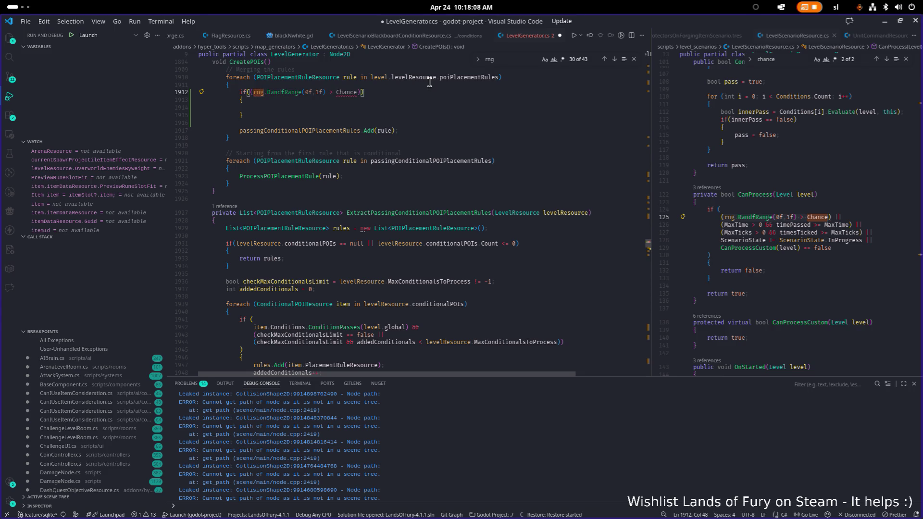
{"action": "type", "text": "rule"}
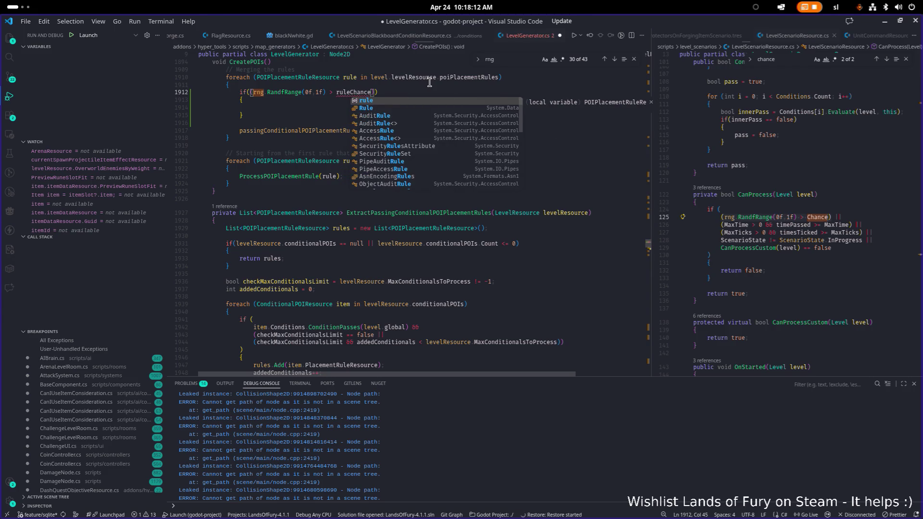
Compare against rule.Chance, put 'continue;' inside the if block, and save
{"action": "type", "text": "."}
{"action": "key", "text": "Escape"}
{"action": "key", "text": "Down"}
{"action": "key", "text": "Down"}
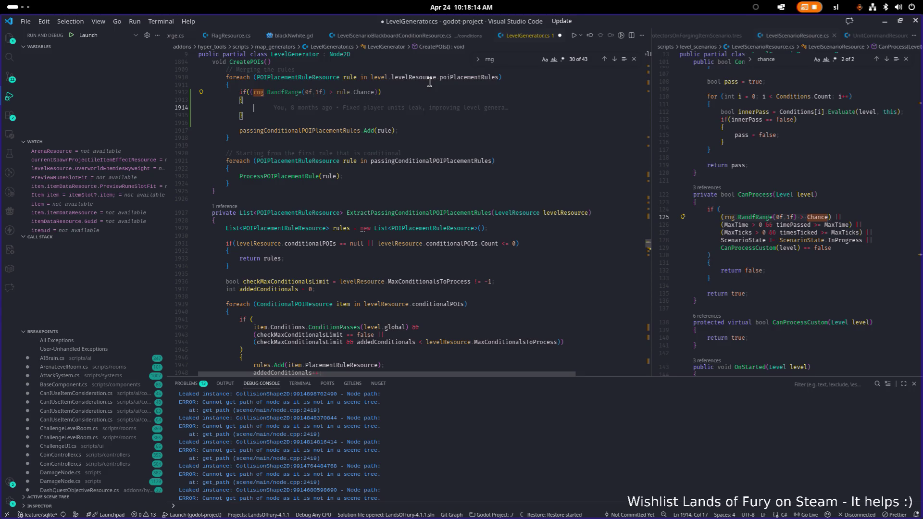
{"action": "type", "text": "con"}
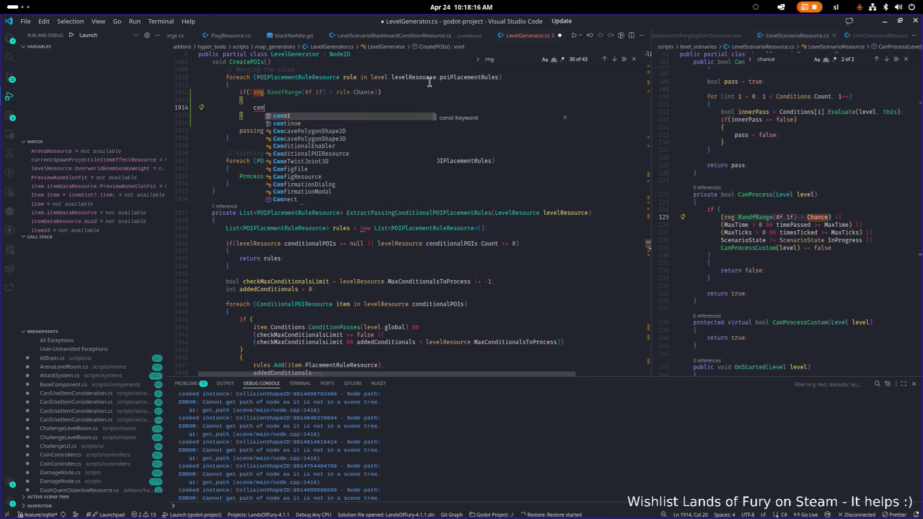
{"action": "key", "text": "Down"}
{"action": "key", "text": "Tab"}
{"action": "type", "text": ";"}
{"action": "key", "text": "ctrl+s"}
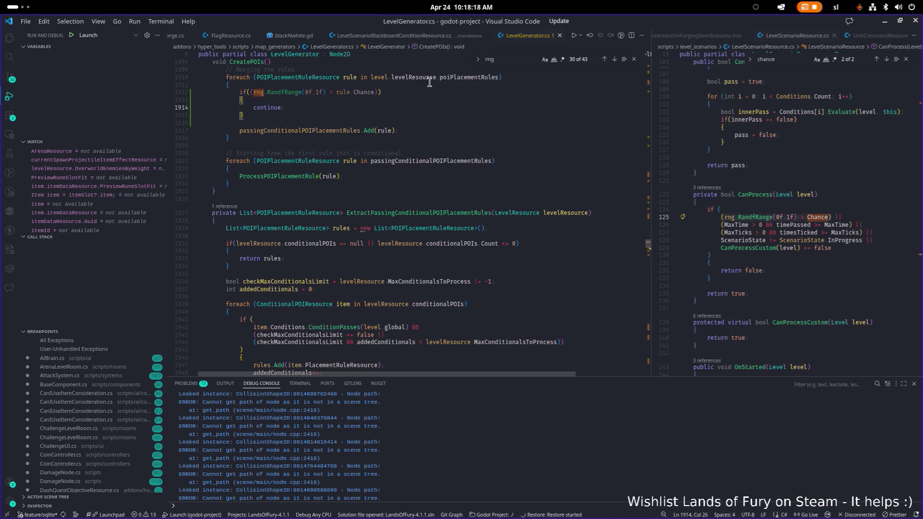
Remove the stray parentheses from the if condition and save LevelGenerator.cs again
{"action": "key", "text": "Up"}
{"action": "key", "text": "Up"}
{"action": "key", "text": "ctrl+Left"}
{"action": "key", "text": "ctrl+Left"}
{"action": "key", "text": "BackSpace"}
{"action": "key", "text": "End"}
{"action": "key", "text": "Left"}
{"action": "key", "text": "BackSpace"}
{"action": "key", "text": "BackSpace"}
{"action": "key", "text": "ctrl+s"}
{"action": "key", "text": "Down"}
{"action": "key", "text": "Down"}
{"action": "key", "text": "Down"}
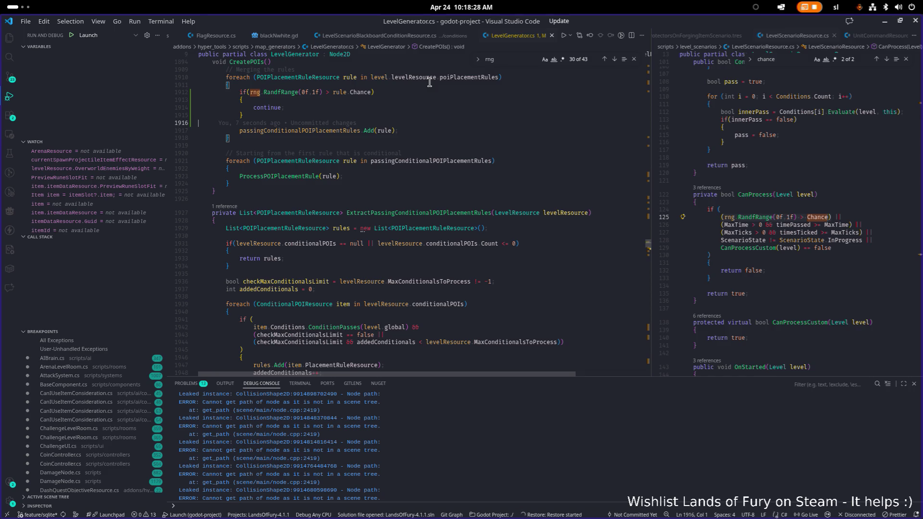
{"action": "left_click", "coordinate": [511, 139]}
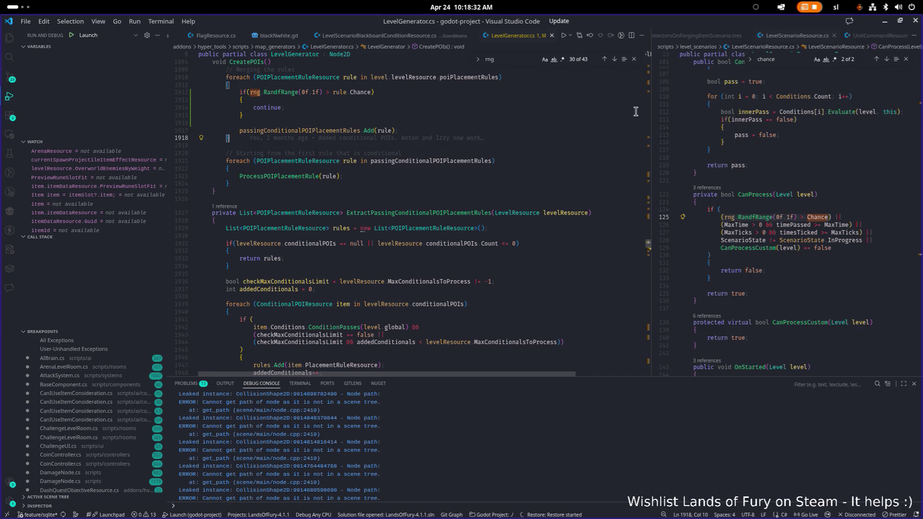
{"action": "left_click", "coordinate": [884, 21]}
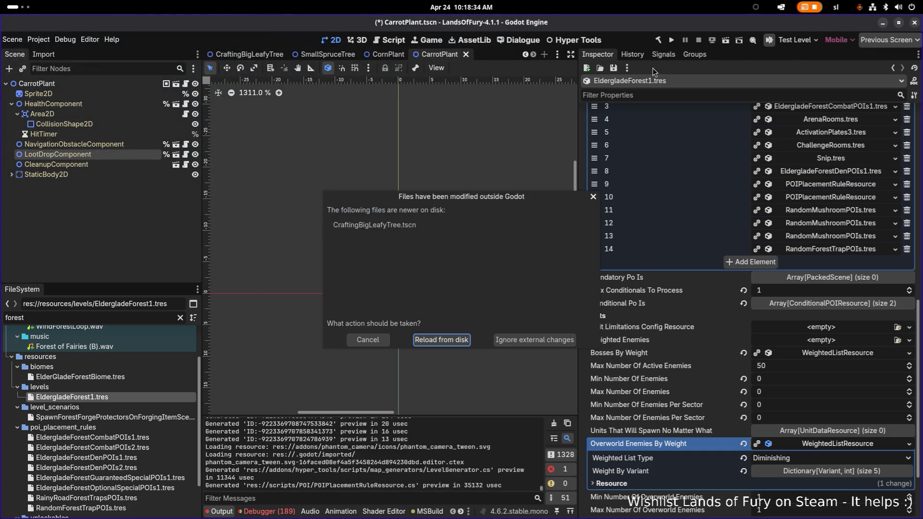
Reload from disk, select EldergladeForest1.tres in FileSystem, and run Build Project
{"action": "left_click", "coordinate": [442, 340]}
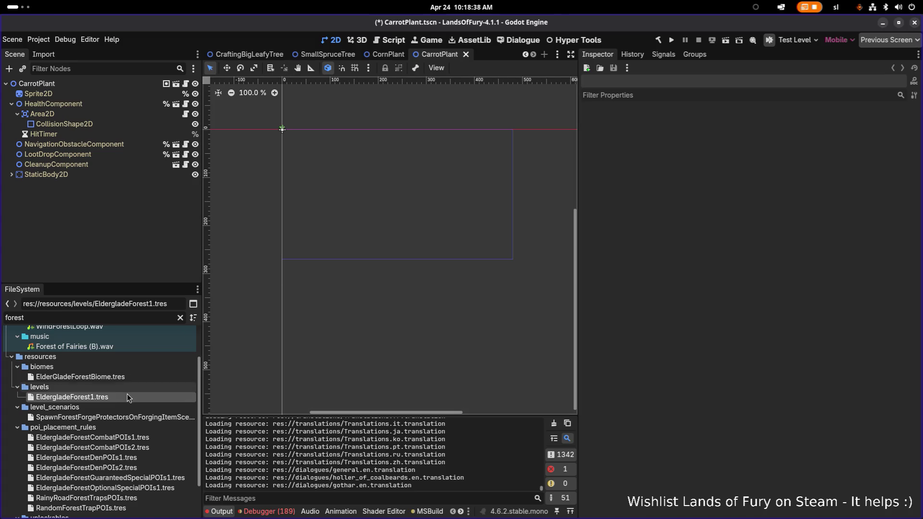
{"action": "left_click", "coordinate": [96, 396]}
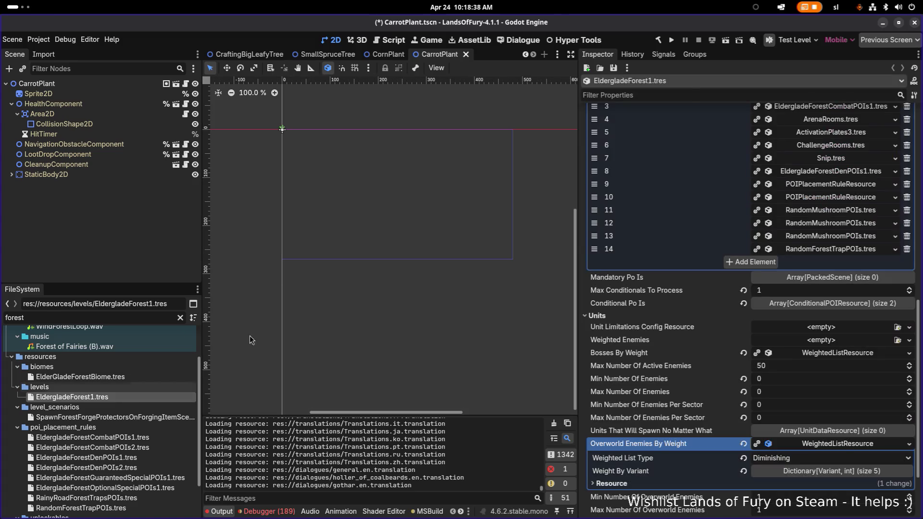
{"action": "left_click", "coordinate": [659, 41]}
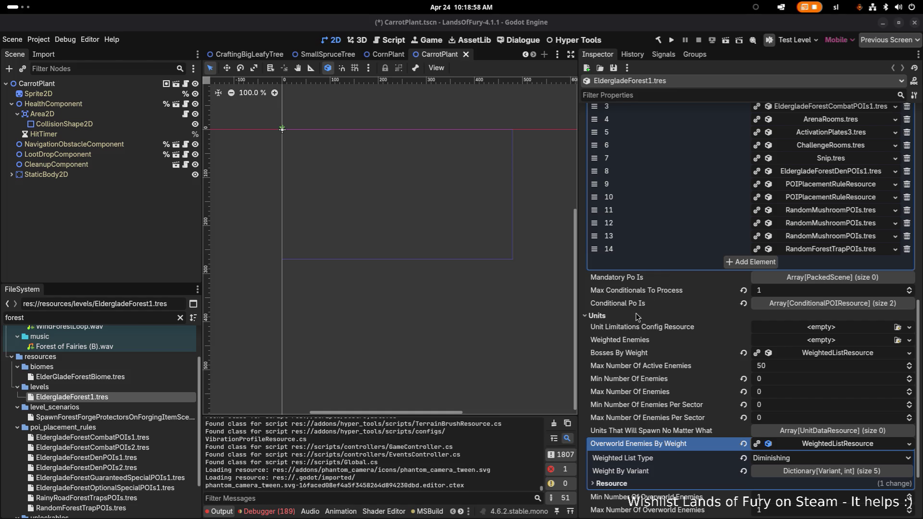
Set the ActivationPlates3.tres placement rule's Chance to 0.5 and save the level settings
{"action": "scroll", "coordinate": [709, 334], "scroll_direction": "up", "scroll_amount": 5}
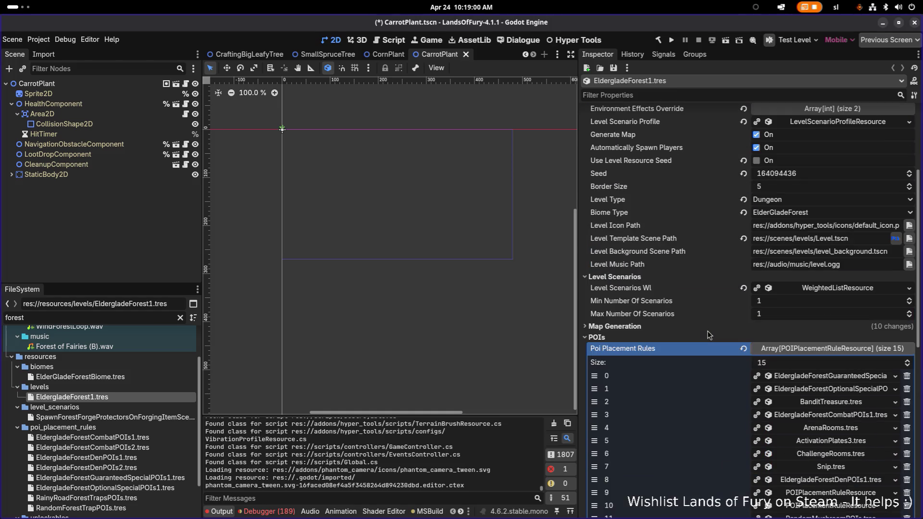
{"action": "scroll", "coordinate": [709, 335], "scroll_direction": "up", "scroll_amount": 4}
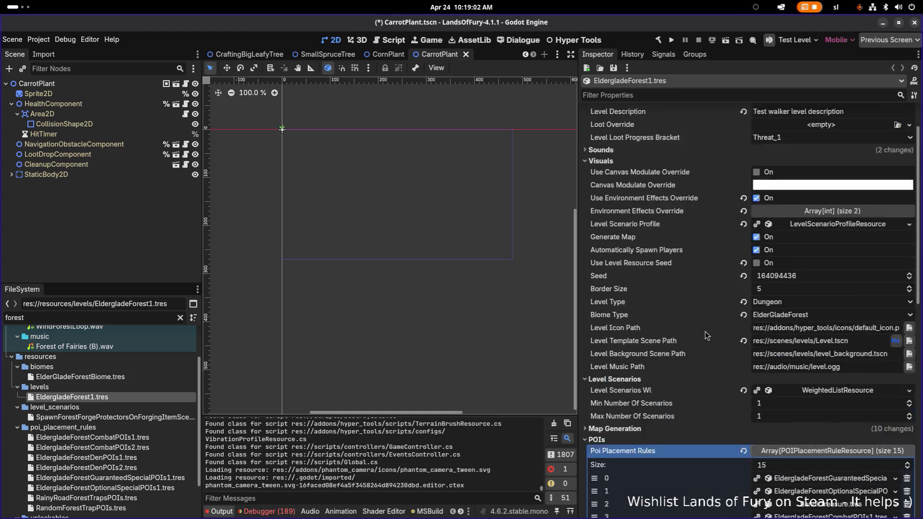
{"action": "scroll", "coordinate": [706, 335], "scroll_direction": "down", "scroll_amount": 8}
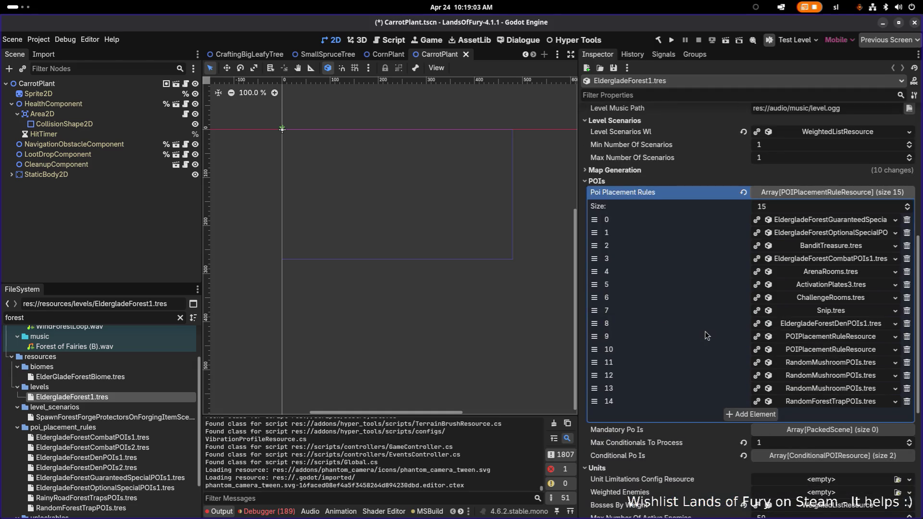
{"action": "left_click", "coordinate": [826, 286]}
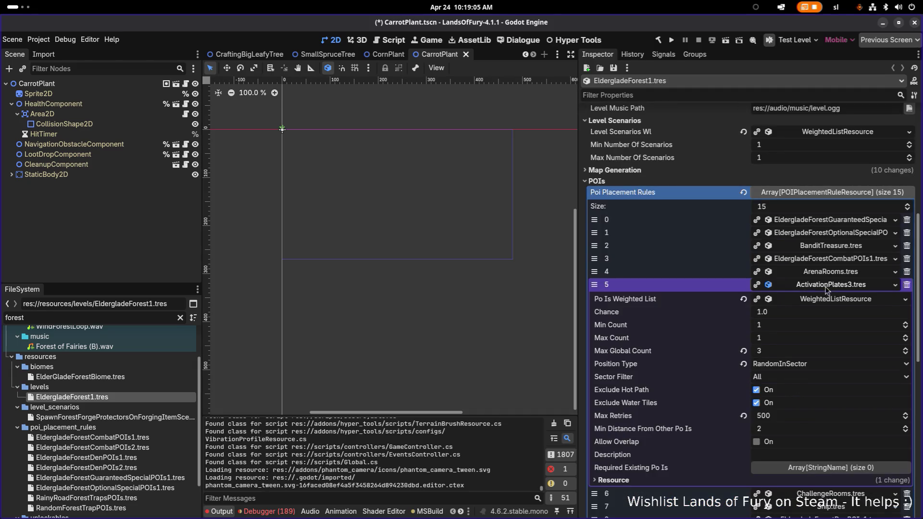
{"action": "left_click", "coordinate": [790, 313]}
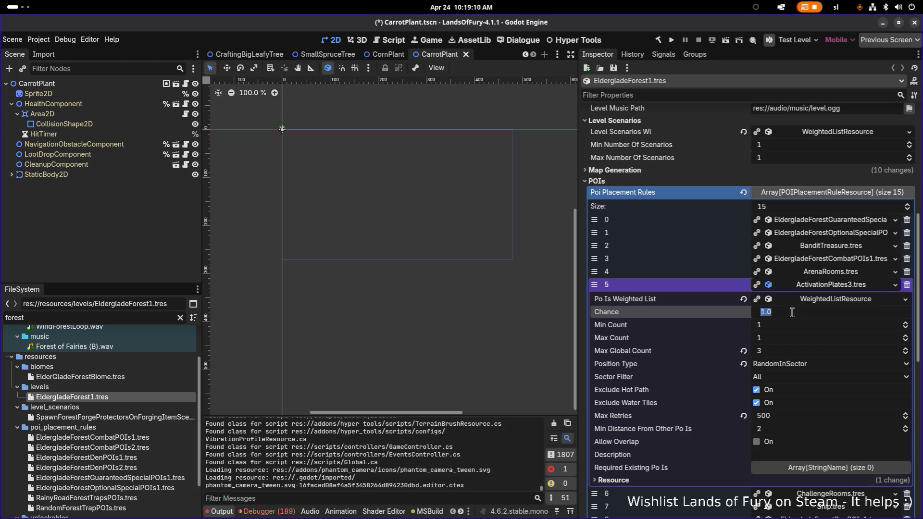
{"action": "type", "text": "0."}
{"action": "type", "text": "5"}
{"action": "key", "text": "Return"}
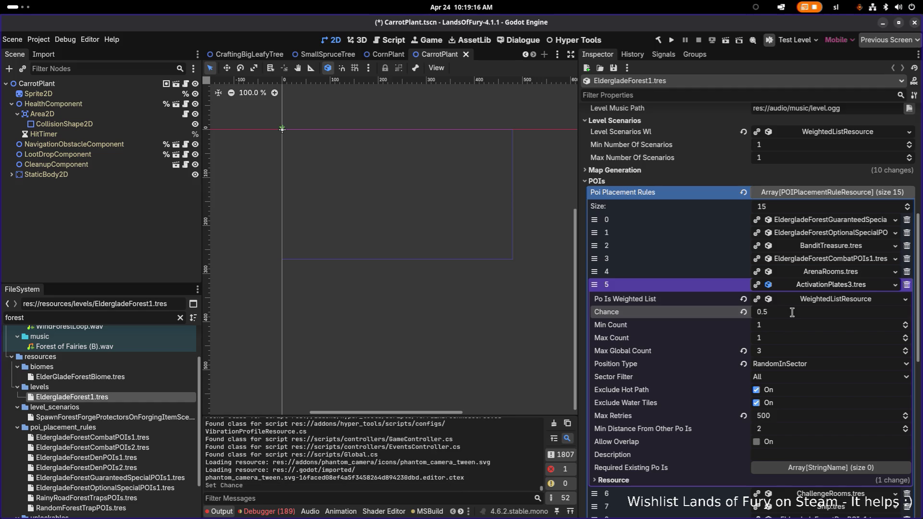
{"action": "key", "text": "ctrl+s"}
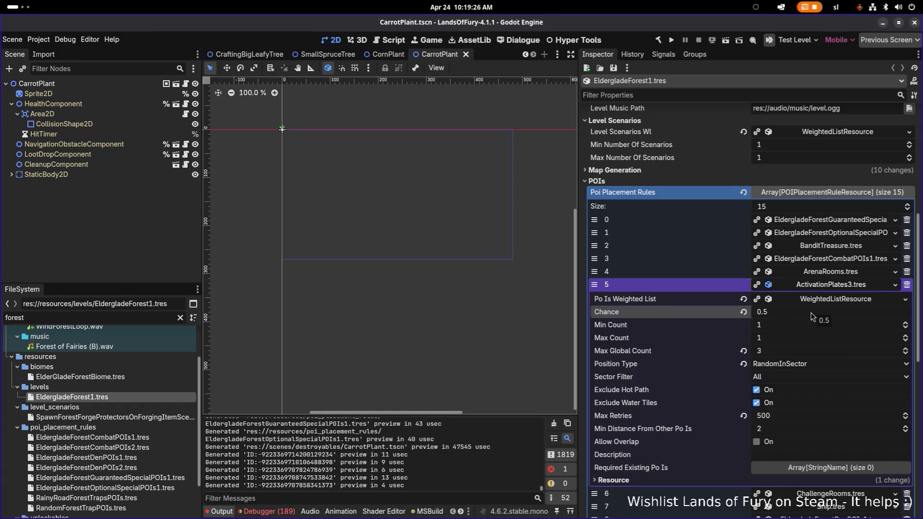
Expand the ChallengeRooms.tres placement rule, then collapse its details again
{"action": "scroll", "coordinate": [815, 317], "scroll_direction": "down", "scroll_amount": 5}
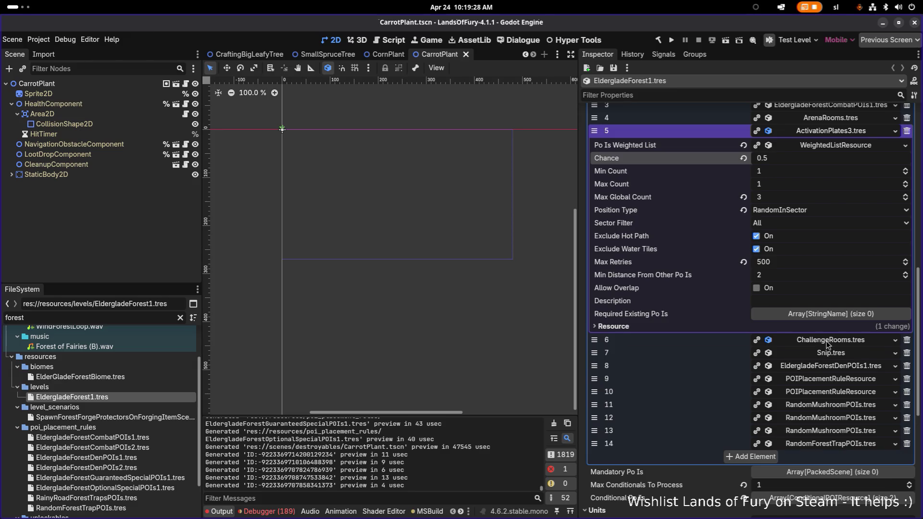
{"action": "left_click", "coordinate": [827, 341]}
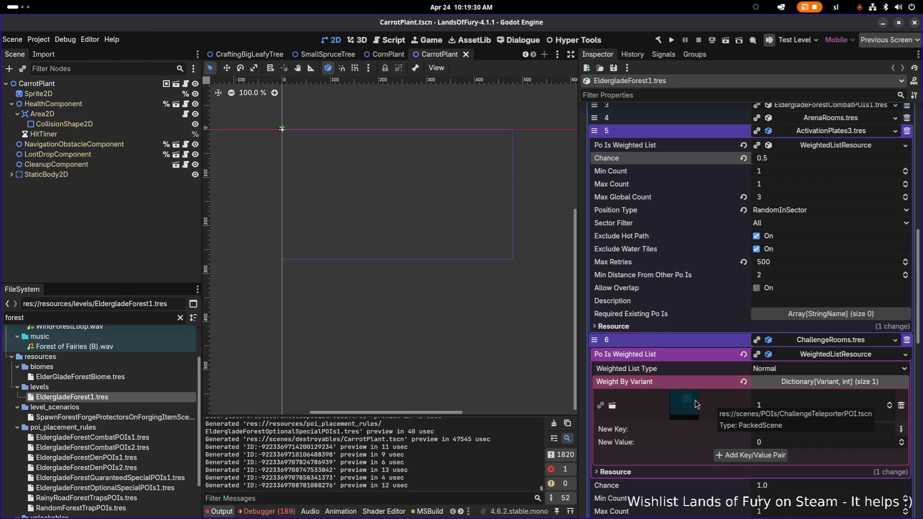
{"action": "scroll", "coordinate": [724, 402], "scroll_direction": "down", "scroll_amount": 5}
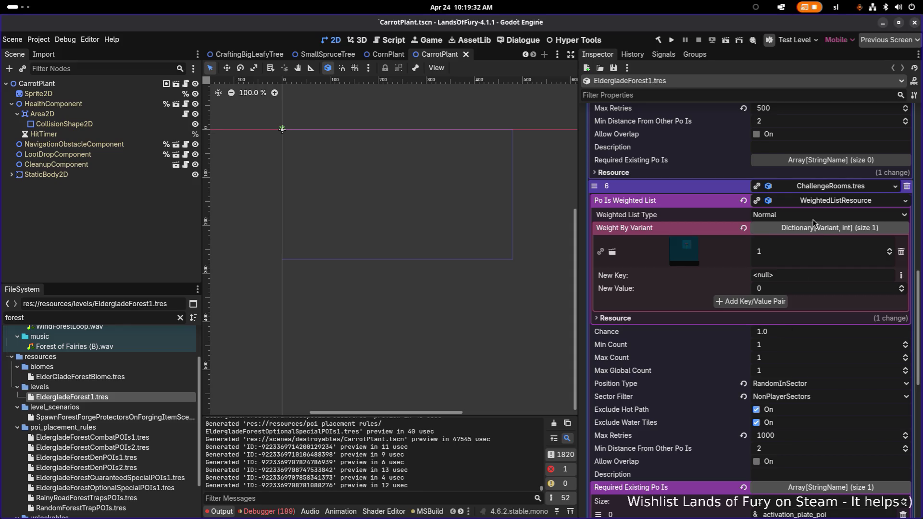
{"action": "left_click", "coordinate": [805, 188]}
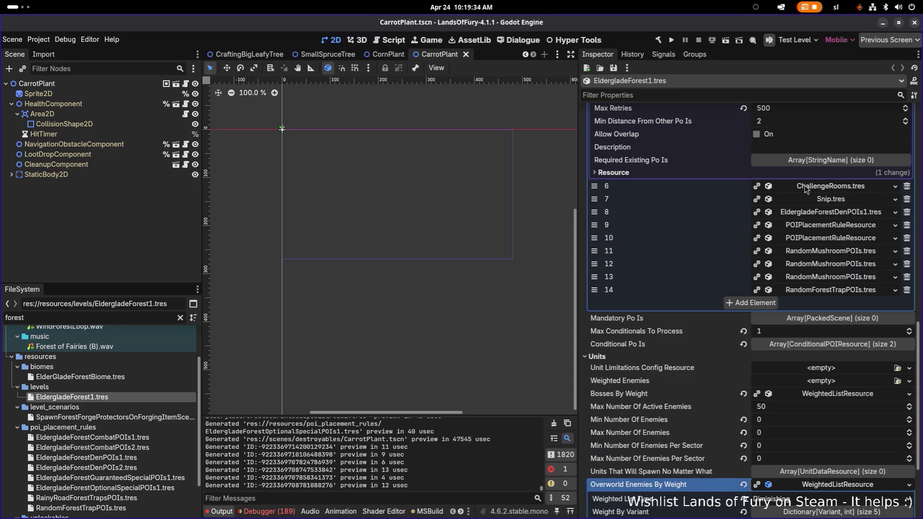
{"action": "key", "text": "alt+Tab"}
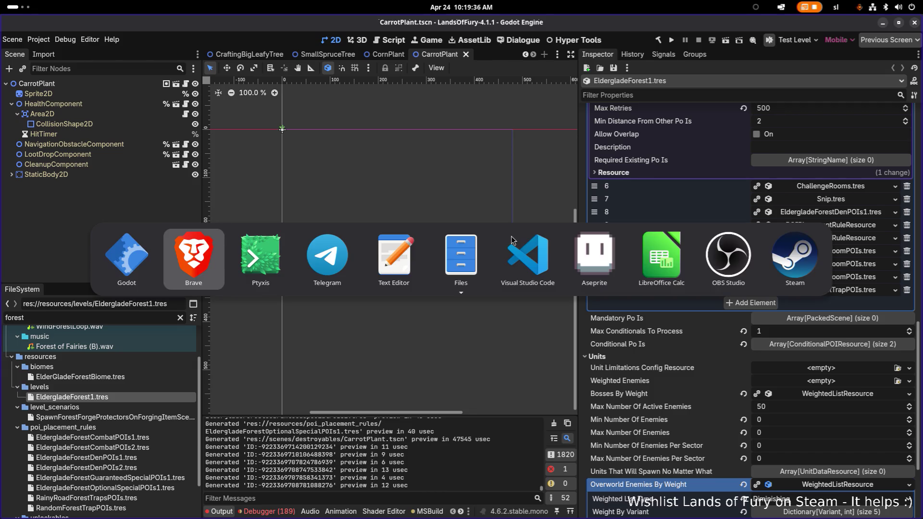
Prefix line 1912's chance check with rule.Chance != 1f && and save LevelGenerator.cs
{"action": "left_click", "coordinate": [529, 253]}
{"action": "left_click", "coordinate": [278, 99]}
{"action": "left_click", "coordinate": [350, 99]}
{"action": "mouse_move", "coordinate": [478, 98]}
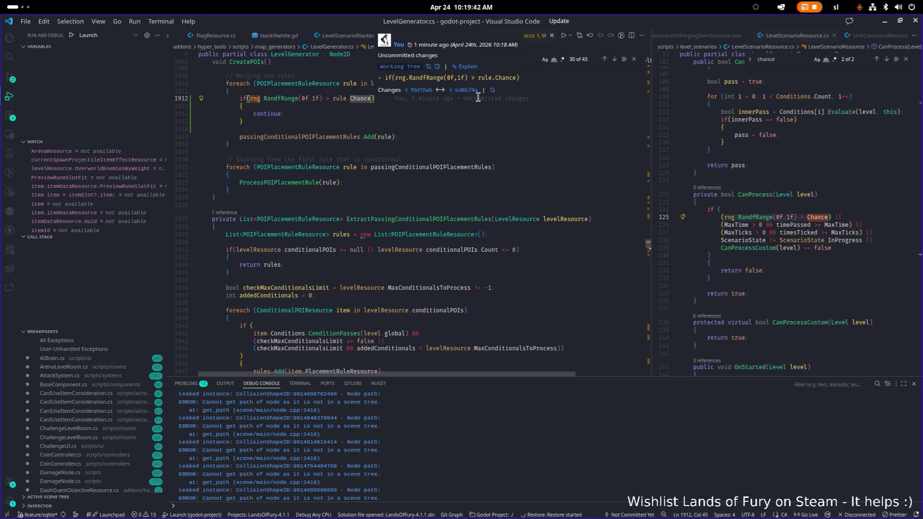
{"action": "key", "text": "ctrl+Left"}
{"action": "key", "text": "ctrl+Left"}
{"action": "key", "text": "shift+End"}
{"action": "key", "text": "Home"}
{"action": "key", "text": "Right"}
{"action": "key", "text": "Right"}
{"action": "key", "text": "Right"}
{"action": "type", "text": "(rule.Chance != 1f"}
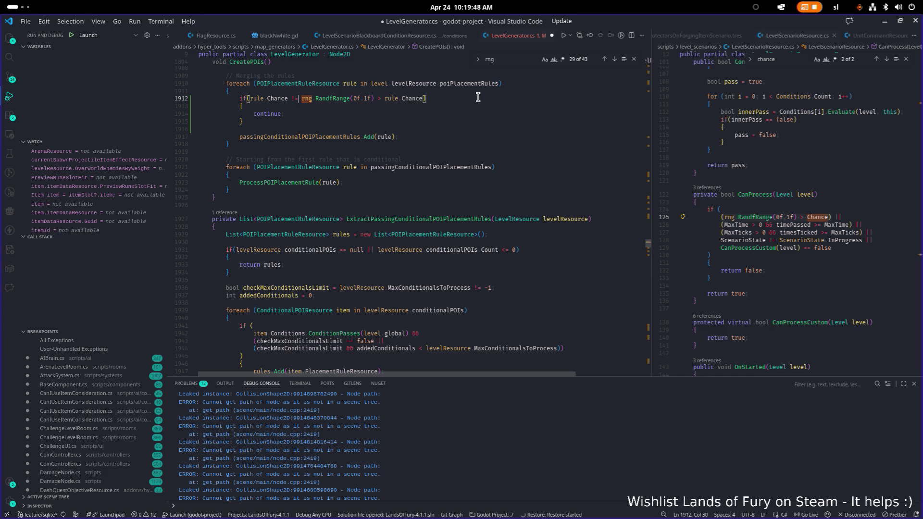
{"action": "type", "text": " &&"}
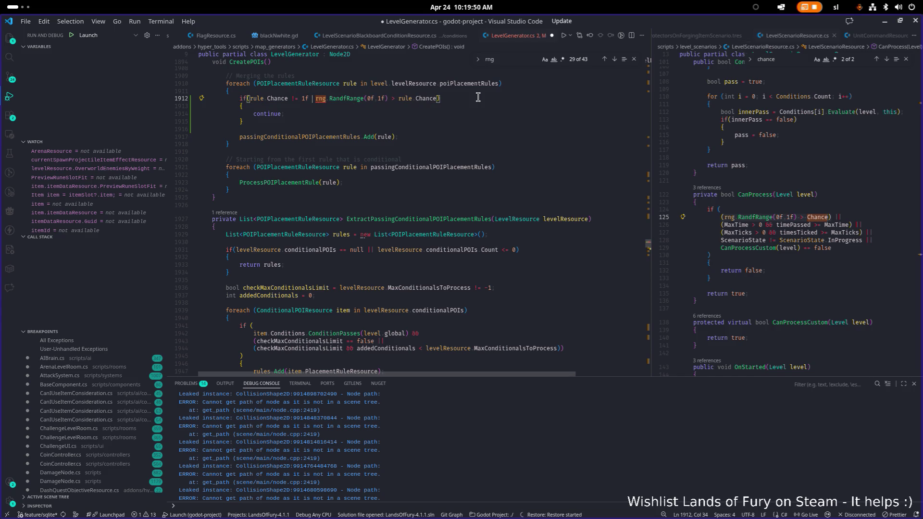
{"action": "key", "text": "BackSpace"}
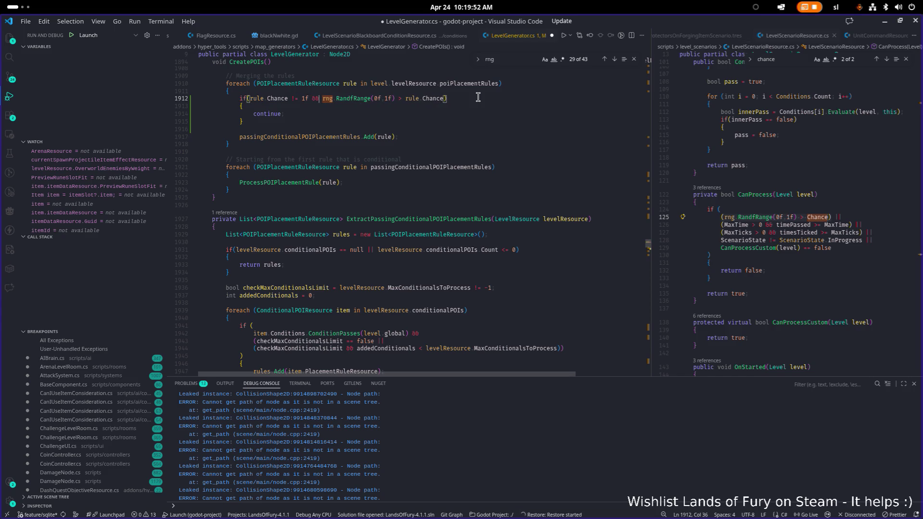
{"action": "key", "text": "ctrl+s"}
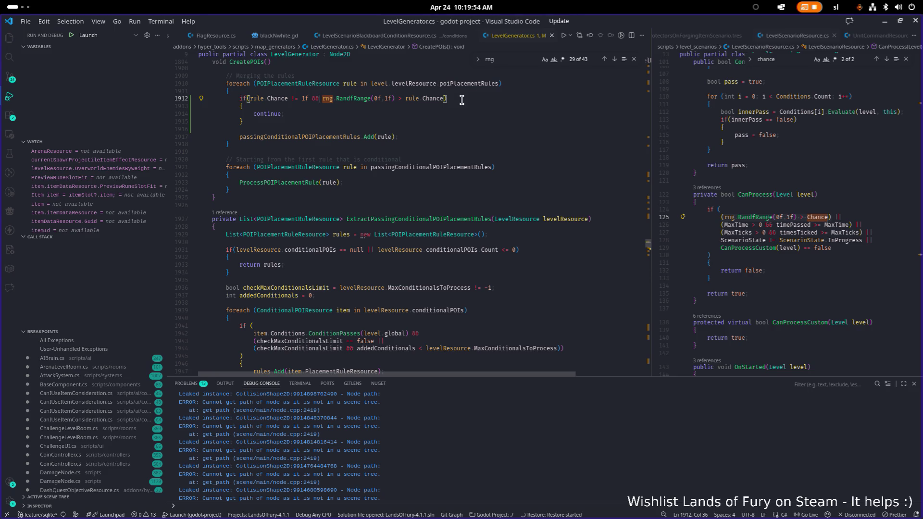
{"action": "left_click", "coordinate": [329, 101]}
{"action": "left_click", "coordinate": [508, 105]}
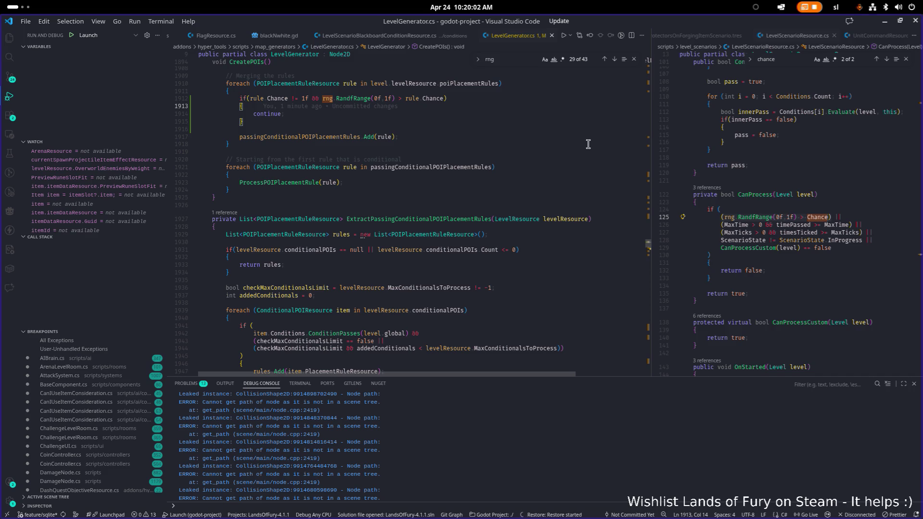
{"action": "key", "text": "alt+Tab"}
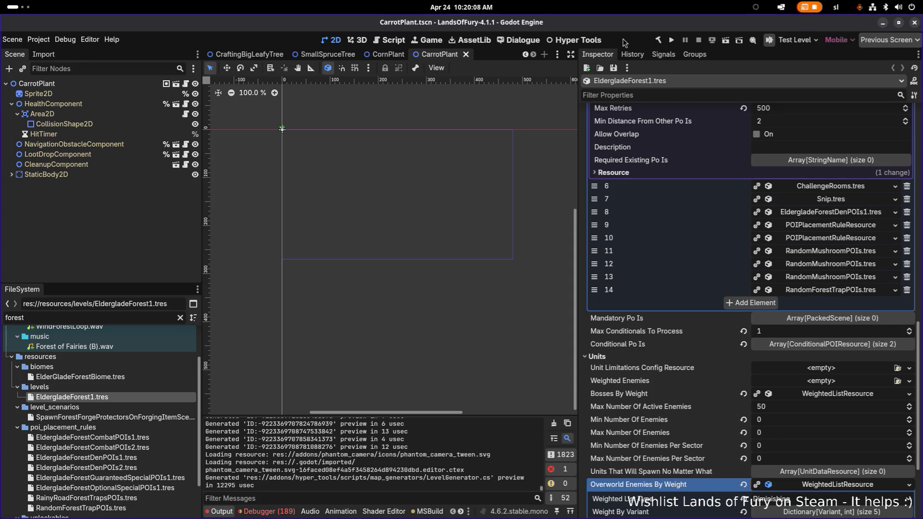
Run the project so Godot rebuilds the .NET solution and launches the game
{"action": "left_click", "coordinate": [670, 40]}
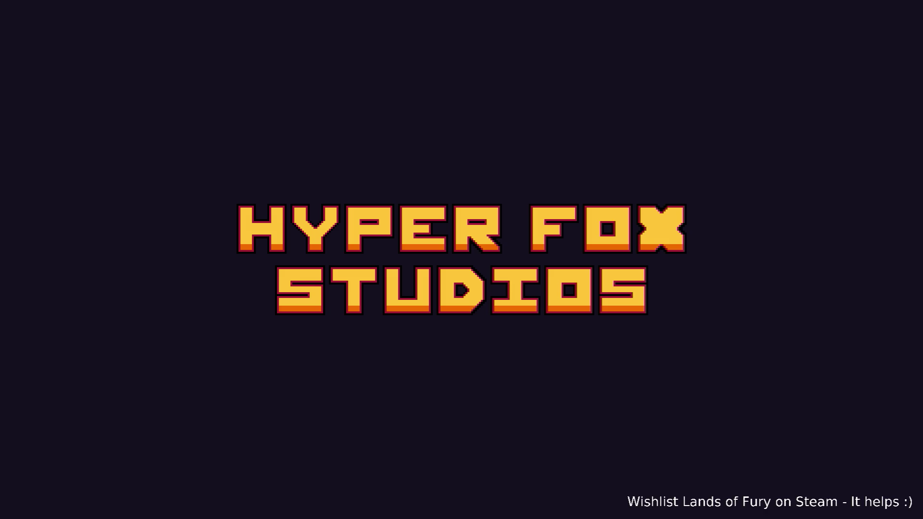
Skip the splash, pick a profile, and walk north along the forest path
{"action": "key", "text": "Return"}
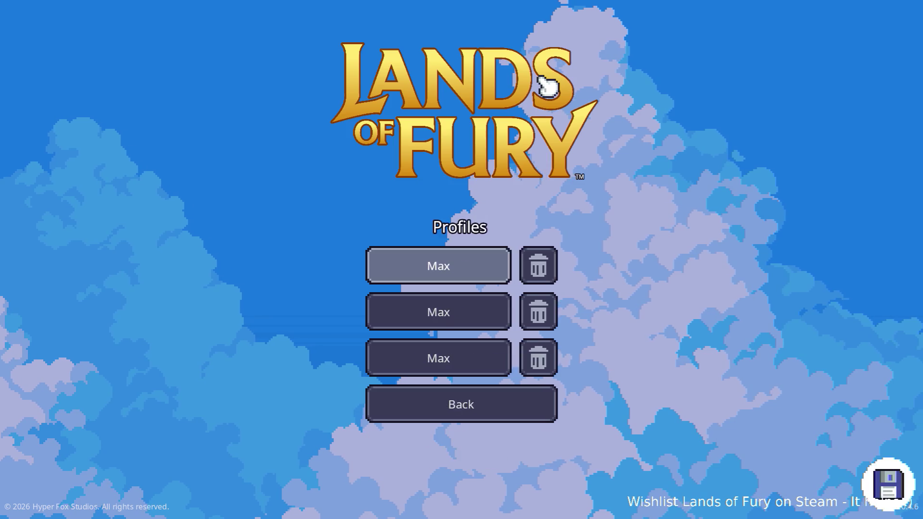
{"action": "key", "text": "Return"}
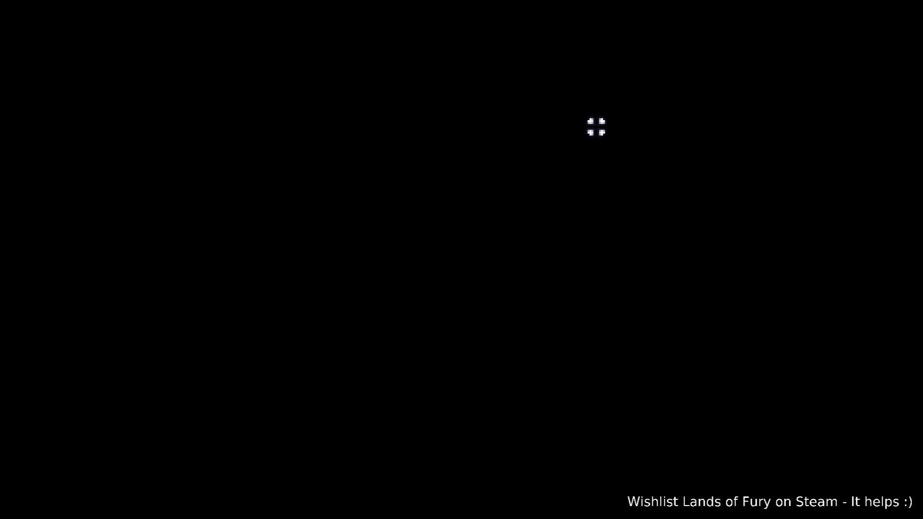
{"action": "key", "text": "w"}
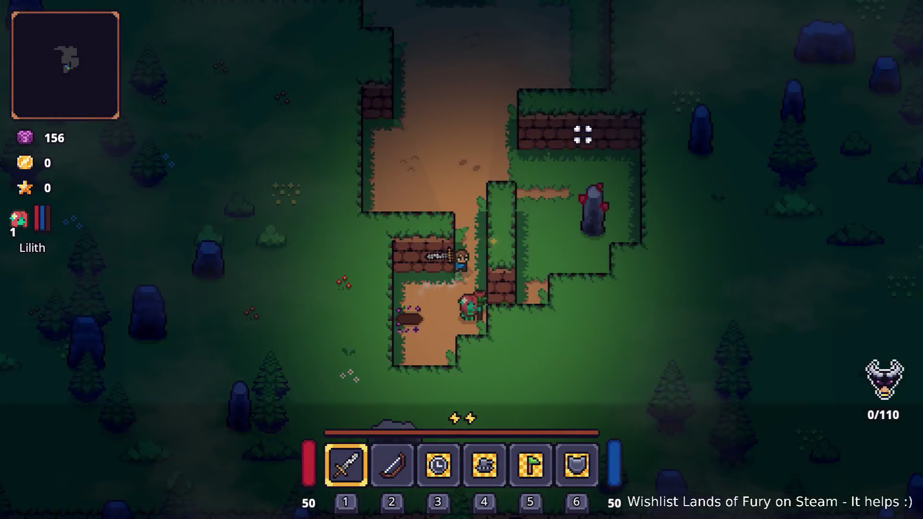
{"action": "key", "text": "a"}
{"action": "key", "text": "w"}
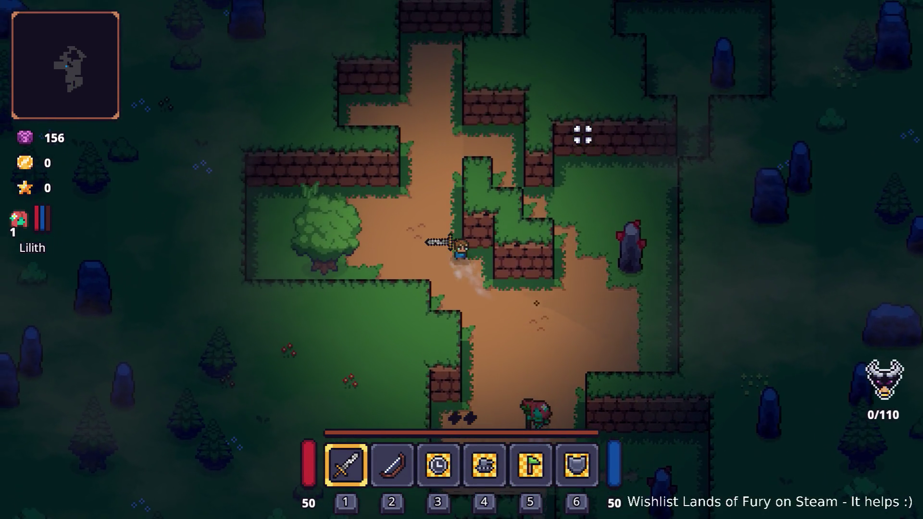
{"action": "key", "text": "F8"}
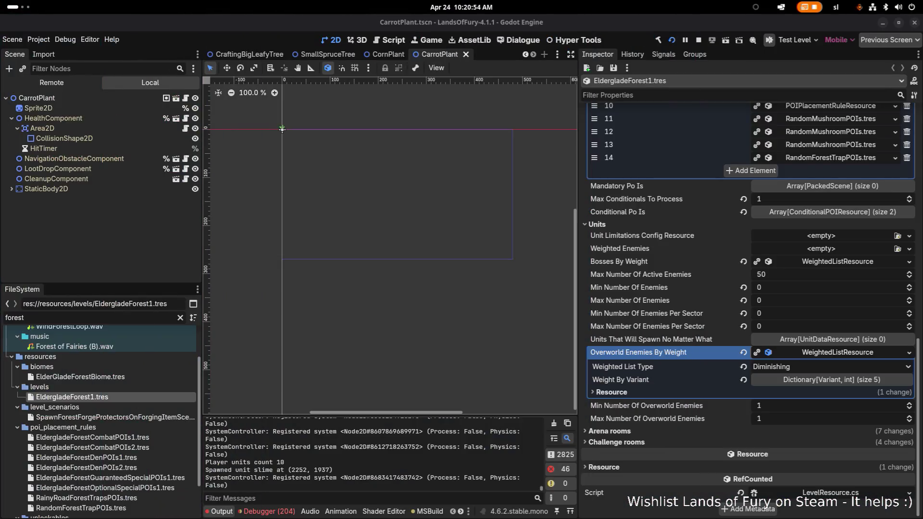
{"action": "key", "text": "F5"}
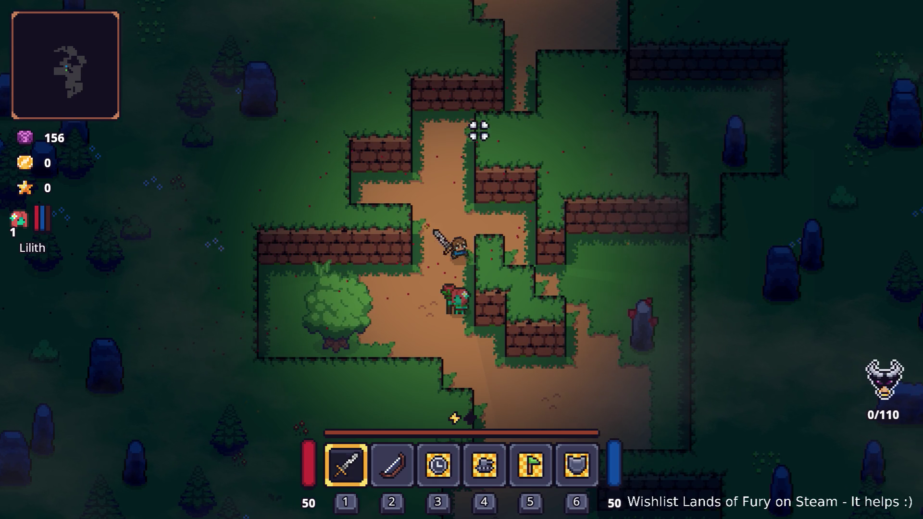
Walk north past the campfire and across the grass through the north-west clearing
{"action": "key", "text": "d"}
{"action": "key", "text": "w"}
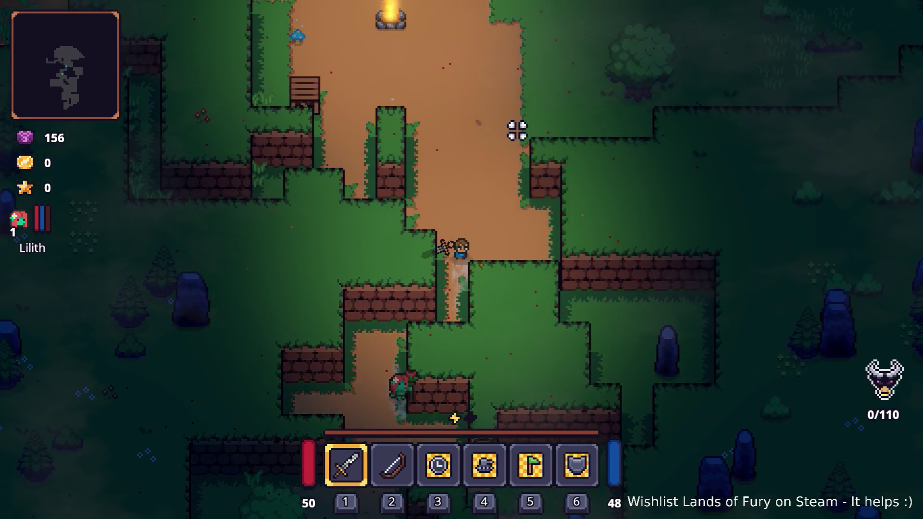
{"action": "key", "text": "w"}
{"action": "key", "text": "d"}
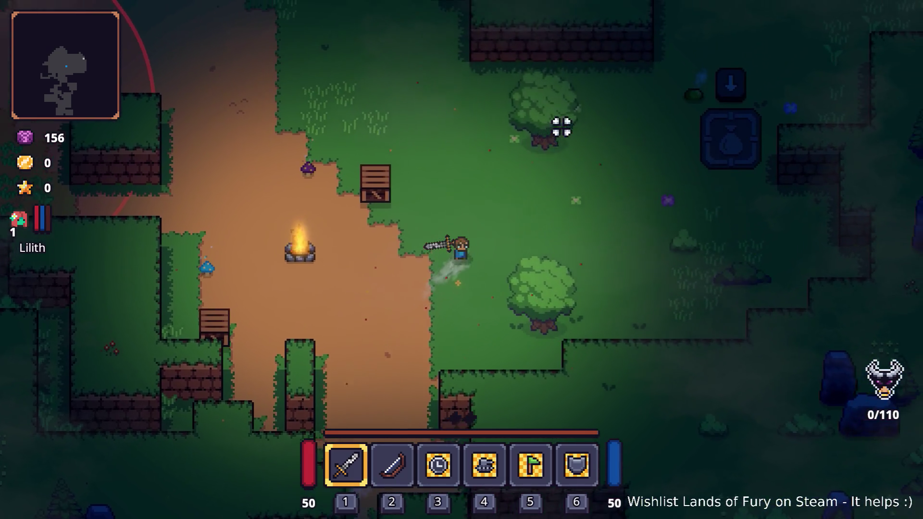
{"action": "key", "text": "w"}
{"action": "key", "text": "d"}
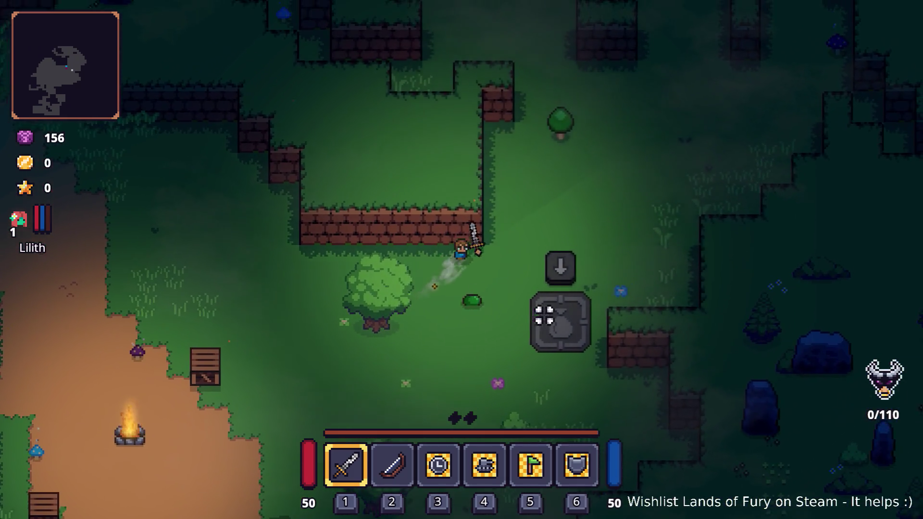
{"action": "key", "text": "w"}
{"action": "key", "text": "d"}
{"action": "key", "text": "a"}
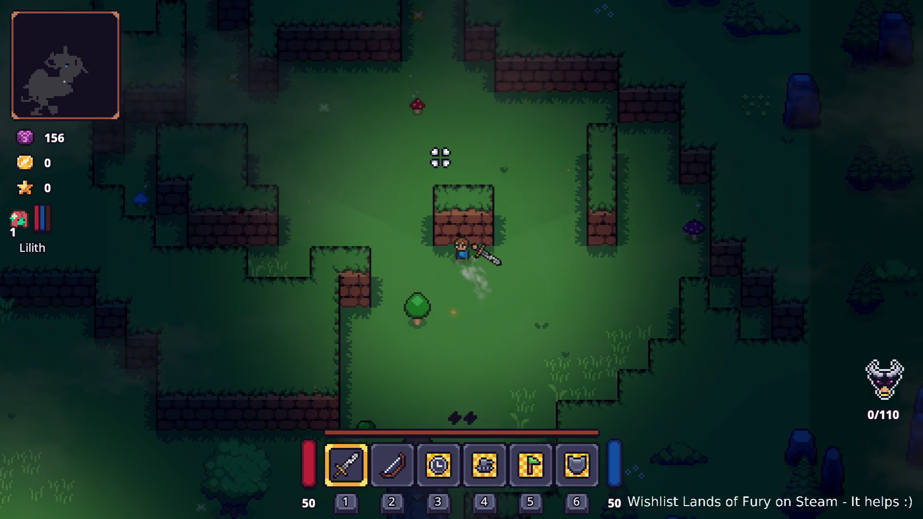
{"action": "key", "text": "w"}
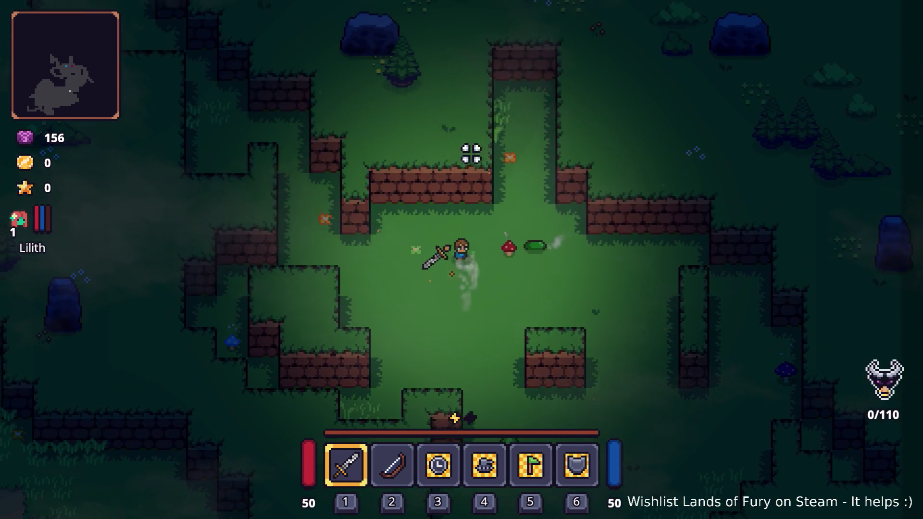
{"action": "key", "text": "a"}
{"action": "key", "text": "w"}
{"action": "key", "text": "a"}
{"action": "key", "text": "w"}
{"action": "key", "text": "a"}
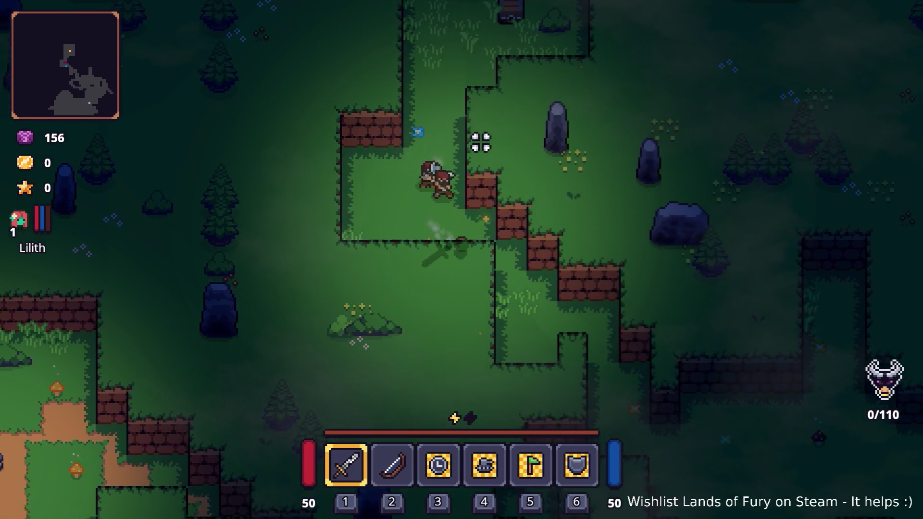
Walk south-east swinging the sword, then head south-west back toward the campfire
{"action": "key", "text": "s"}
{"action": "key", "text": "d"}
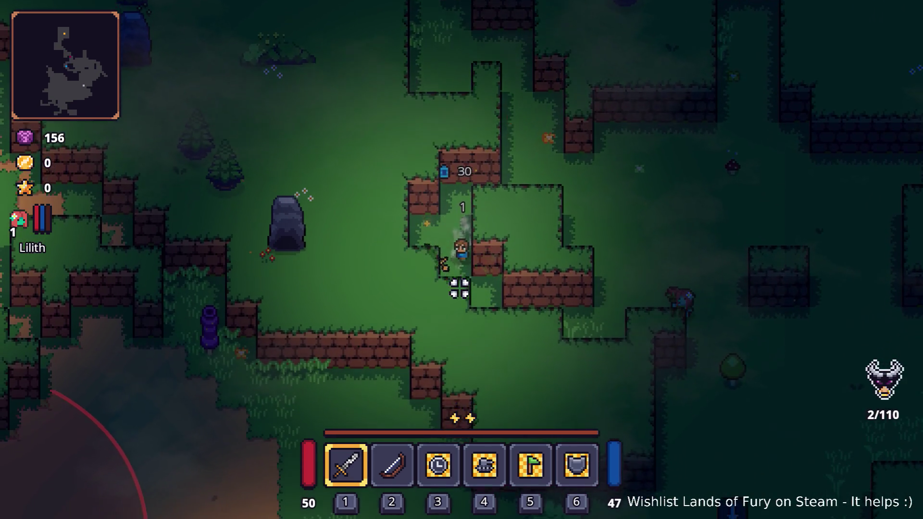
{"action": "key", "text": "s"}
{"action": "key", "text": "d"}
{"action": "key", "text": "d"}
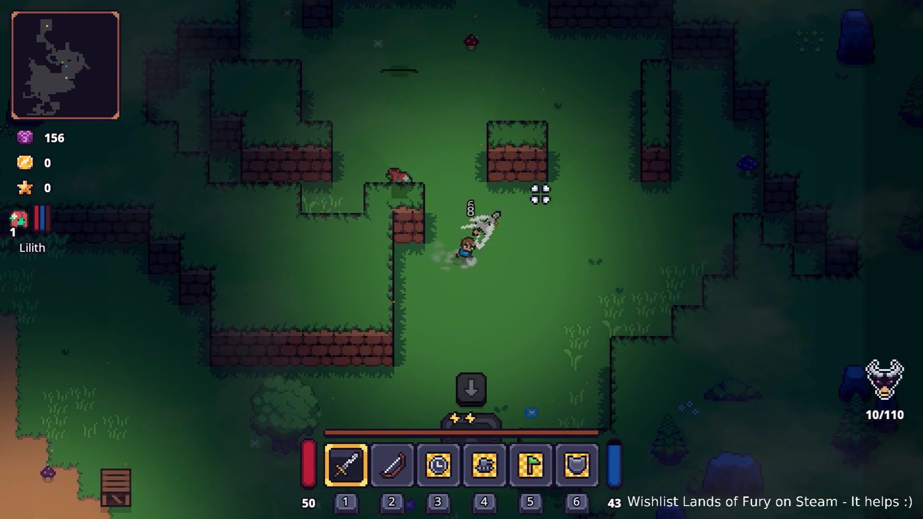
{"action": "key", "text": "s"}
{"action": "key", "text": "a"}
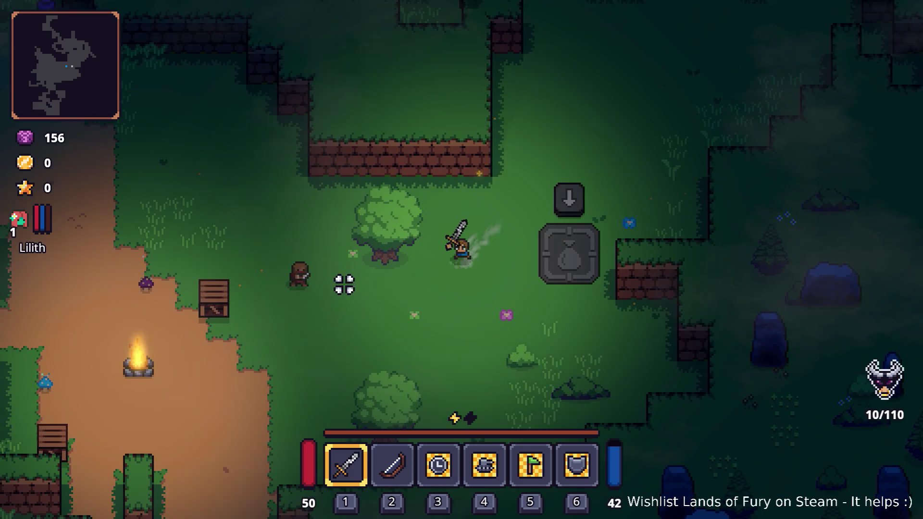
Walk west past the chest into the enemy area, retreat north-west up the path, and pause
{"action": "key", "text": "a"}
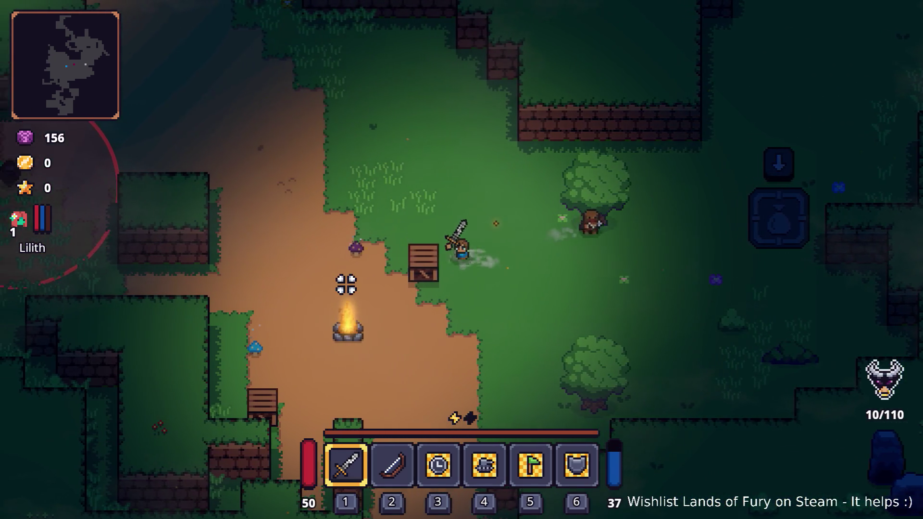
{"action": "key", "text": "a"}
{"action": "key", "text": "a"}
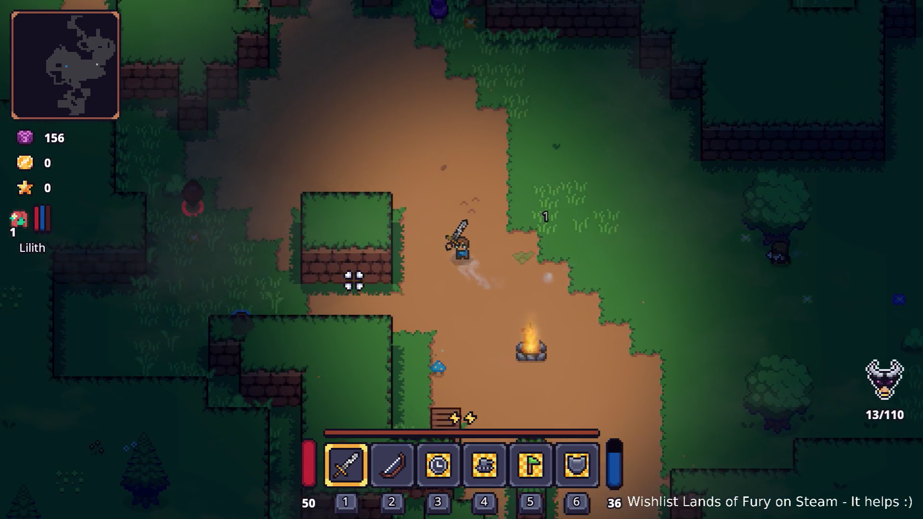
{"action": "key", "text": "w"}
{"action": "key", "text": "w"}
{"action": "key", "text": "a"}
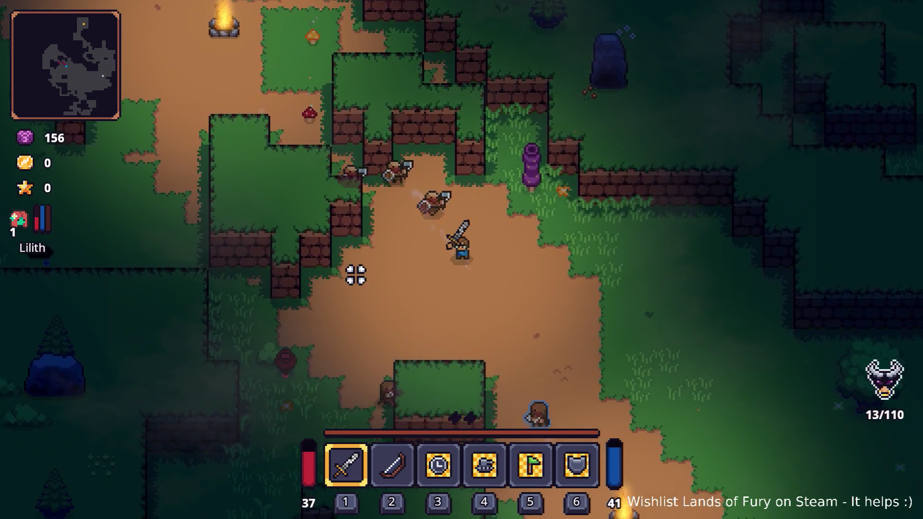
{"action": "key", "text": "a"}
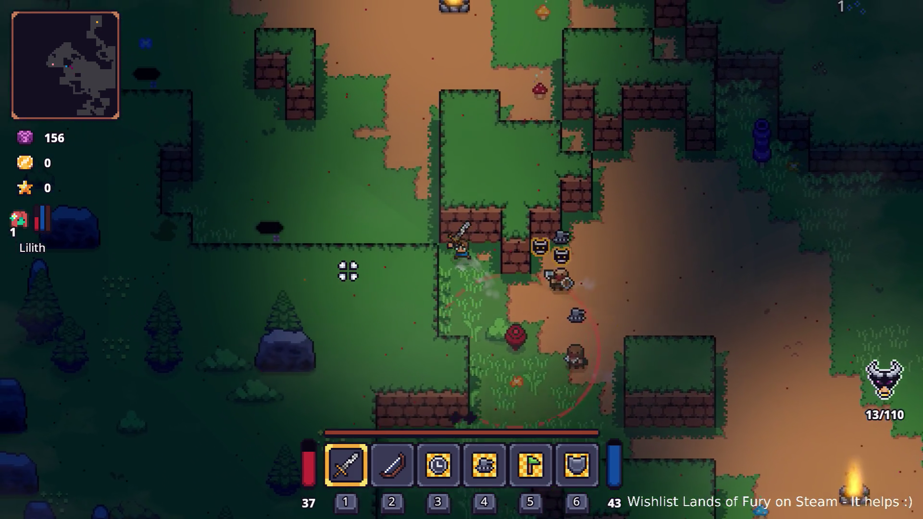
{"action": "key", "text": "w"}
{"action": "key", "text": "a"}
{"action": "key", "text": "w"}
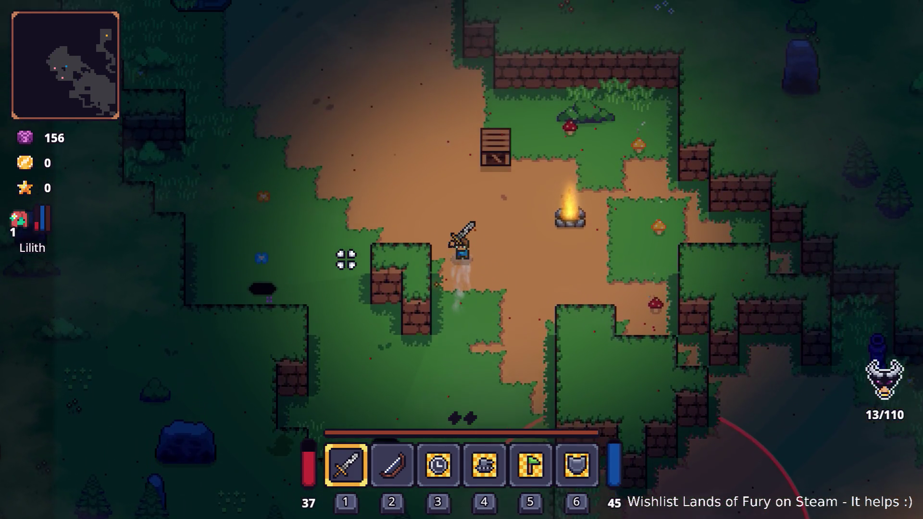
{"action": "key", "text": "a"}
{"action": "key", "text": "w"}
{"action": "key", "text": "a"}
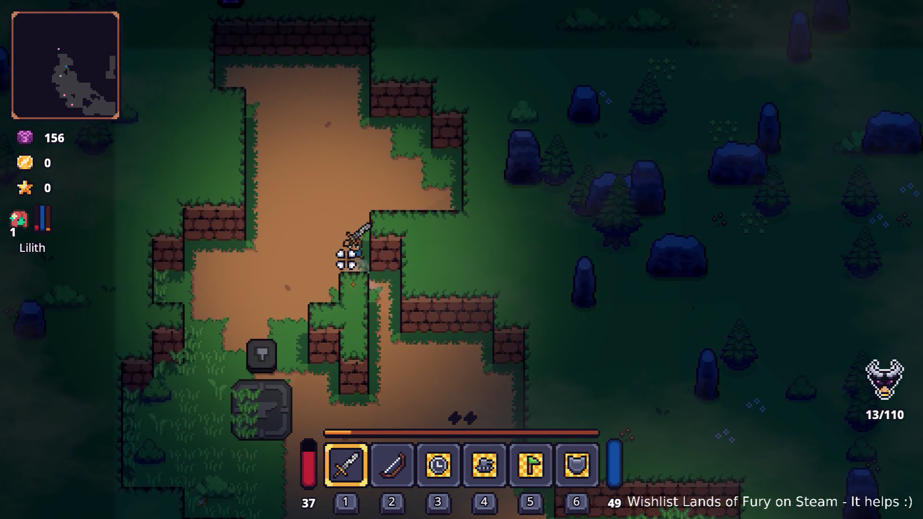
{"action": "key", "text": "Escape"}
Restart the level and walk the hero up the dirt path to the campfire
{"action": "left_click", "coordinate": [496, 355]}
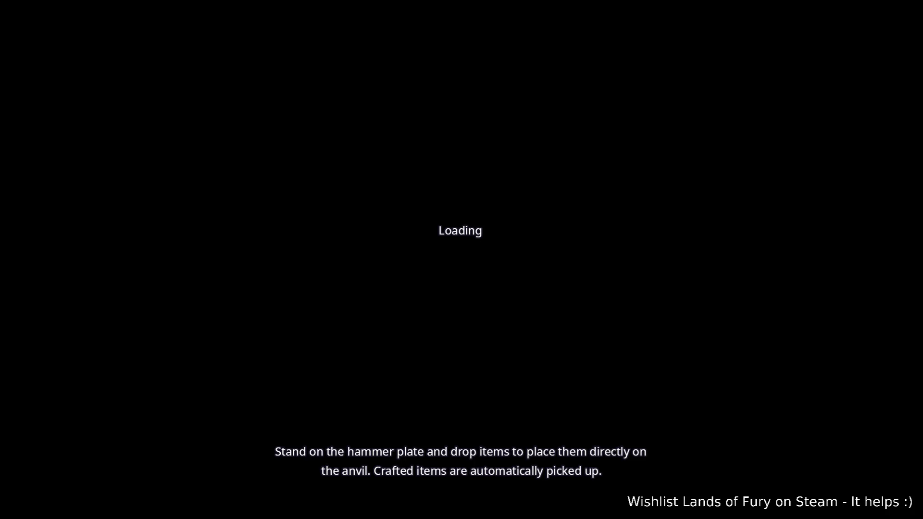
{"action": "key", "text": "d"}
{"action": "key", "text": "w"}
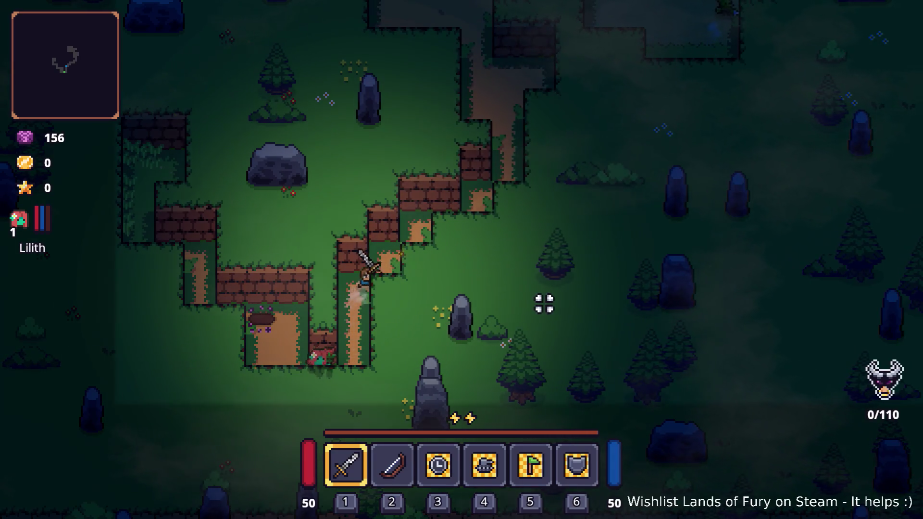
{"action": "key", "text": "w"}
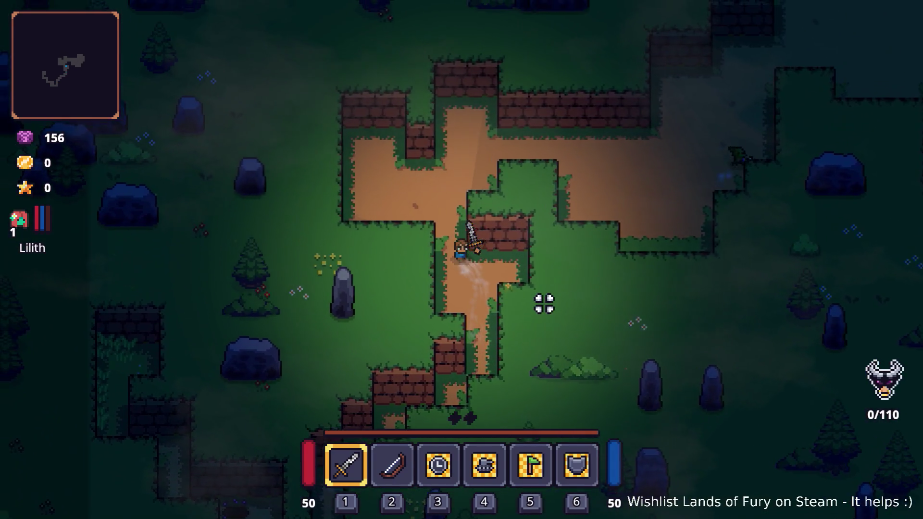
{"action": "key", "text": "d"}
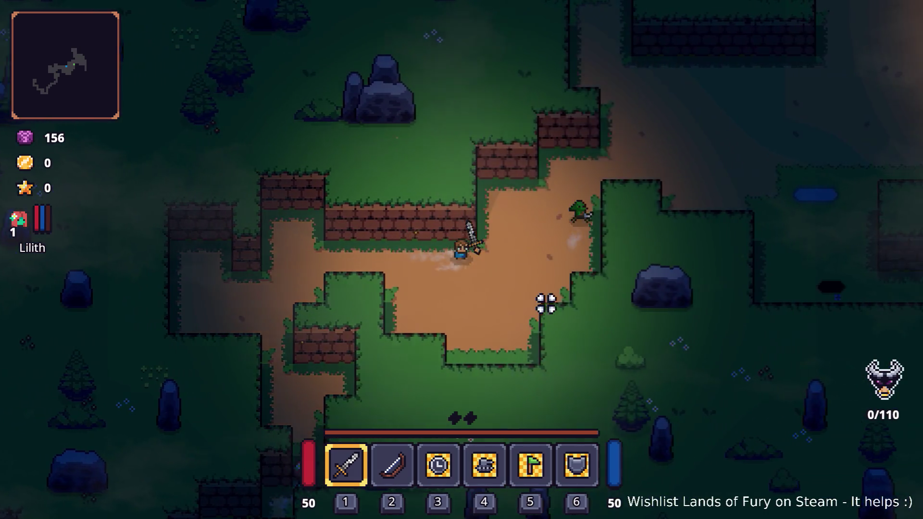
{"action": "key", "text": "w"}
{"action": "key", "text": "d"}
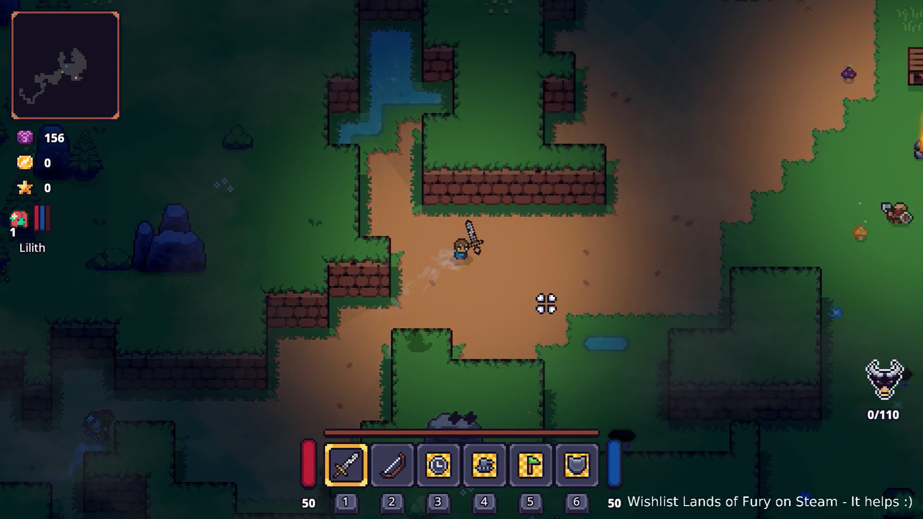
{"action": "key", "text": "d"}
{"action": "key", "text": "s"}
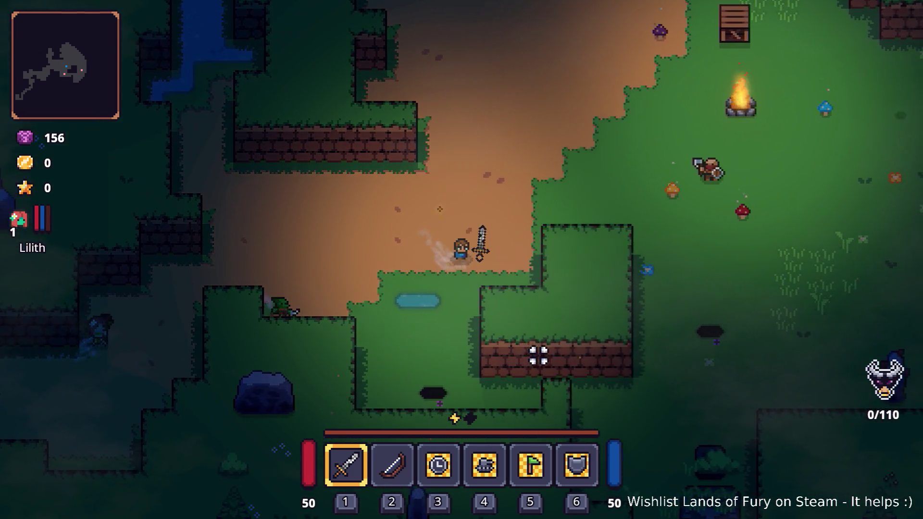
{"action": "key", "text": "w"}
{"action": "key", "text": "d"}
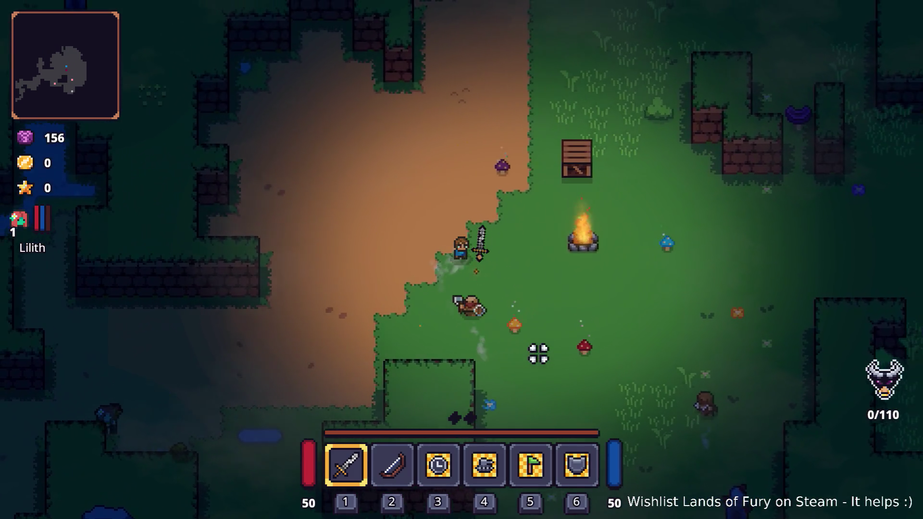
Walk past the campfire toward the brick wall, enter the pit into the arena, and pause
{"action": "key", "text": "s"}
{"action": "key", "text": "d"}
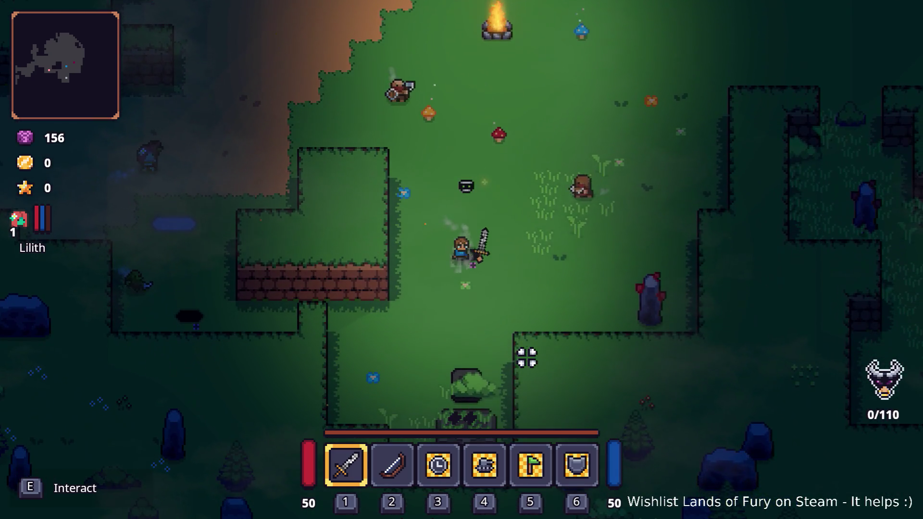
{"action": "key", "text": "s"}
{"action": "key", "text": "a"}
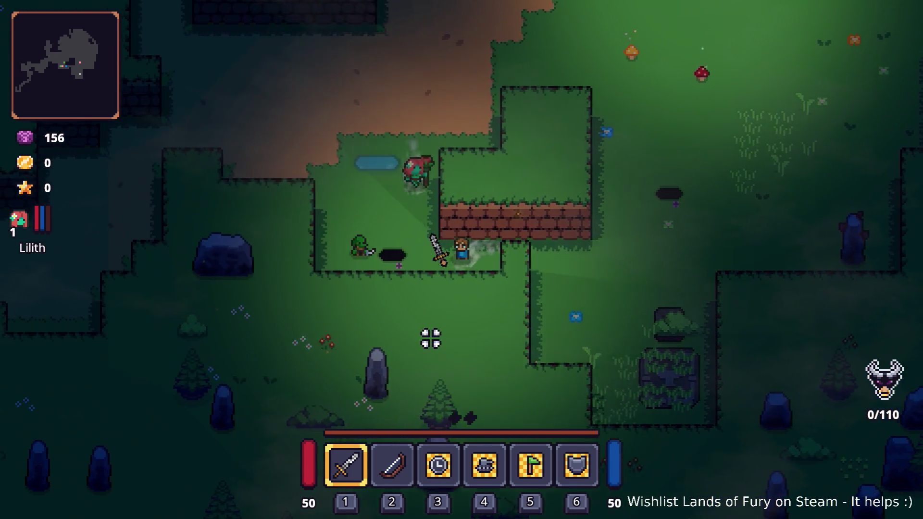
{"action": "key", "text": "a"}
{"action": "key", "text": "e"}
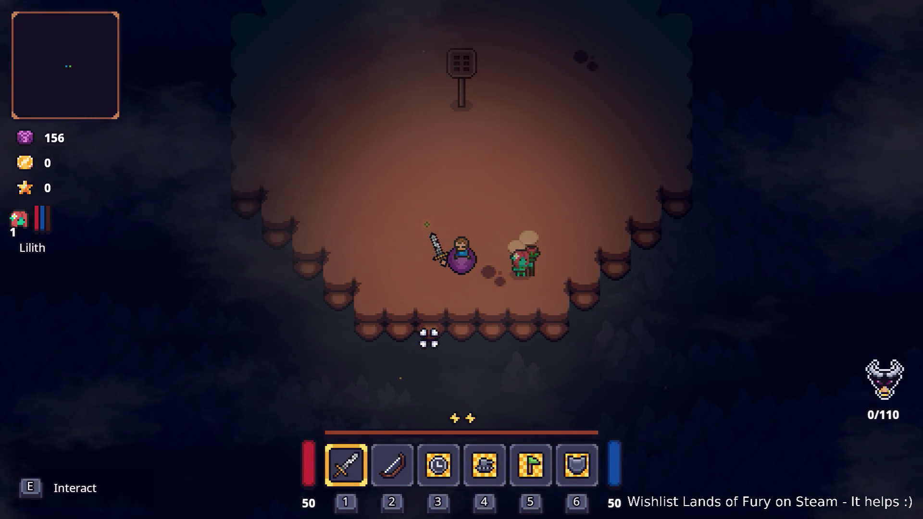
{"action": "key", "text": "Escape"}
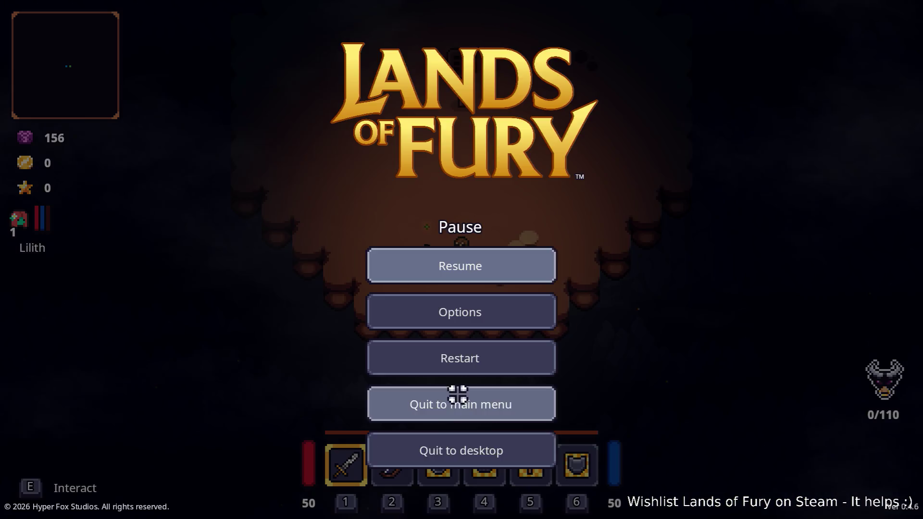
Quit the game to the desktop and return to Visual Studio Code
{"action": "left_click", "coordinate": [440, 442]}
{"action": "key", "text": "alt+Tab"}
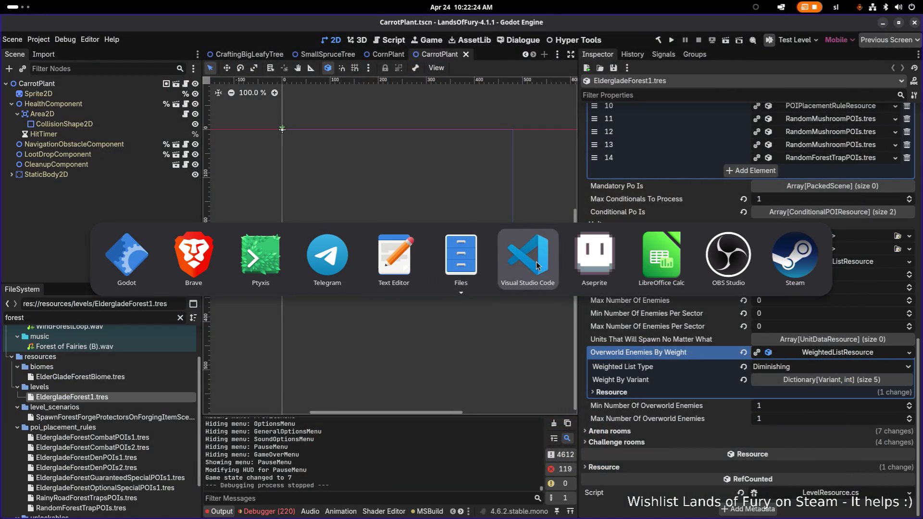
{"action": "left_click", "coordinate": [537, 266]}
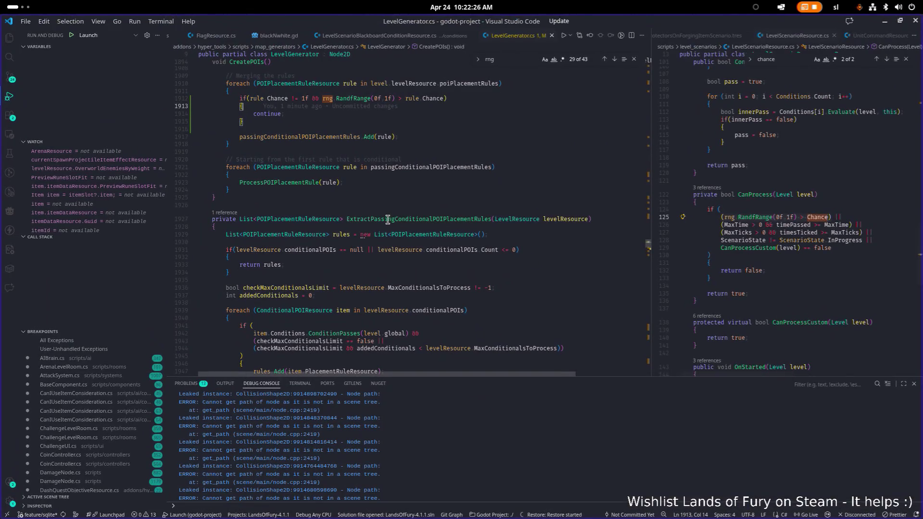
Highlight passingConditionalPOIPlacementRules and select the rule loop with the Chance check, lines 1910–1918
{"action": "double_click", "coordinate": [311, 136]}
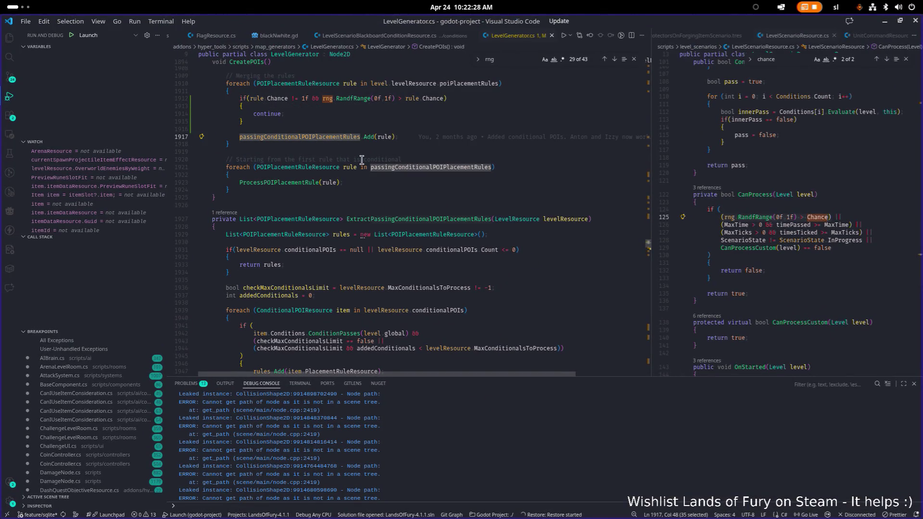
{"action": "scroll", "coordinate": [362, 160], "scroll_direction": "up", "scroll_amount": 2}
{"action": "scroll", "coordinate": [361, 160], "scroll_direction": "up", "scroll_amount": 1}
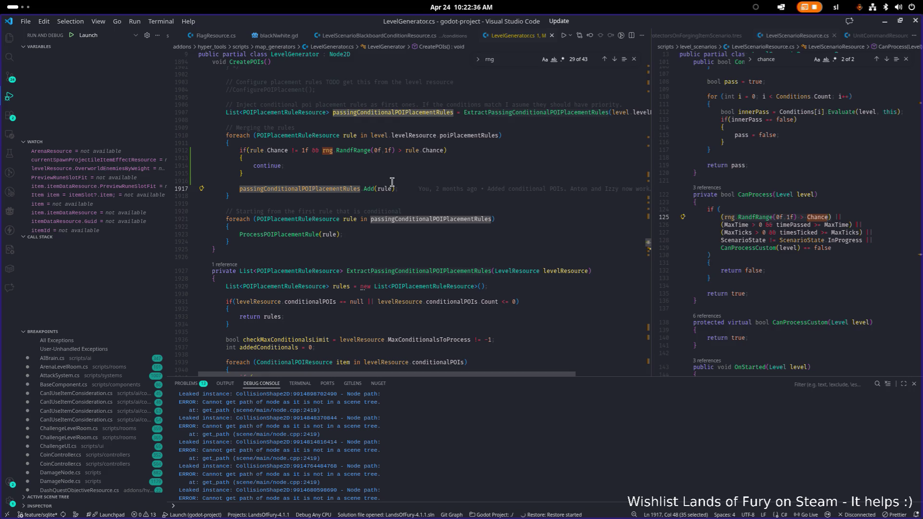
{"action": "left_click_drag", "start_coordinate": [243, 197], "coordinate": [226, 140]}
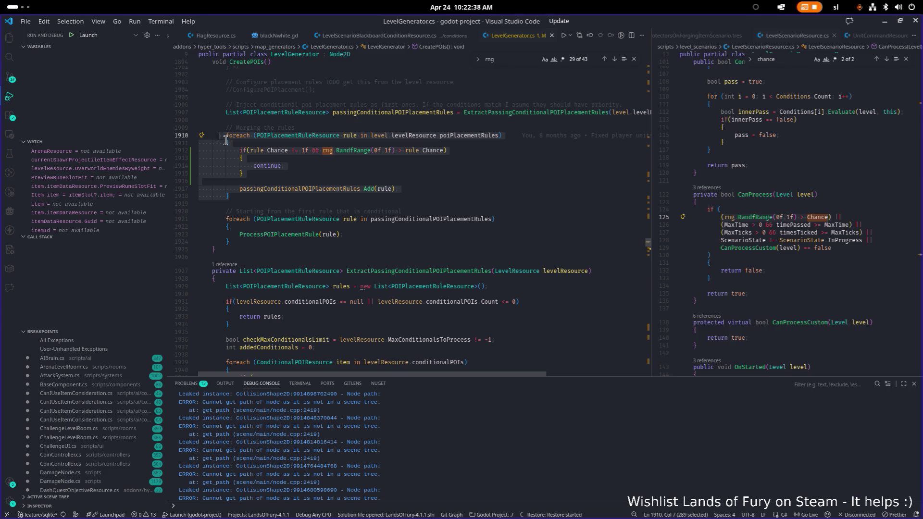
{"action": "scroll", "coordinate": [226, 140], "scroll_direction": "down", "scroll_amount": 1}
{"action": "key", "text": "alt+Tab"}
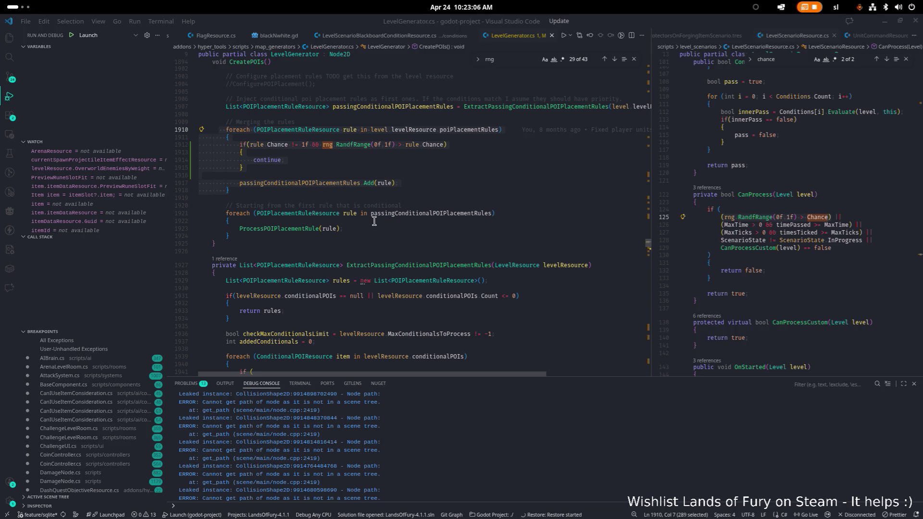
Go to the ProcessPOIPlacementRule definition and highlight uses of RequiredExistingPOIs and allRequiredExist
{"action": "left_click", "coordinate": [296, 229]}
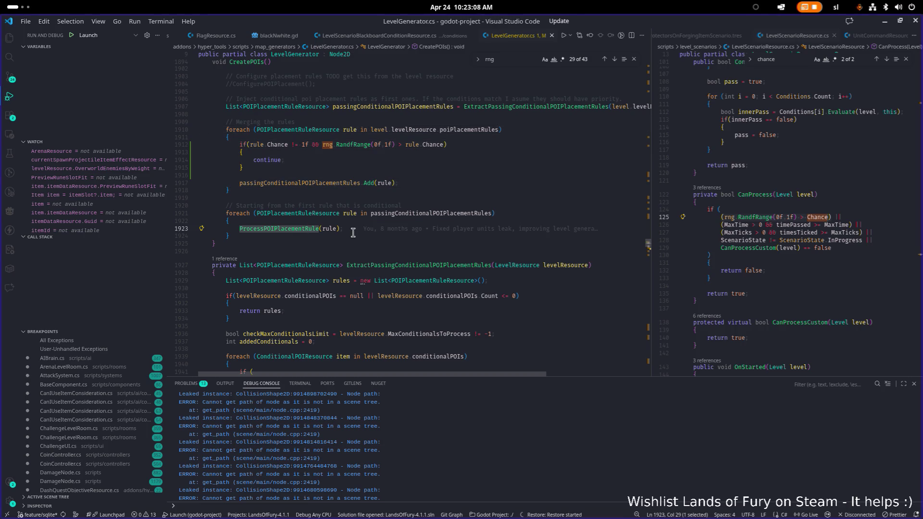
{"action": "key", "text": "F12"}
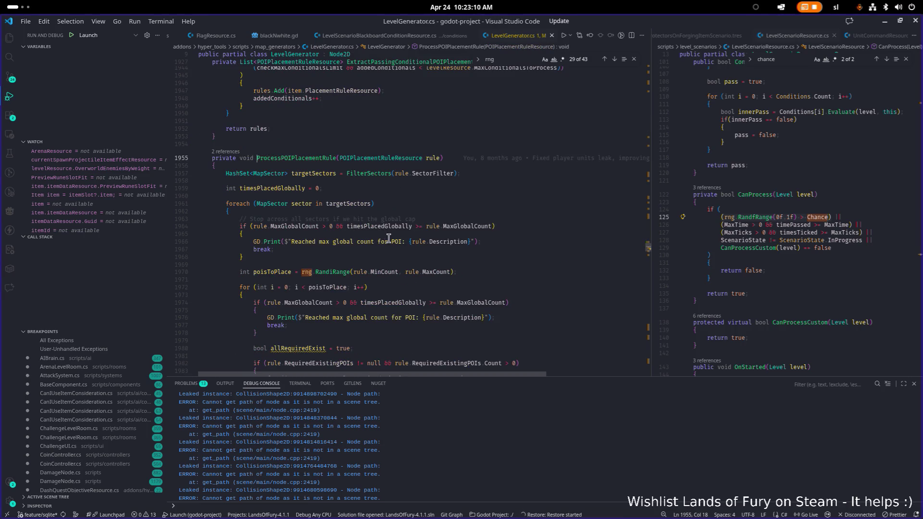
{"action": "scroll", "coordinate": [384, 233], "scroll_direction": "down", "scroll_amount": 5}
{"action": "double_click", "coordinate": [421, 234]}
{"action": "key", "text": "ctrl+f"}
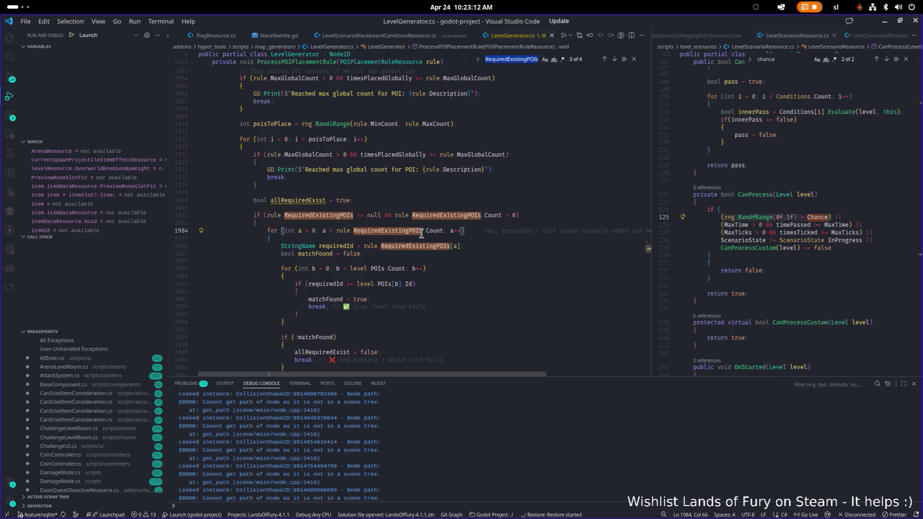
{"action": "scroll", "coordinate": [392, 202], "scroll_direction": "down", "scroll_amount": 1}
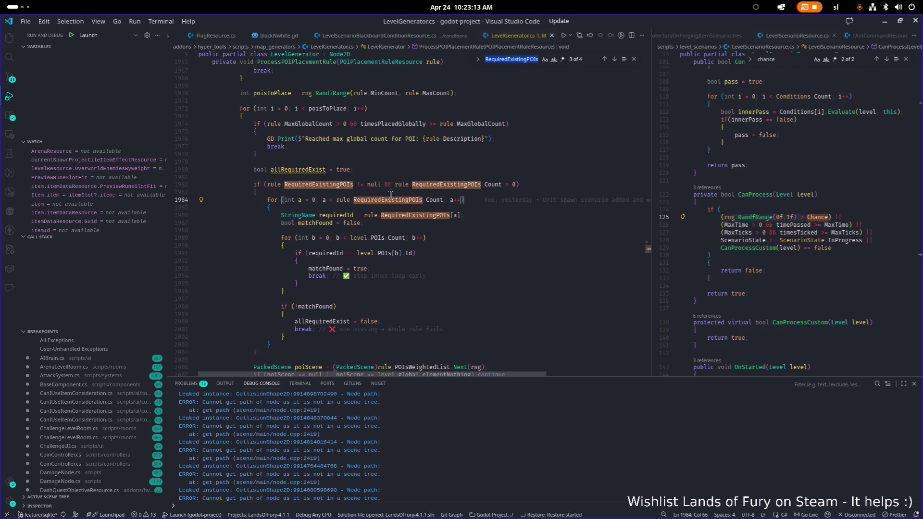
{"action": "double_click", "coordinate": [309, 169]}
{"action": "scroll", "coordinate": [345, 233], "scroll_direction": "down", "scroll_amount": 2}
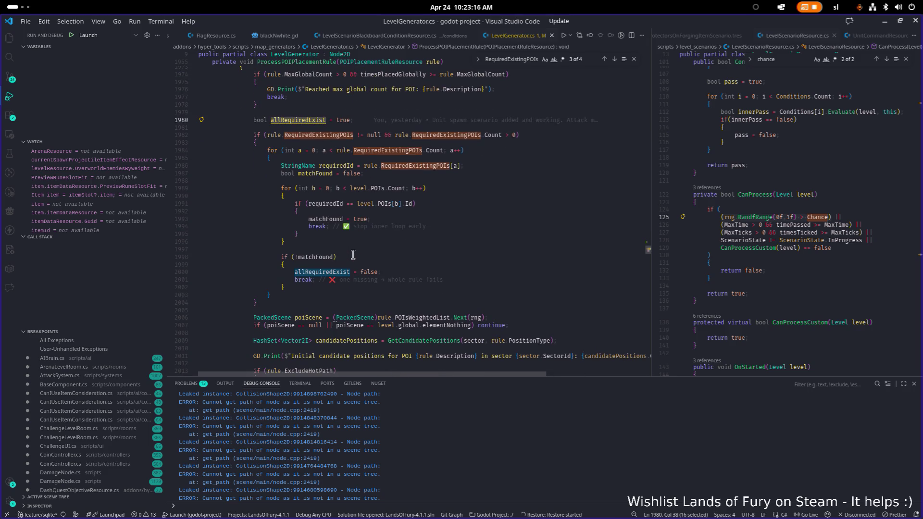
Check which block line 2002's brace closes, then select the method from line 1955 to 2079
{"action": "left_click", "coordinate": [363, 285]}
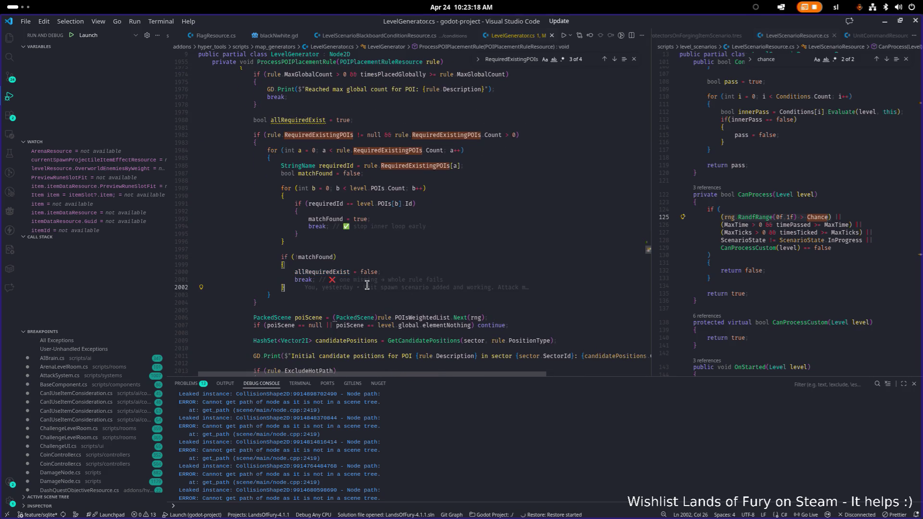
{"action": "scroll", "coordinate": [428, 235], "scroll_direction": "up", "scroll_amount": 1}
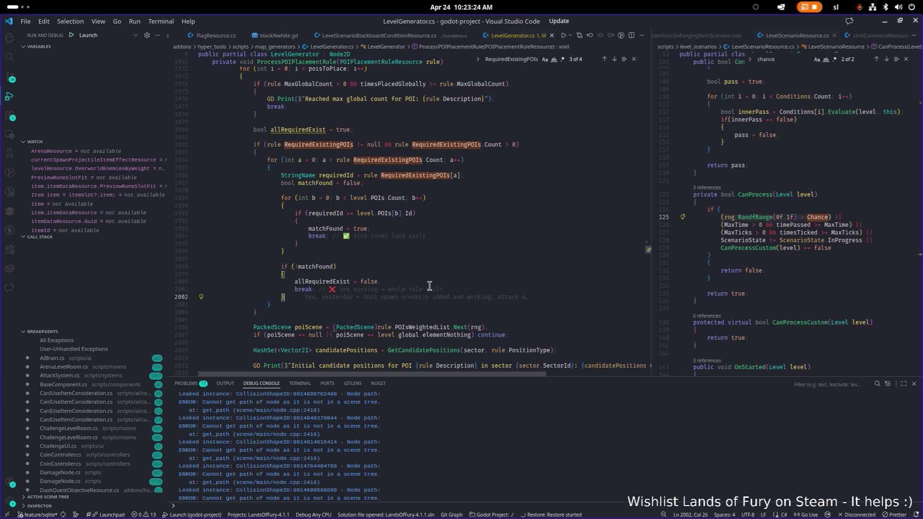
{"action": "left_click", "coordinate": [461, 290]}
{"action": "double_click", "coordinate": [327, 281]}
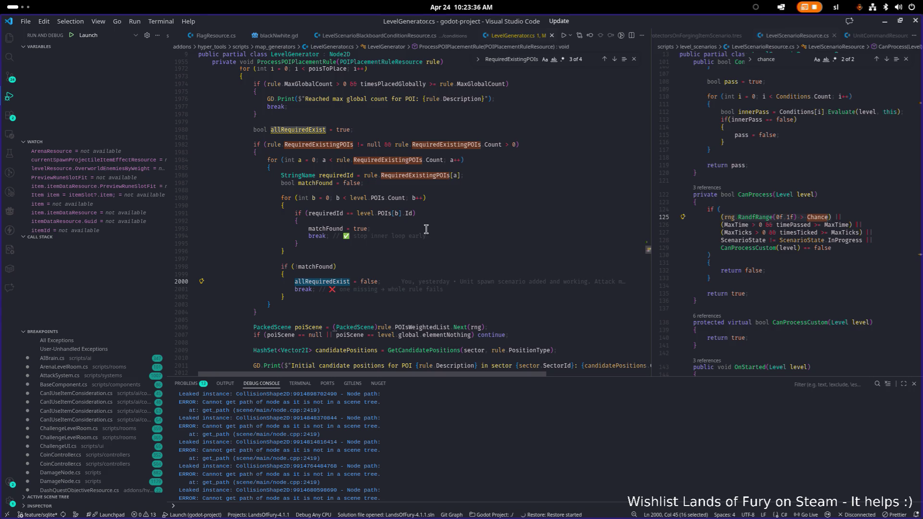
{"action": "scroll", "coordinate": [426, 229], "scroll_direction": "down", "scroll_amount": 3}
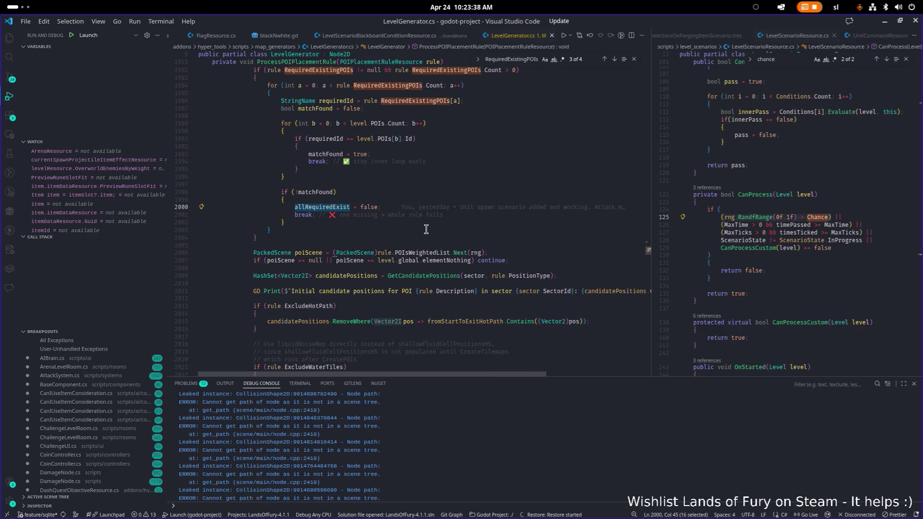
{"action": "scroll", "coordinate": [425, 229], "scroll_direction": "up", "scroll_amount": 3}
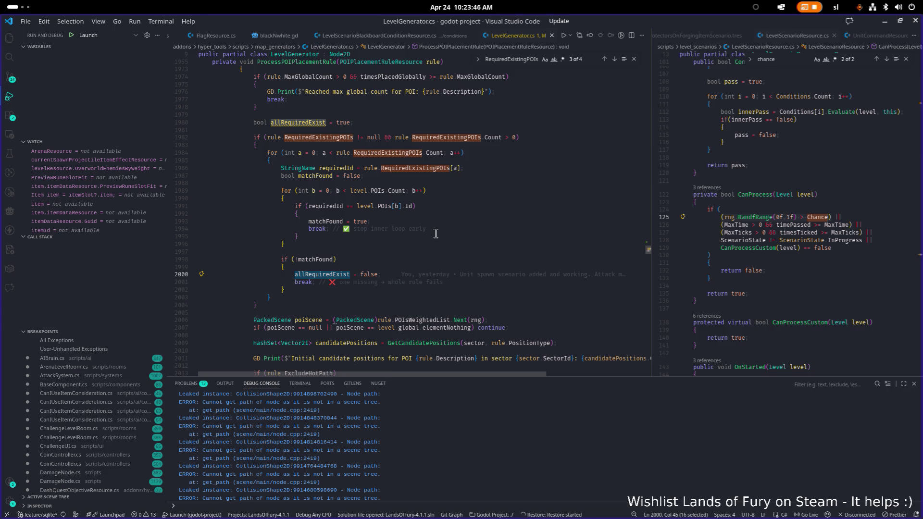
{"action": "scroll", "coordinate": [435, 235], "scroll_direction": "down", "scroll_amount": 15}
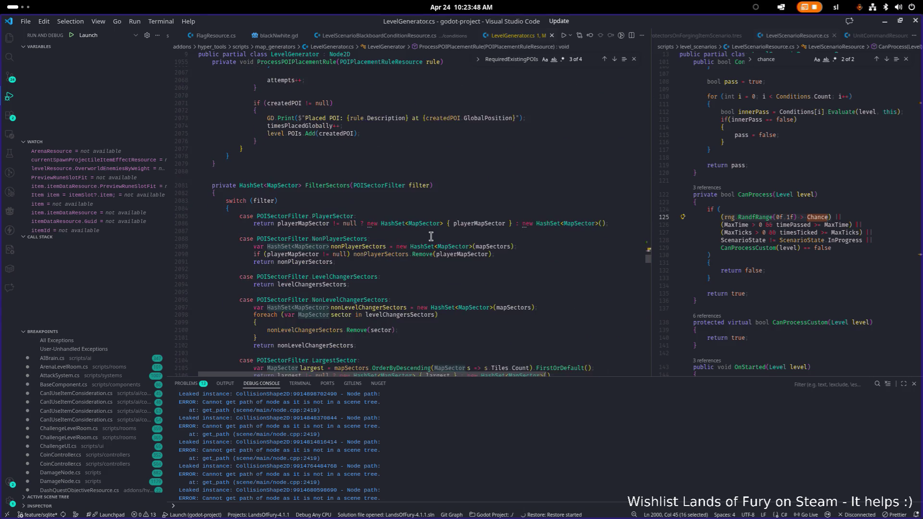
{"action": "mouse_move", "coordinate": [318, 168]}
{"action": "left_mouse_down"}
{"action": "mouse_move", "coordinate": [240, 120]}
{"action": "mouse_move", "coordinate": [211, 48]}
{"action": "mouse_move", "coordinate": [202, 53]}
{"action": "mouse_move", "coordinate": [197, 183]}
{"action": "left_mouse_up"}
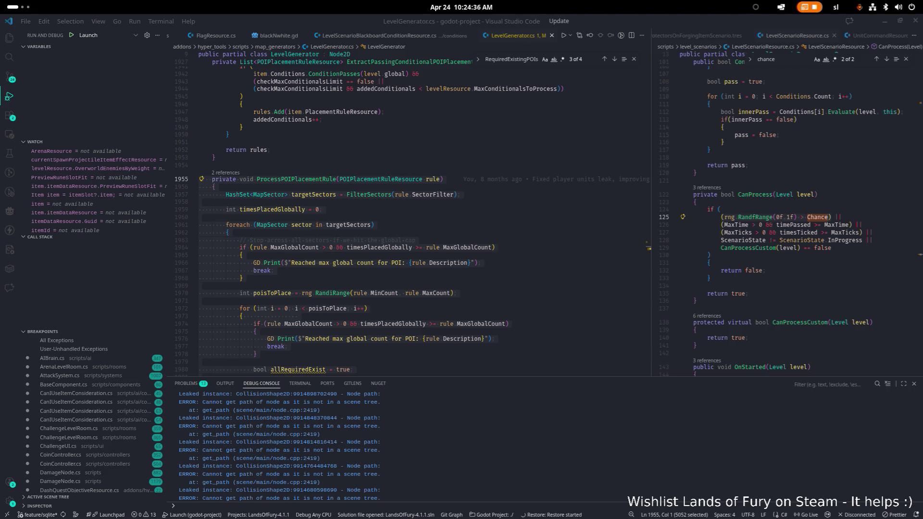
Scroll through ProcessPOIPlacementRule, highlighting every use of rule in the condition
{"action": "left_click", "coordinate": [229, 232]}
{"action": "scroll", "coordinate": [357, 253], "scroll_direction": "down", "scroll_amount": 5}
{"action": "scroll", "coordinate": [357, 253], "scroll_direction": "down", "scroll_amount": 4}
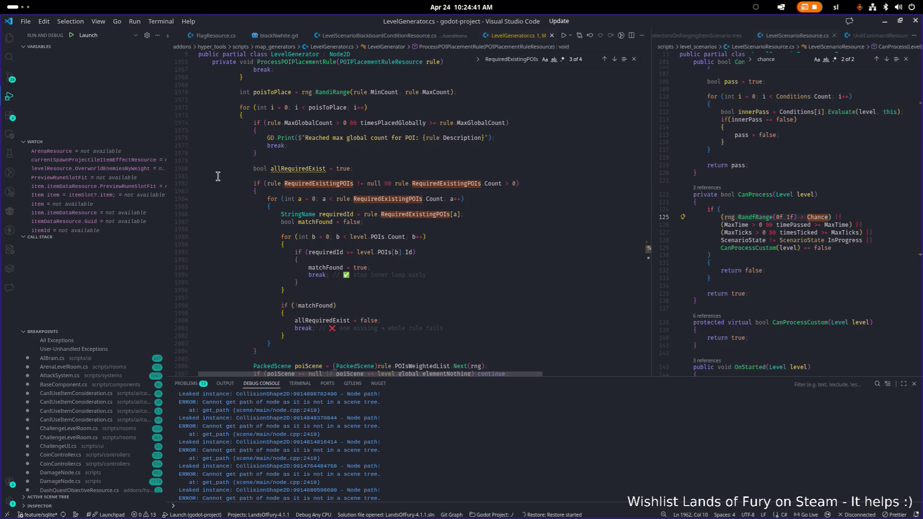
{"action": "left_click", "coordinate": [264, 183]}
{"action": "scroll", "coordinate": [268, 198], "scroll_direction": "down", "scroll_amount": 1}
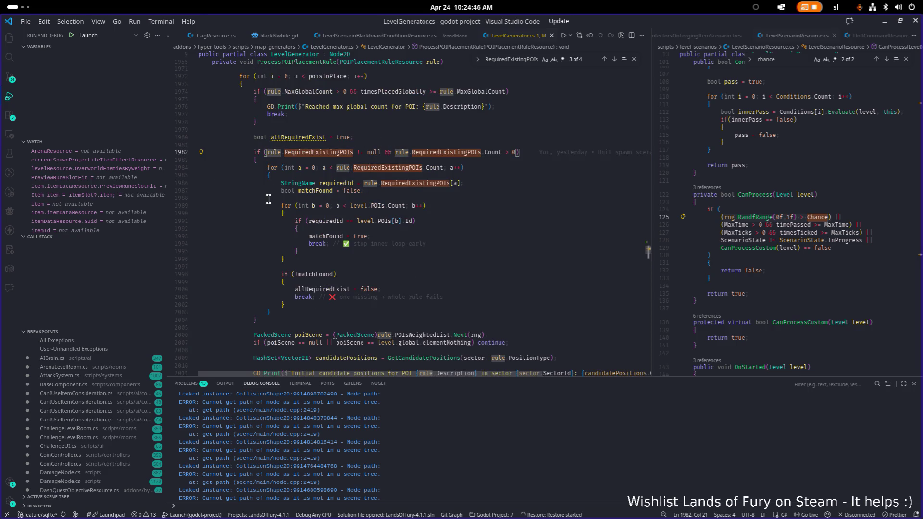
Insert two blank lines after the required-POI loop's closing brace on line 2004
{"action": "left_click", "coordinate": [287, 311]}
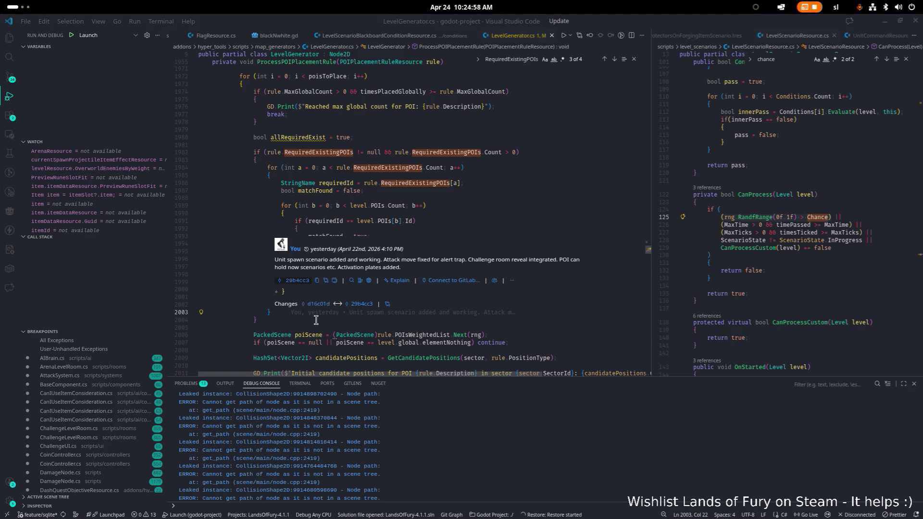
{"action": "left_click", "coordinate": [332, 315]}
{"action": "left_click", "coordinate": [295, 320]}
{"action": "key", "text": "Return"}
{"action": "key", "text": "Return"}
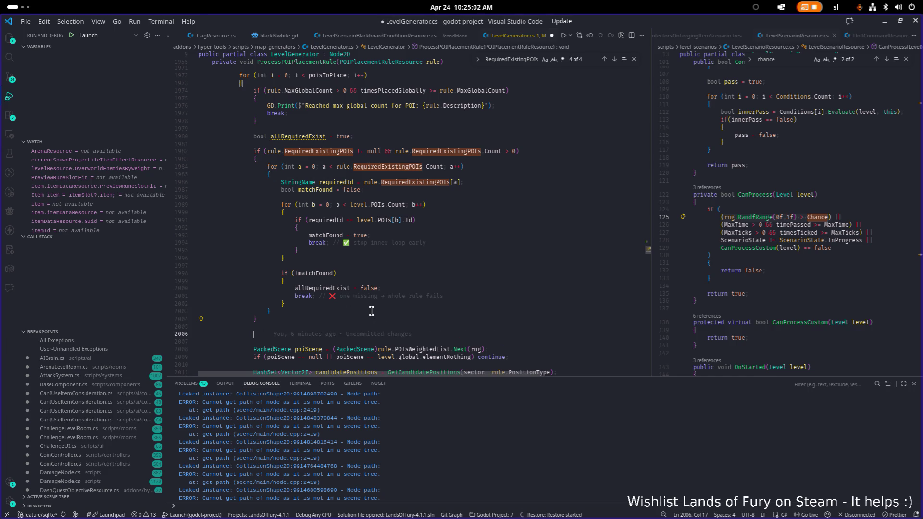
Add an if(allRequiredExist = false) block containing continue below the loop
{"action": "type", "text": "if("}
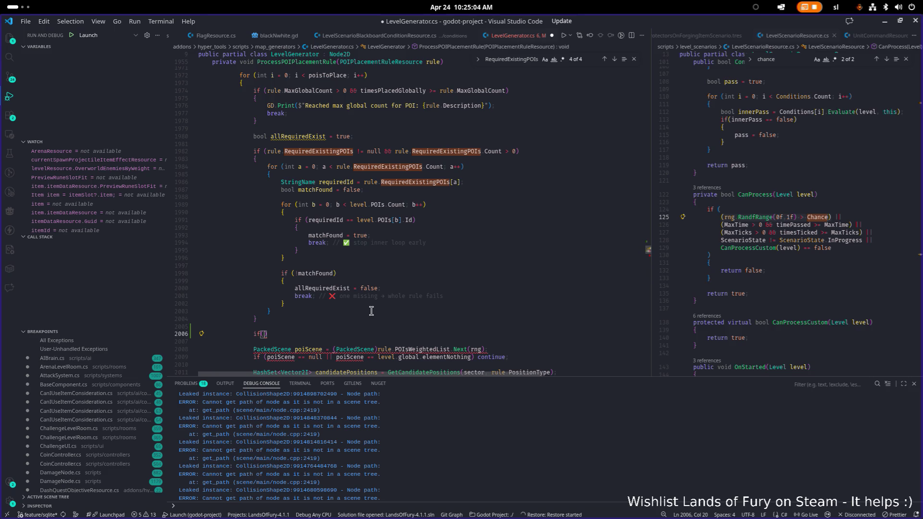
{"action": "type", "text": "allRequiredExist "}
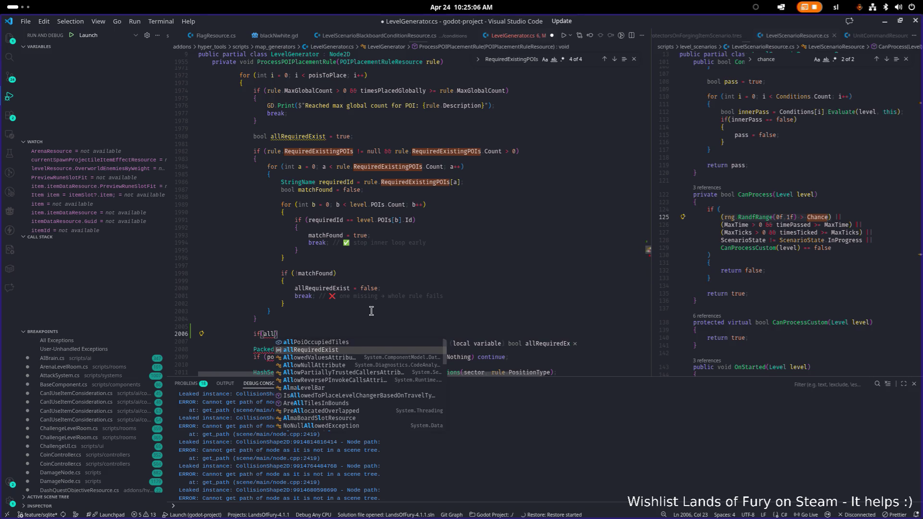
{"action": "type", "text": "= false"}
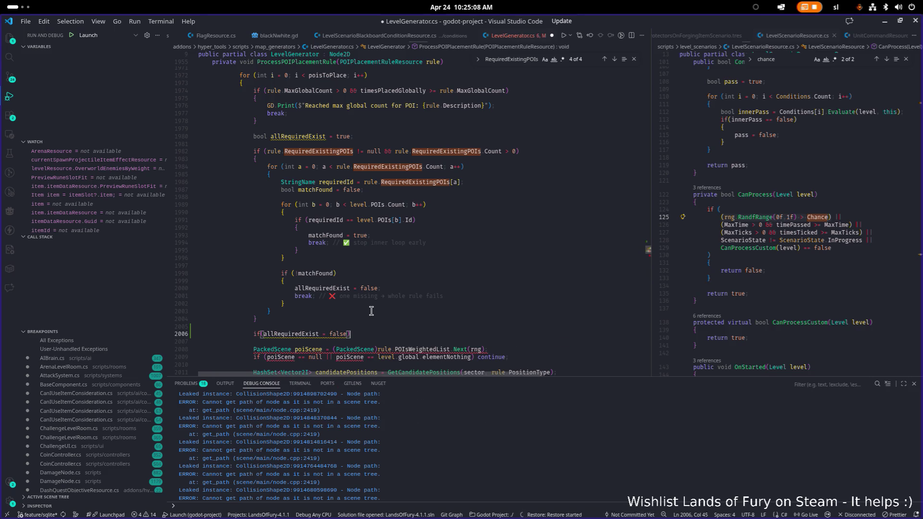
{"action": "key", "text": "Return"}
{"action": "type", "text": "{"}
{"action": "key", "text": "Return"}
{"action": "type", "text": "con"}
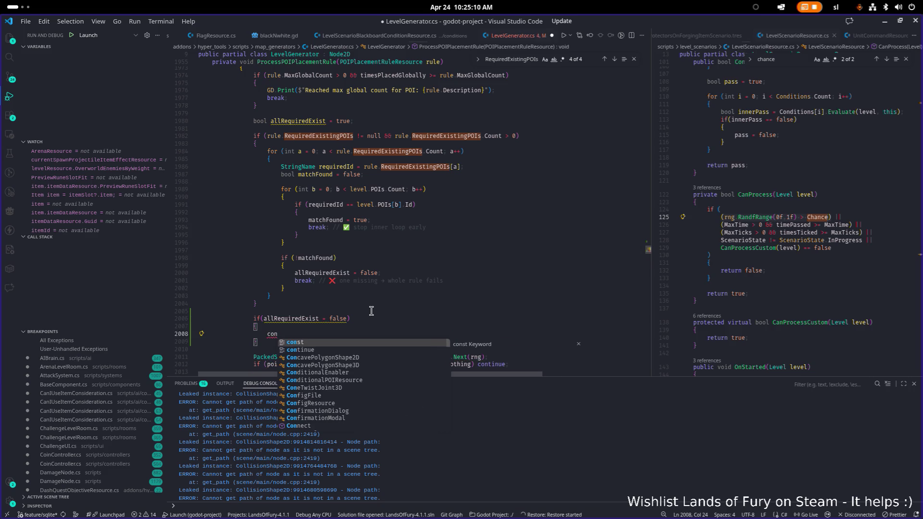
{"action": "scroll", "coordinate": [370, 308], "scroll_direction": "down", "scroll_amount": 2}
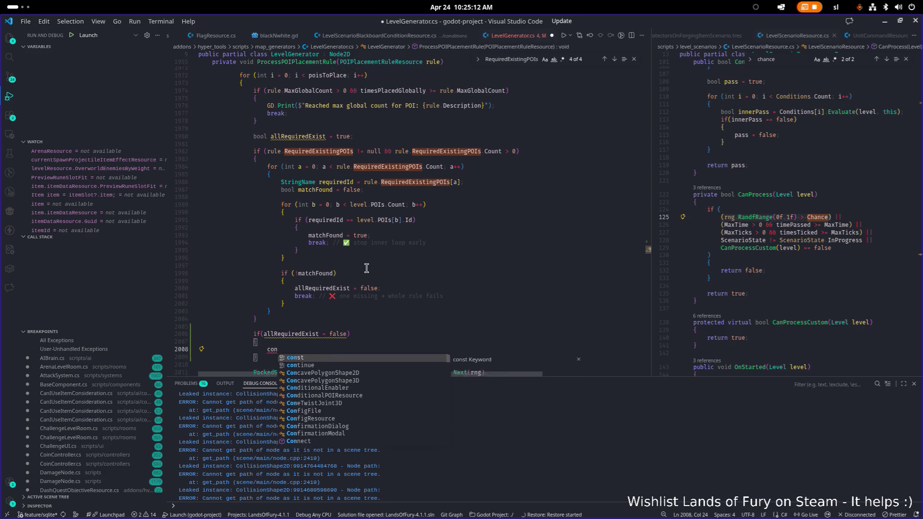
{"action": "key", "text": "Down"}
{"action": "key", "text": "Return"}
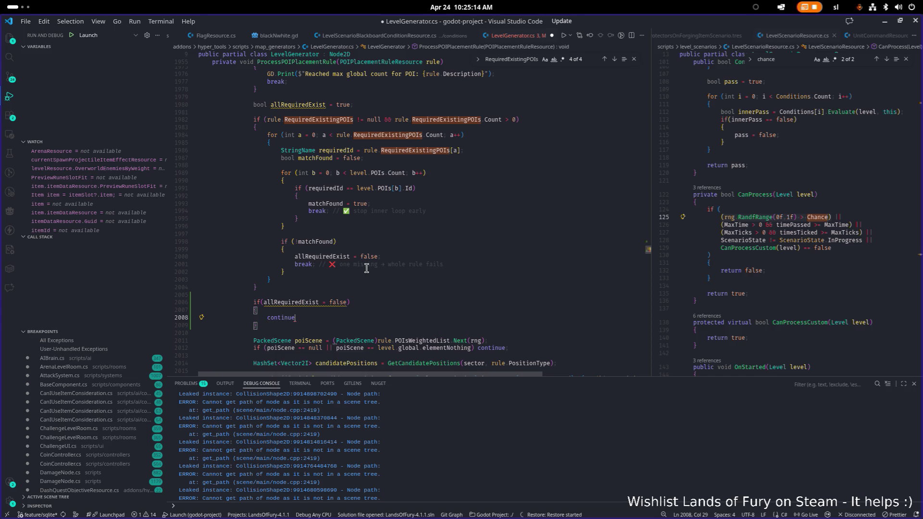
Correct the condition's comparison to == and save LevelGenerator.cs
{"action": "key", "text": "Up"}
{"action": "key", "text": "Up"}
{"action": "key", "text": "Right"}
{"action": "type", "text": "="}
{"action": "key", "text": "ctrl+s"}
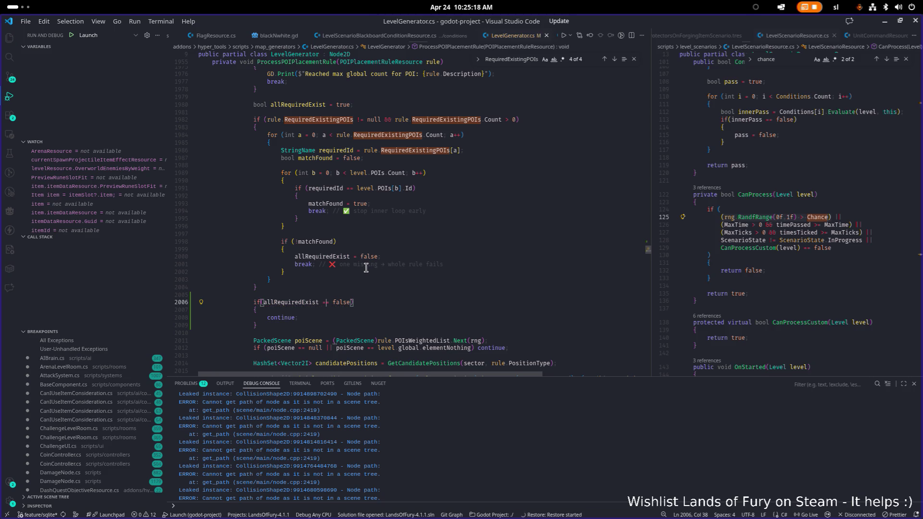
Place the caret on line 2000 and switch windows briefly before returning to the editor
{"action": "left_click", "coordinate": [421, 255]}
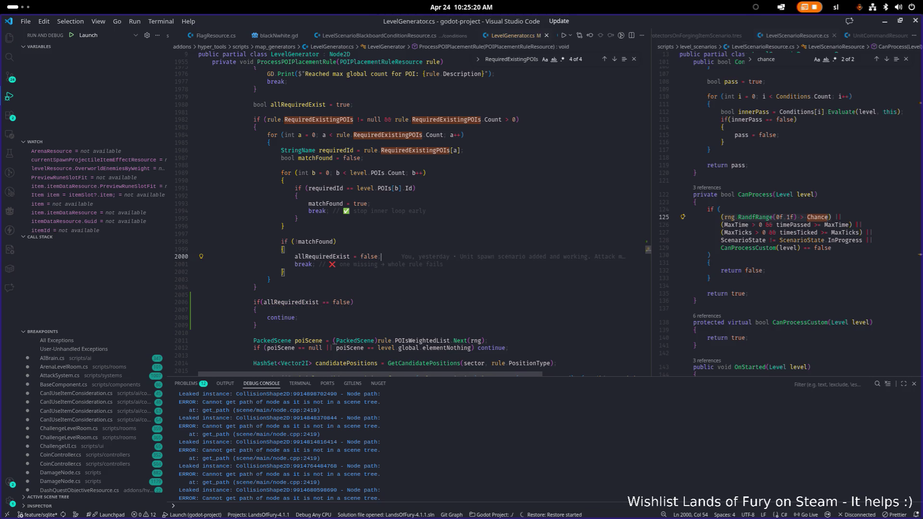
{"action": "key", "text": "alt+Tab"}
{"action": "left_click", "coordinate": [490, 257]}
Run the Lands of Fury project from Godot so it rebuilds and shows the Hyper Fox Studios splash
{"action": "left_click", "coordinate": [529, 319]}
{"action": "key", "text": "alt+Tab"}
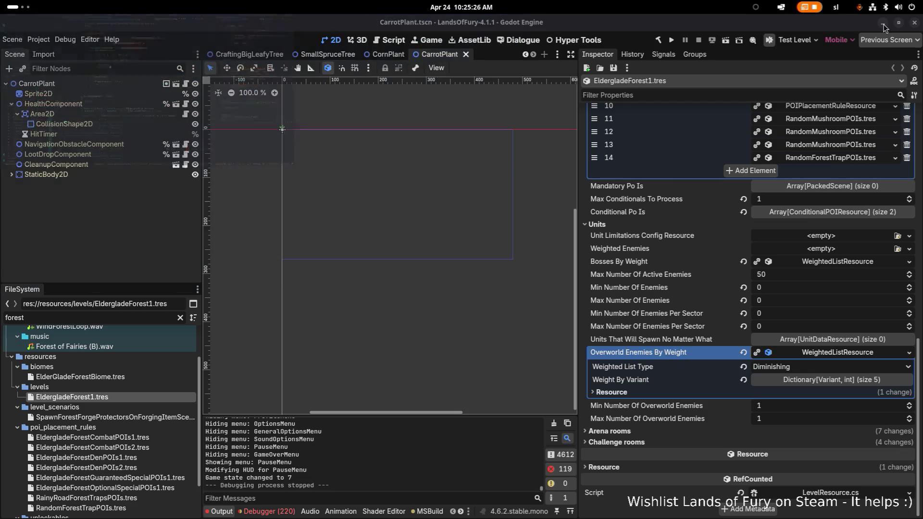
{"action": "left_click", "coordinate": [675, 39]}
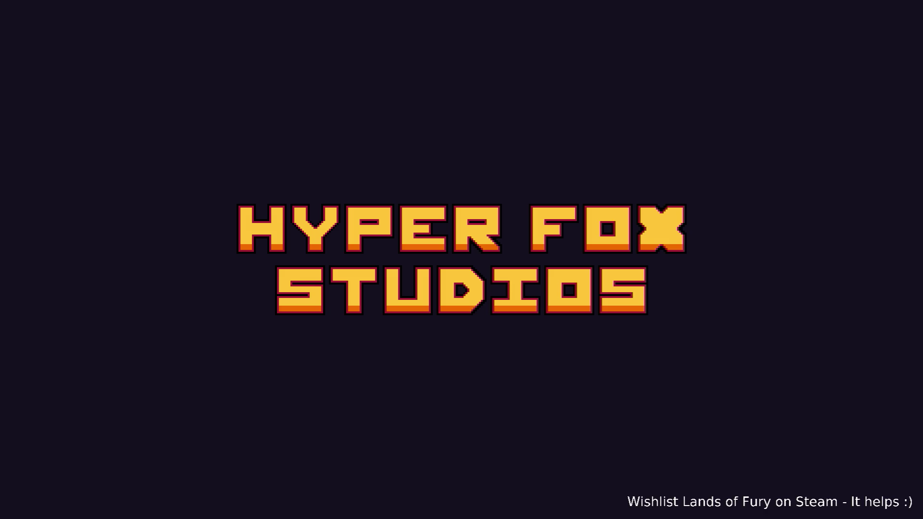
Start the game on a saved profile and walk the hero into the purple portal
{"action": "key", "text": "XF86AudioRaiseVolume"}
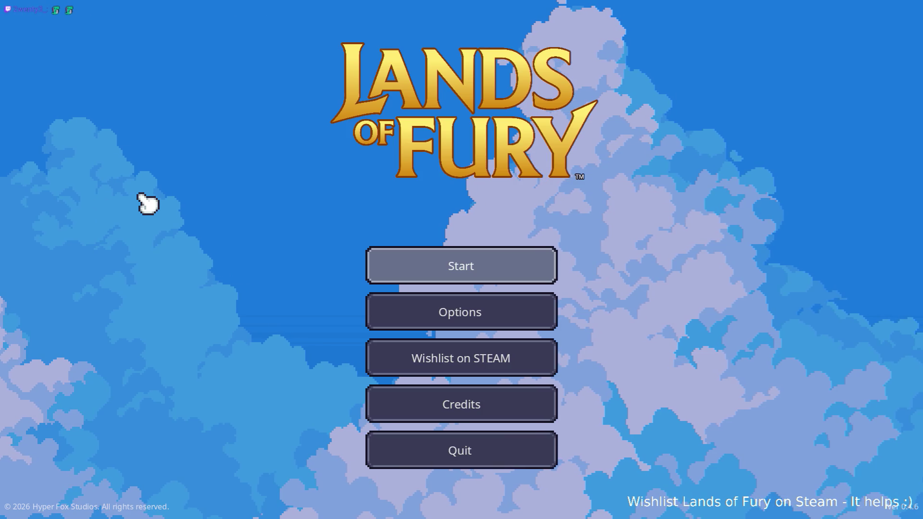
{"action": "key", "text": "Return"}
{"action": "key", "text": "Return"}
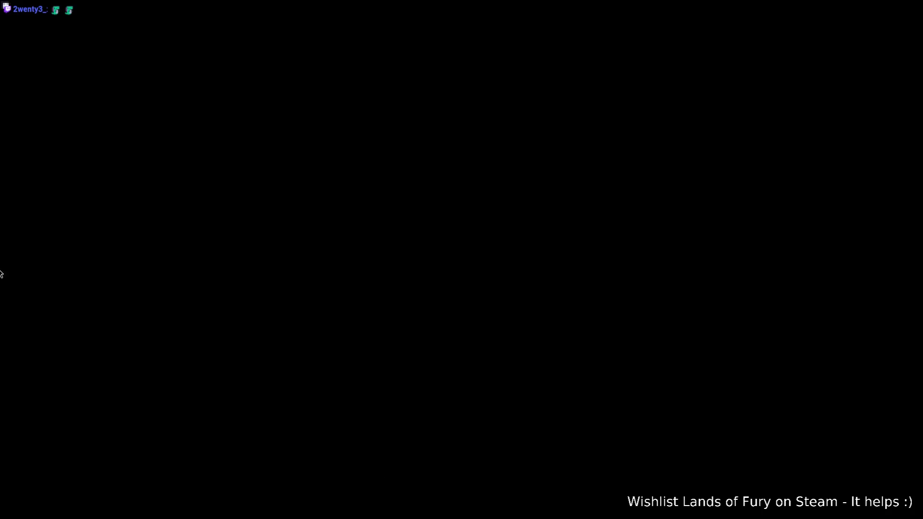
{"action": "key", "text": "w"}
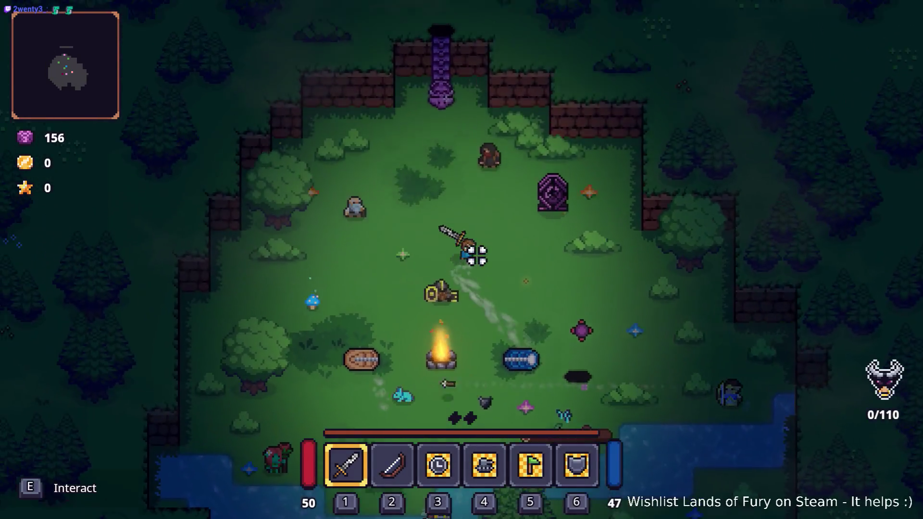
{"action": "key", "text": "e"}
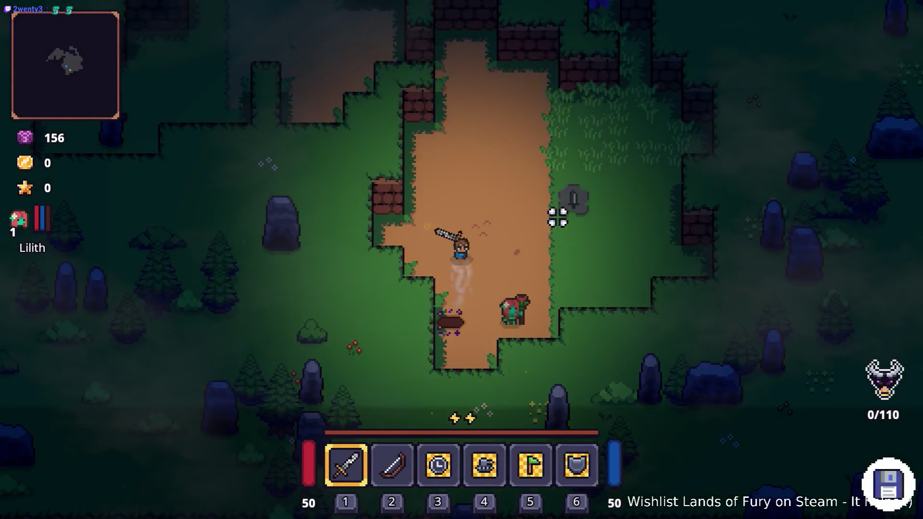
Roam the forest dirt paths and grass until reaching the dark clearing with a signpost
{"action": "key", "text": "w"}
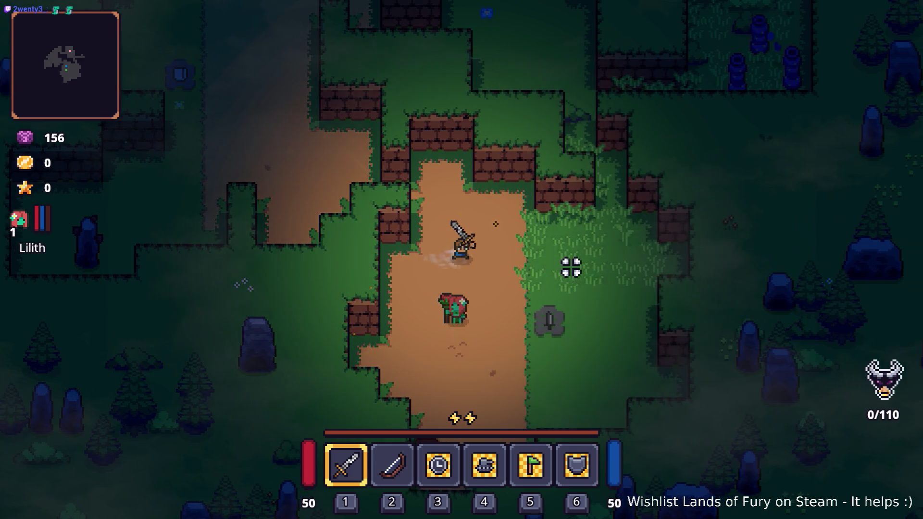
{"action": "key", "text": "a"}
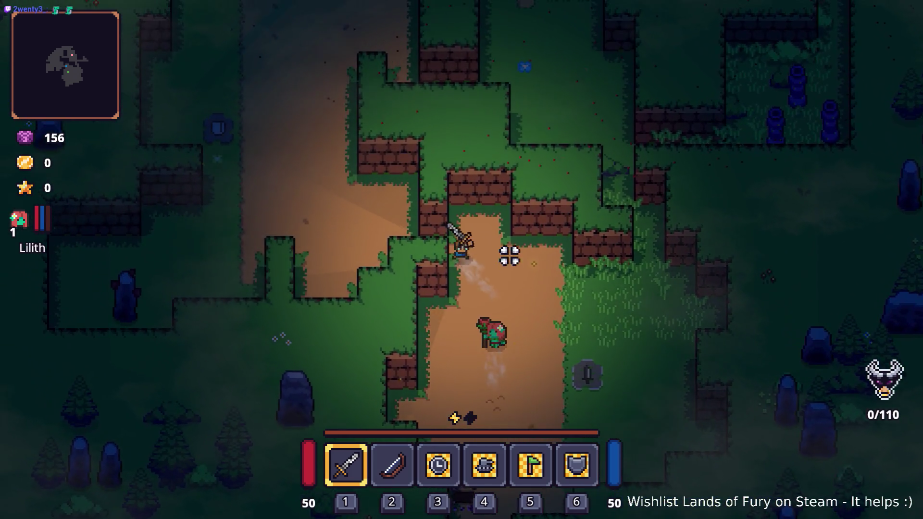
{"action": "key", "text": "w"}
{"action": "key", "text": "a"}
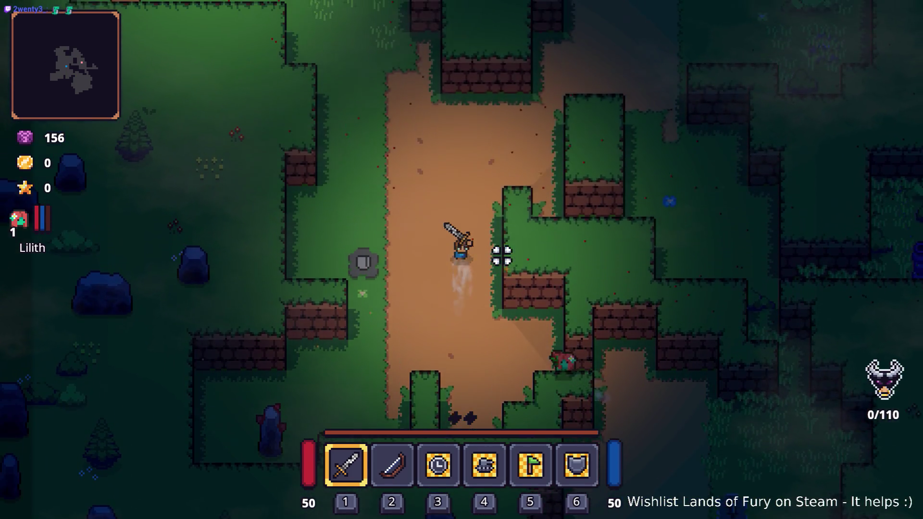
{"action": "key", "text": "w"}
{"action": "key", "text": "d"}
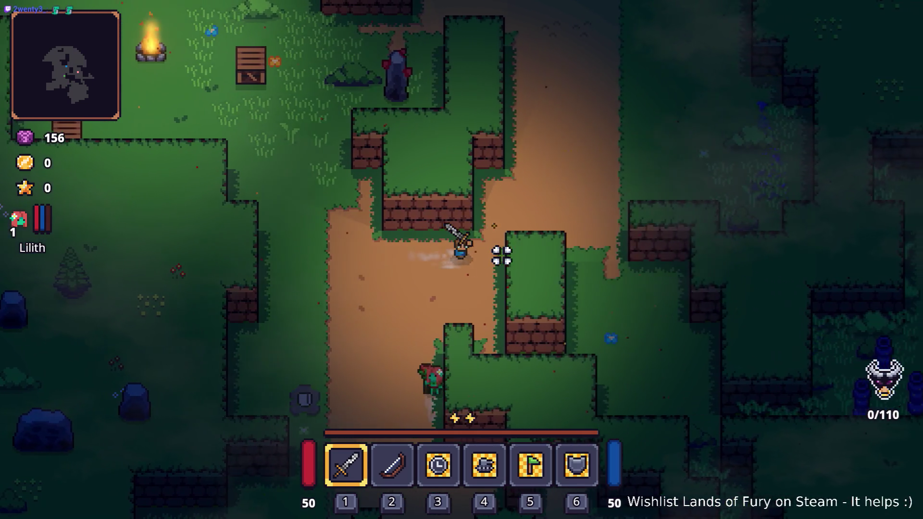
{"action": "key", "text": "d"}
{"action": "key", "text": "s"}
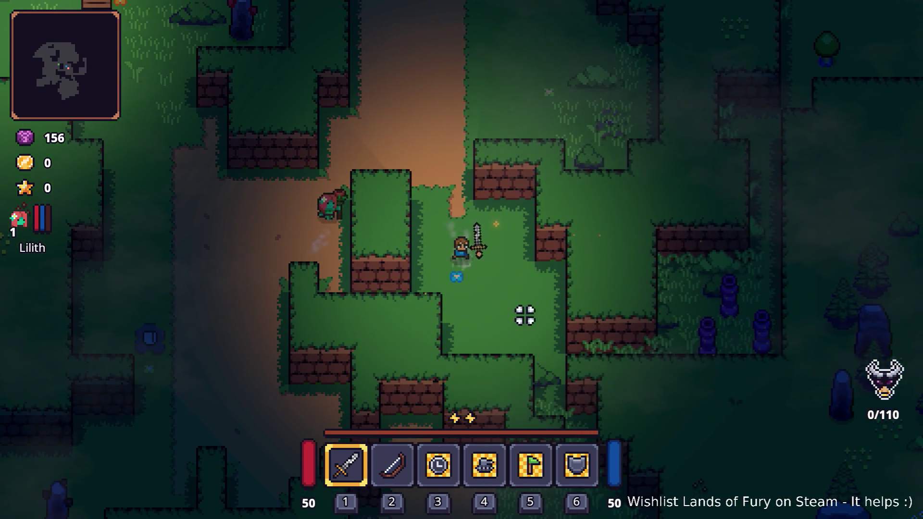
{"action": "key", "text": "a"}
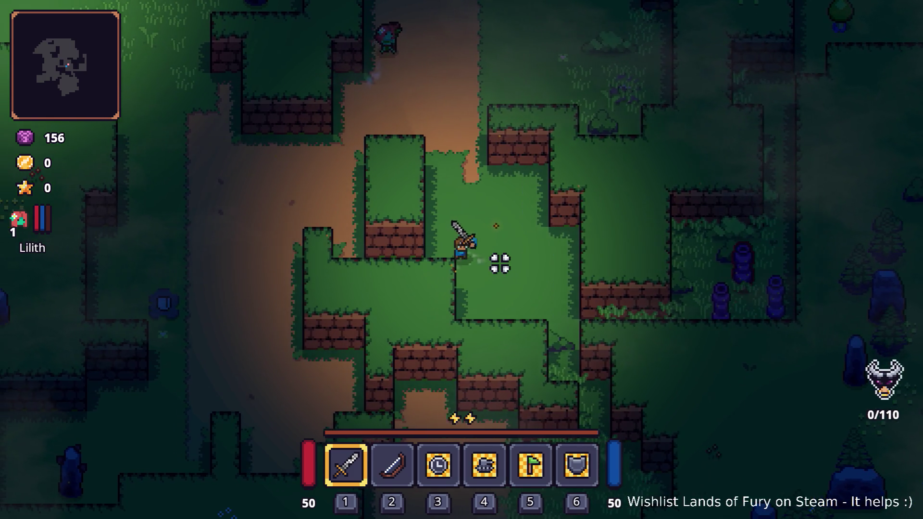
{"action": "key", "text": "a"}
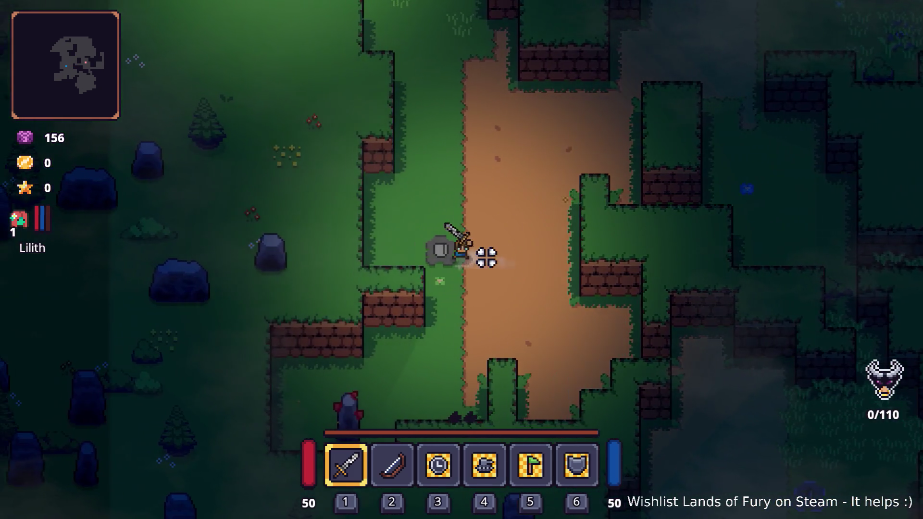
{"action": "key", "text": "d"}
{"action": "key", "text": "w"}
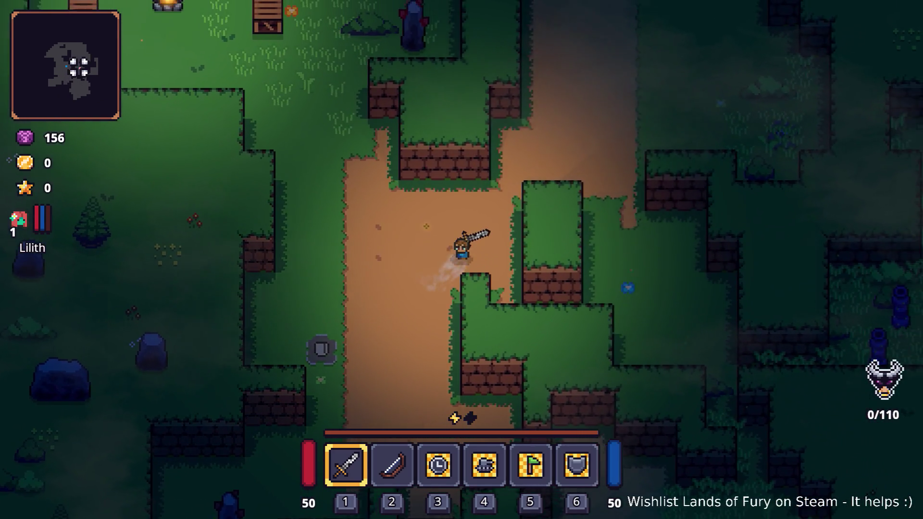
{"action": "key", "text": "d"}
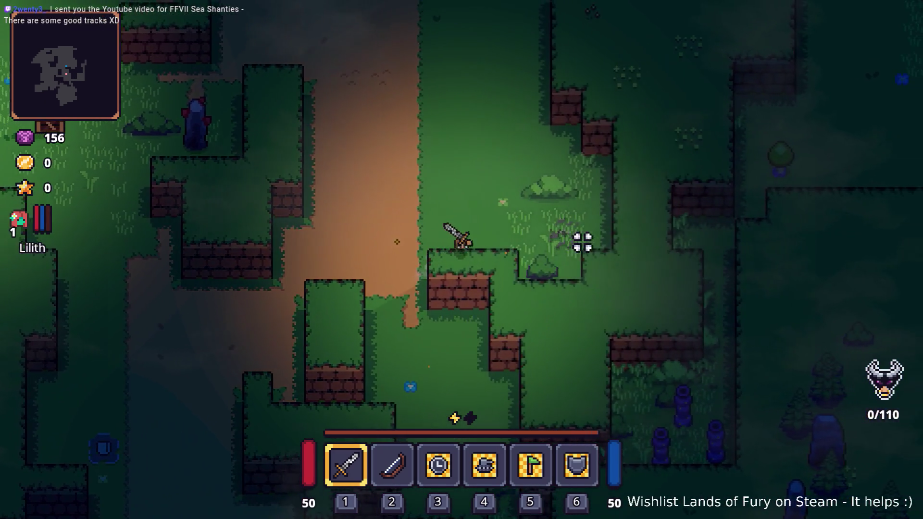
{"action": "key", "text": "a"}
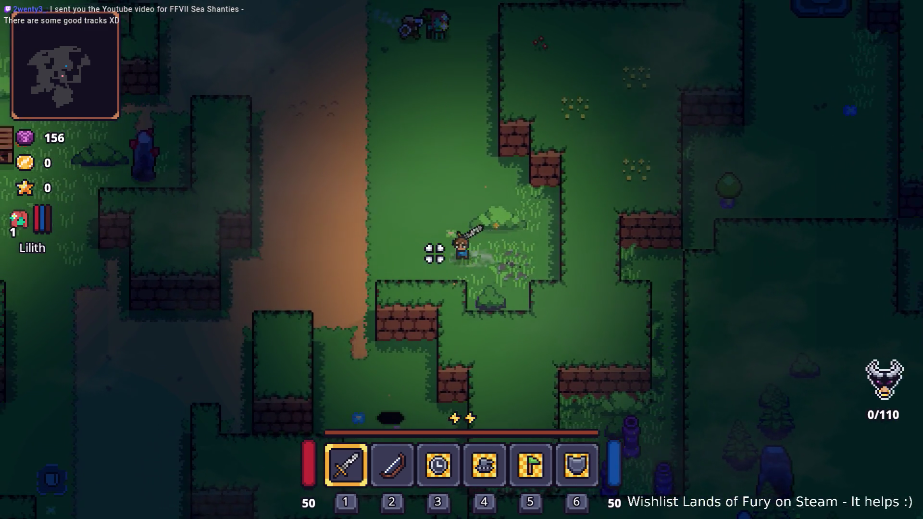
{"action": "key", "text": "s"}
{"action": "key", "text": "XF86AudioRaiseVolume"}
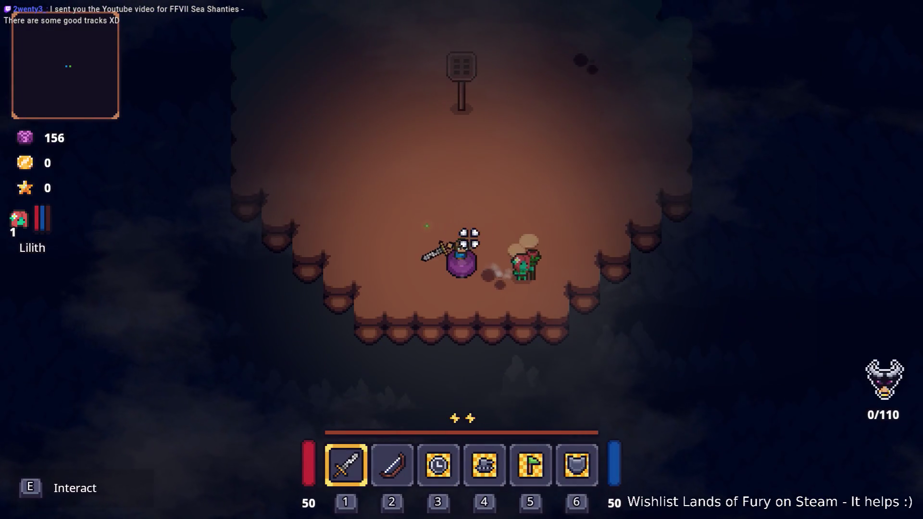
Walk past the arena signpost and statues, crossing the arena to reveal its floor slabs
{"action": "key", "text": "w"}
{"action": "key", "text": "w"}
{"action": "key", "text": "a"}
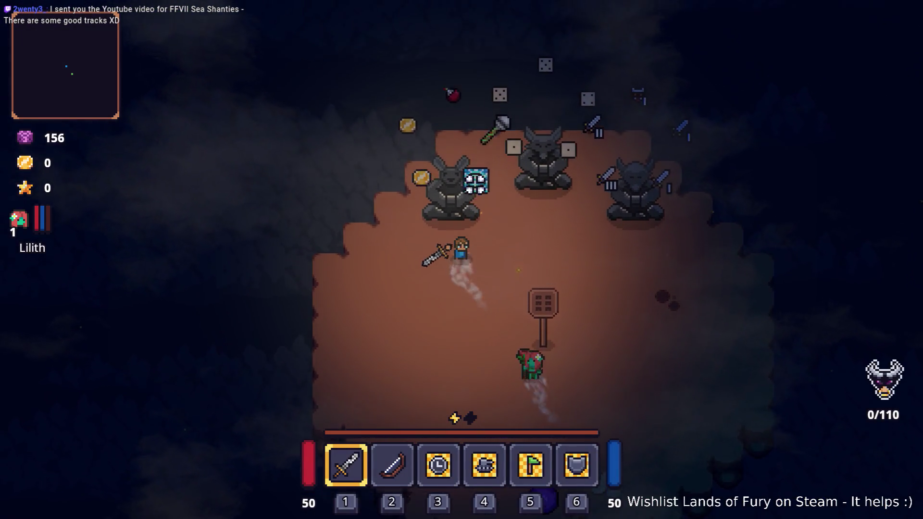
{"action": "key", "text": "w"}
{"action": "key", "text": "d"}
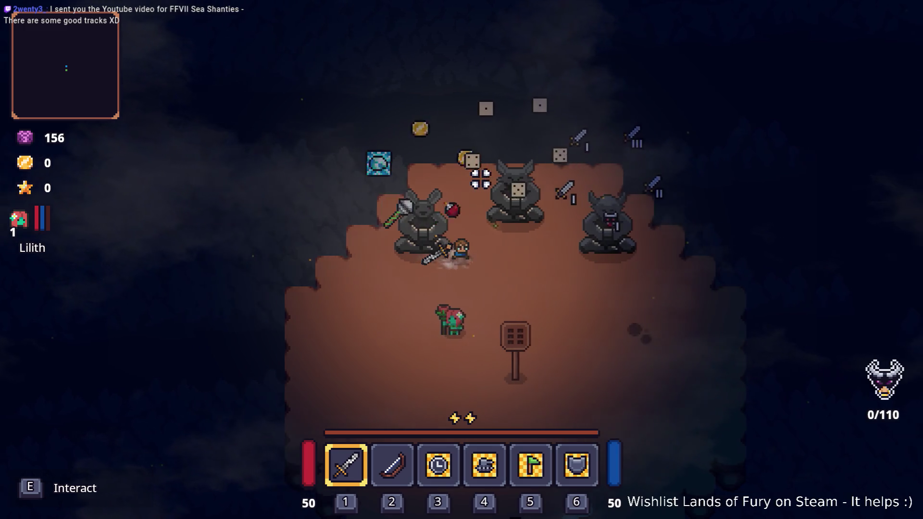
{"action": "key", "text": "w"}
{"action": "key", "text": "d"}
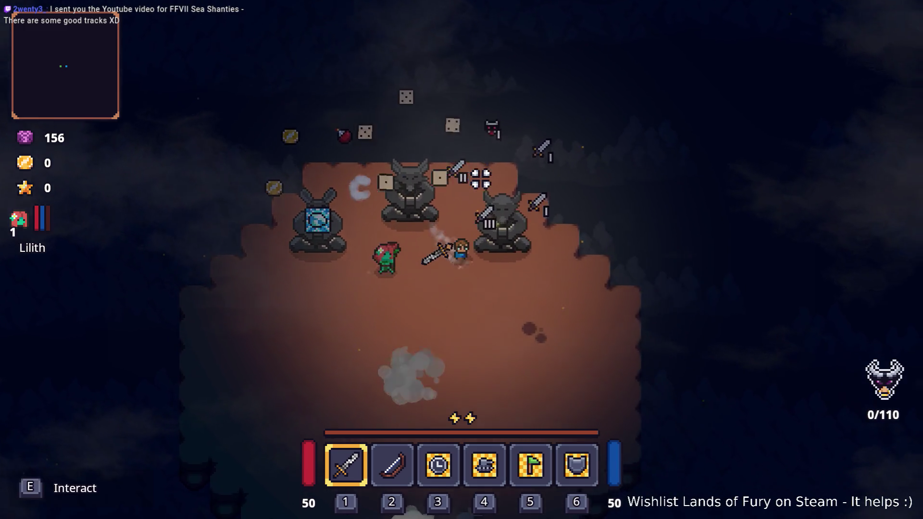
{"action": "key", "text": "s"}
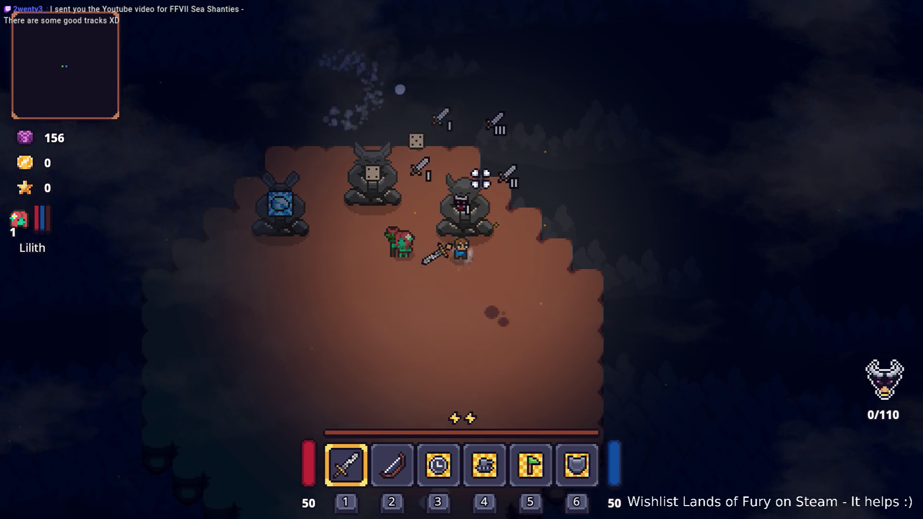
{"action": "key", "text": "a"}
{"action": "key", "text": "s"}
{"action": "key", "text": "a"}
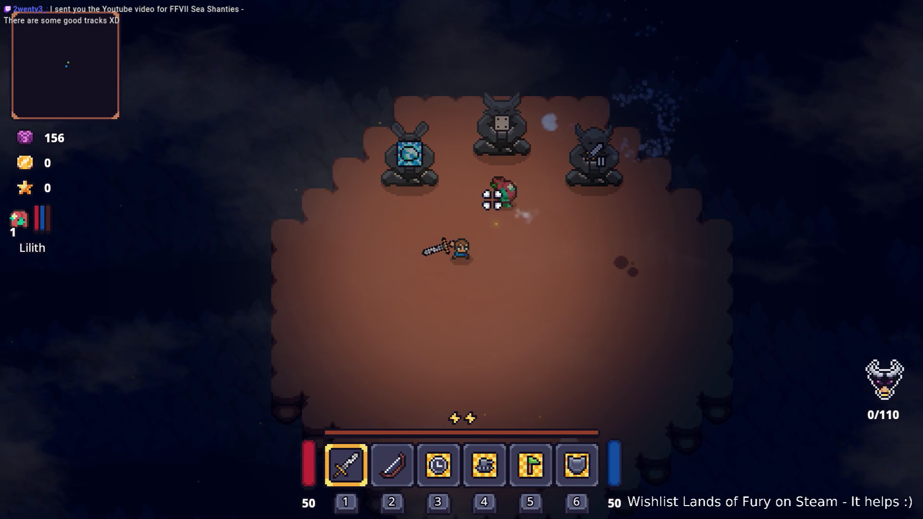
{"action": "key", "text": "s"}
{"action": "key", "text": "a"}
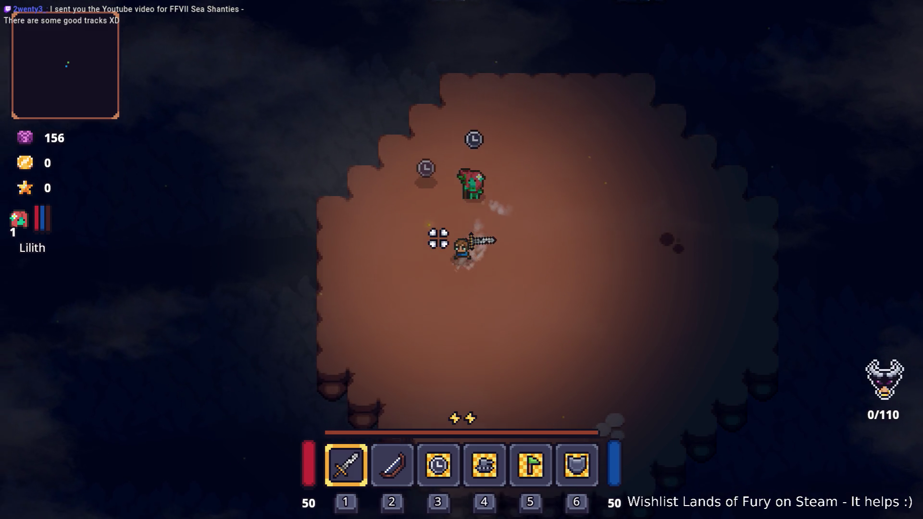
{"action": "key", "text": "s"}
{"action": "key", "text": "d"}
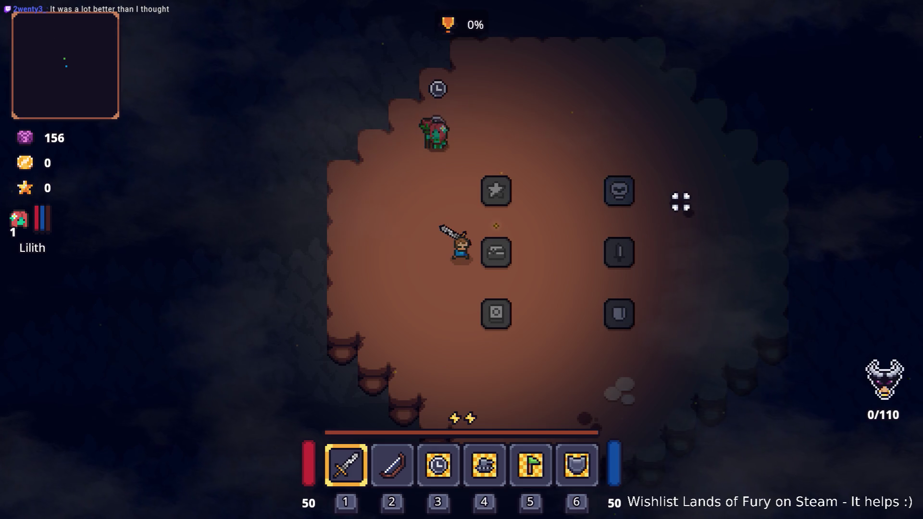
Step on the middle-left, skull and final slabs to bring the trial to 100%
{"action": "key", "text": "w"}
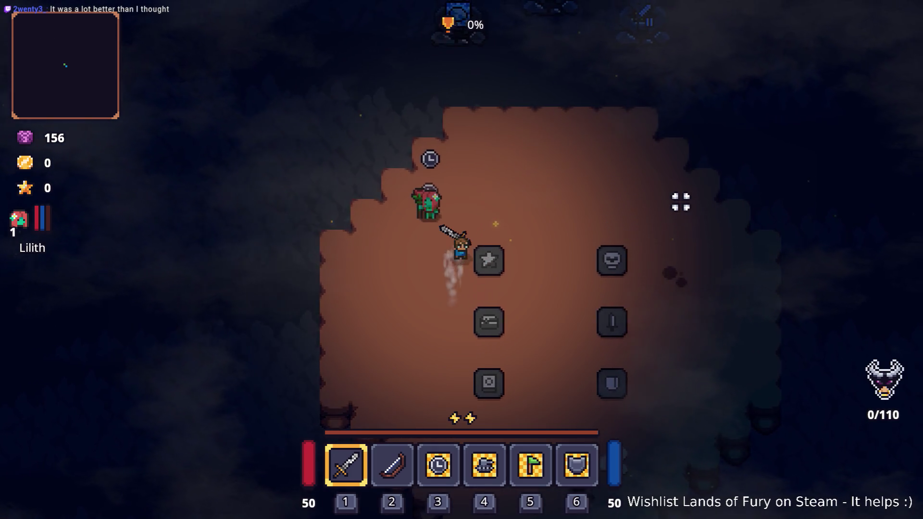
{"action": "key", "text": "d"}
{"action": "key", "text": "s"}
{"action": "key", "text": "a"}
{"action": "key", "text": "d"}
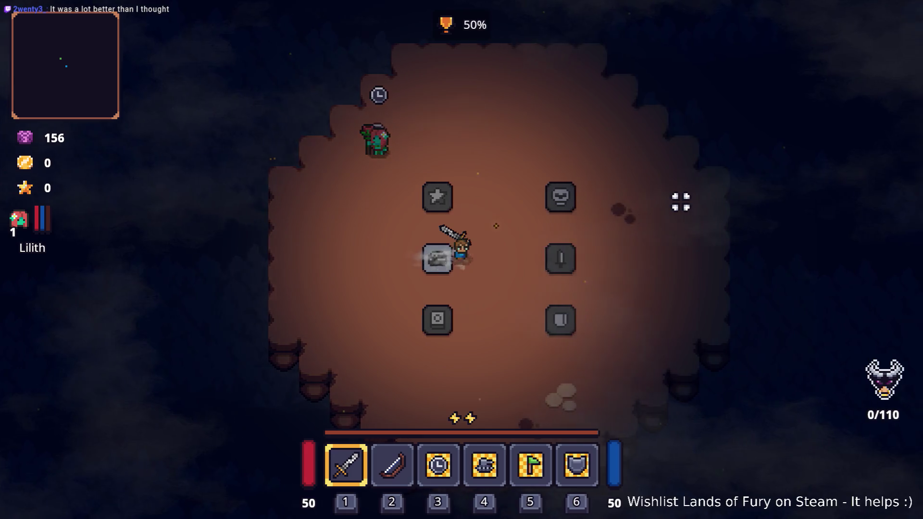
{"action": "key", "text": "w"}
{"action": "key", "text": "a"}
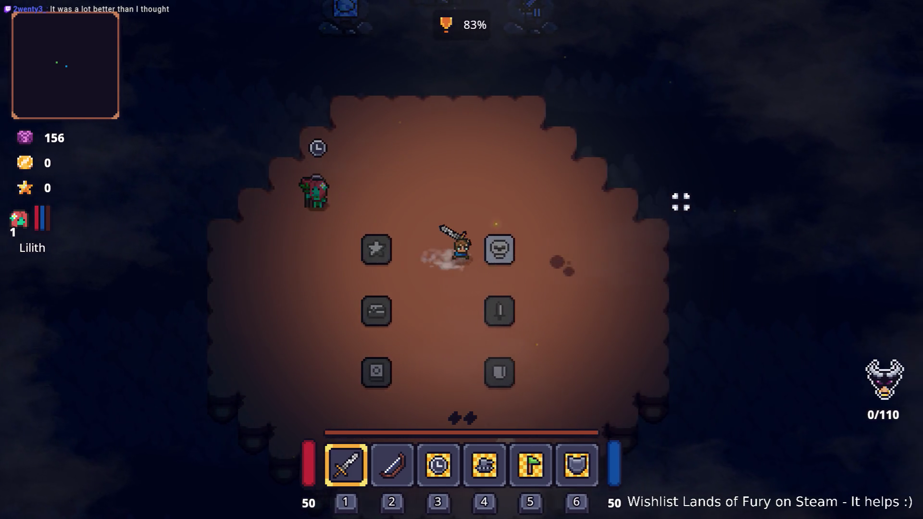
{"action": "key", "text": "d"}
{"action": "key", "text": "a"}
{"action": "key", "text": "a"}
Walk out of the cleared arena into the forest and pause the game
{"action": "key", "text": "s"}
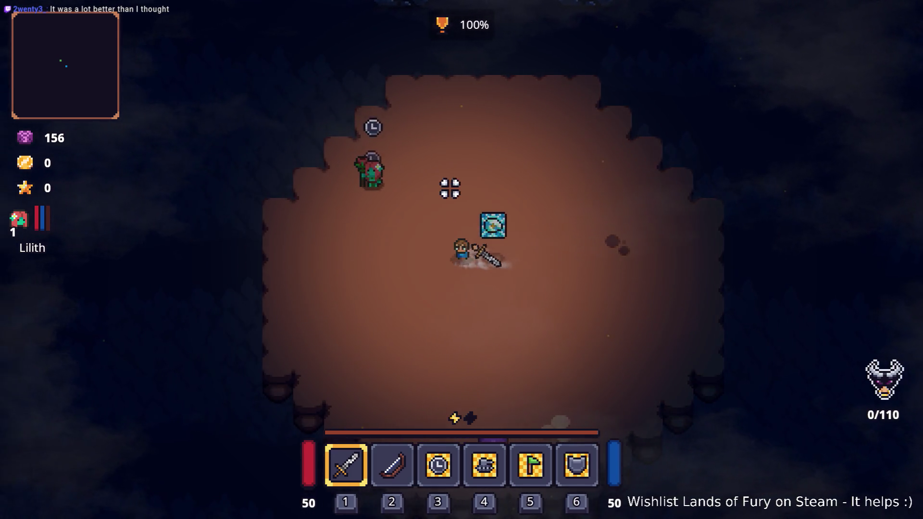
{"action": "key", "text": "d"}
{"action": "key", "text": "s"}
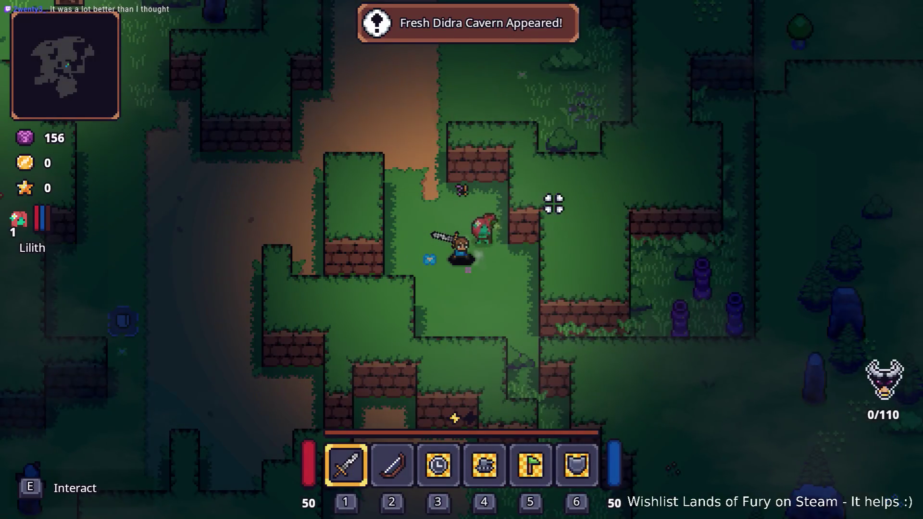
{"action": "key", "text": "s"}
{"action": "key", "text": "d"}
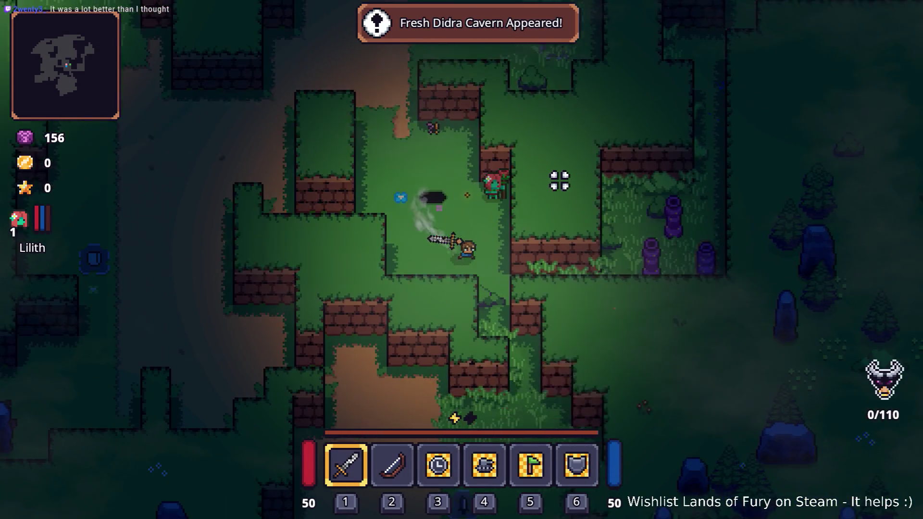
{"action": "key", "text": "Escape"}
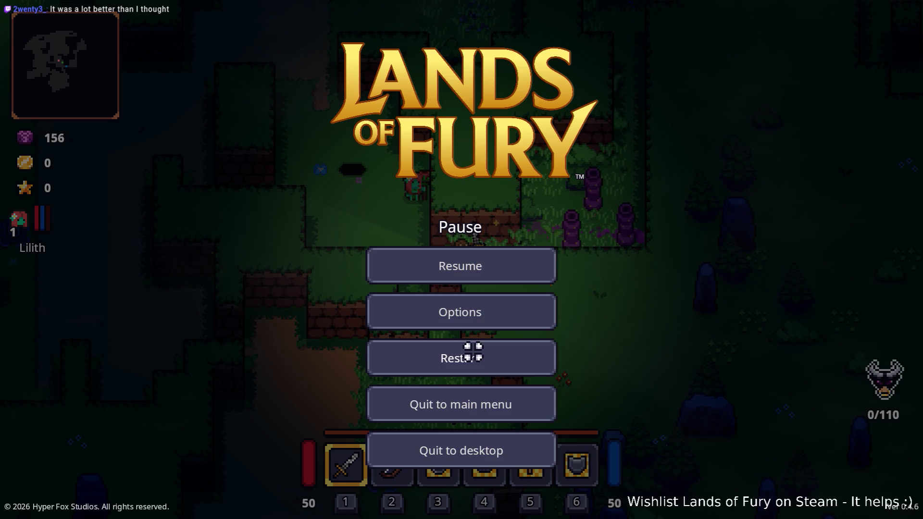
Restart the run from the pause menu and enter the portal to load a fresh forest level
{"action": "left_click", "coordinate": [471, 352]}
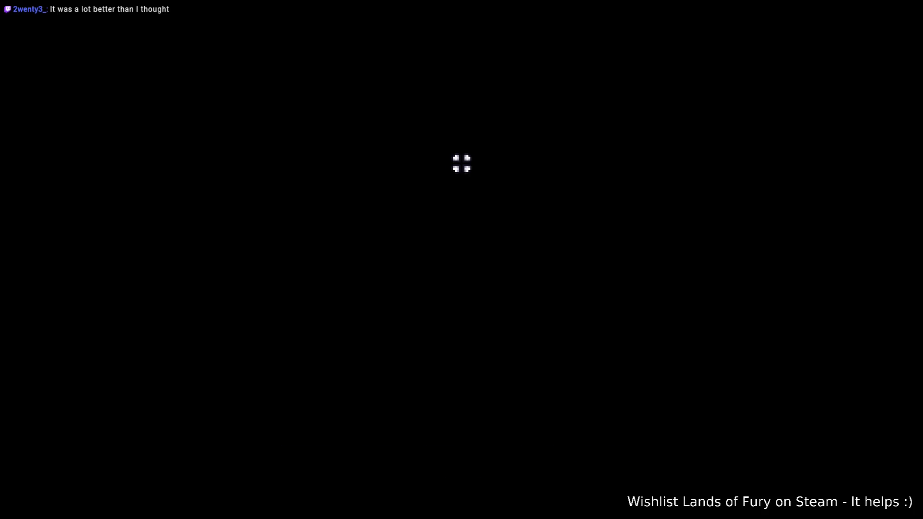
{"action": "key", "text": "w"}
{"action": "key", "text": "e"}
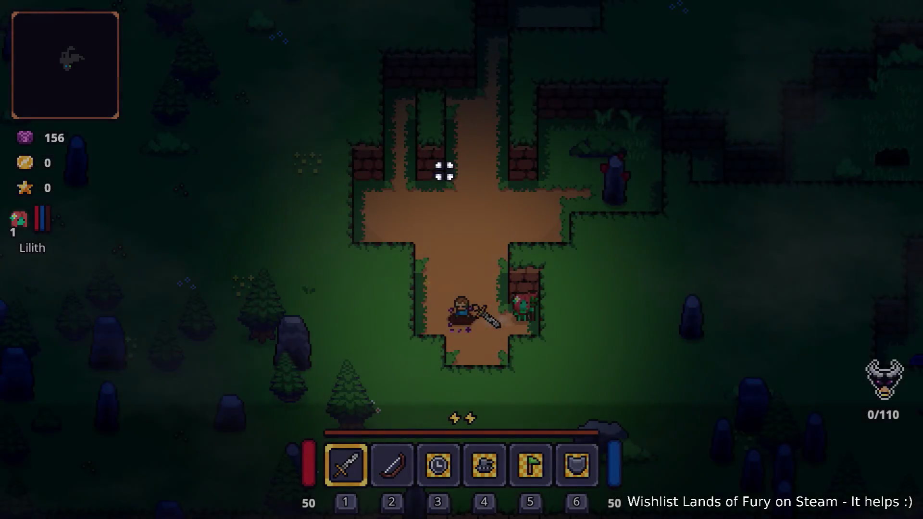
Walk right into the clearing, striking the fox and the boar with the sword
{"action": "key", "text": "w"}
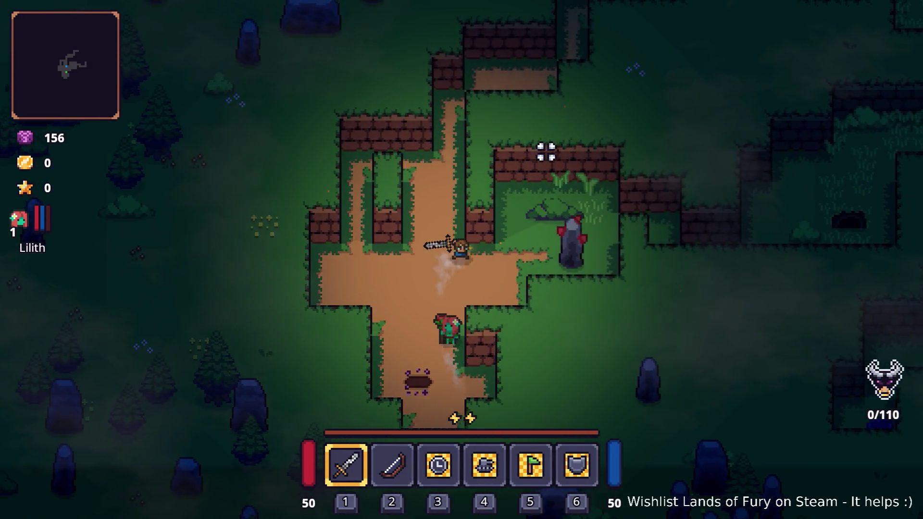
{"action": "key", "text": "d"}
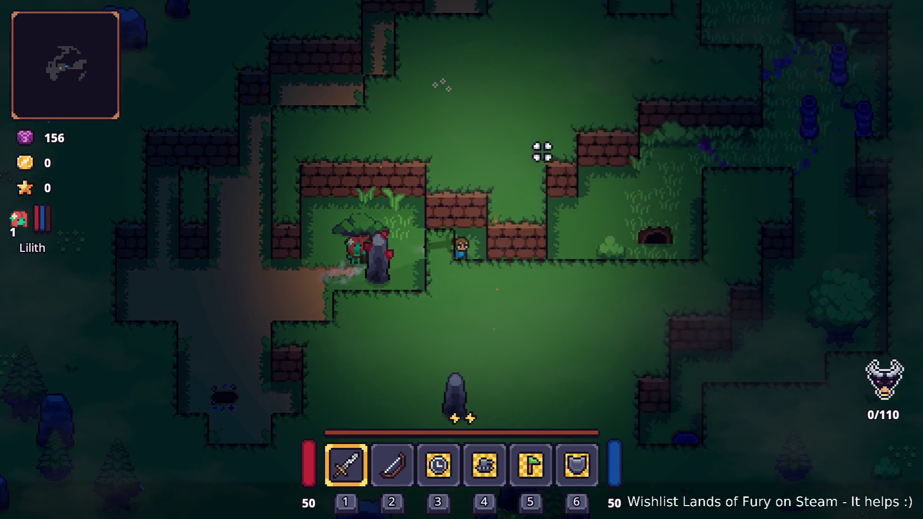
{"action": "key", "text": "d"}
{"action": "left_click", "coordinate": [542, 149]}
{"action": "left_click", "coordinate": [542, 146]}
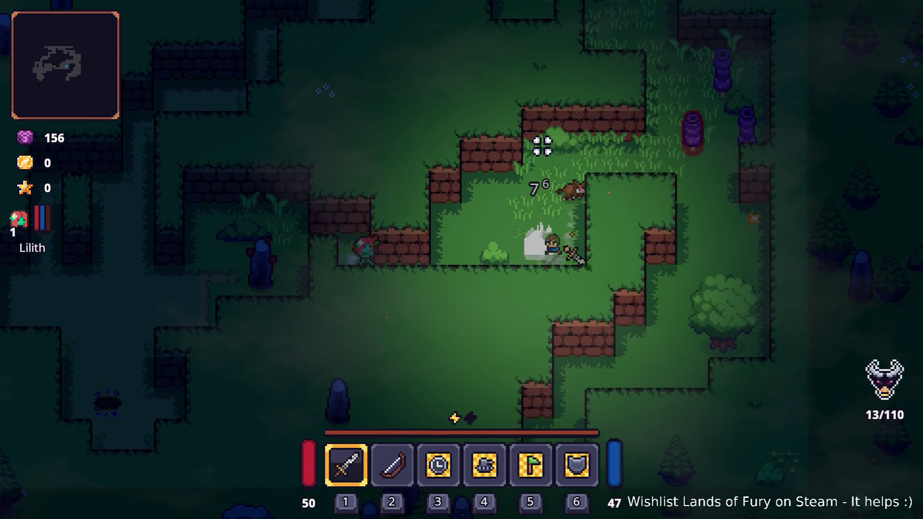
{"action": "key", "text": "w"}
{"action": "key", "text": "d"}
{"action": "left_click", "coordinate": [658, 221]}
{"action": "left_click", "coordinate": [663, 250]}
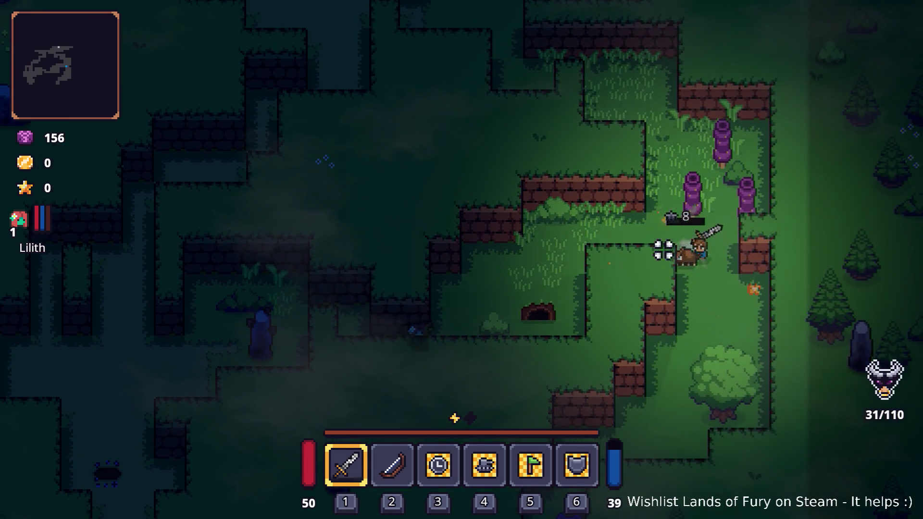
{"action": "key", "text": "s"}
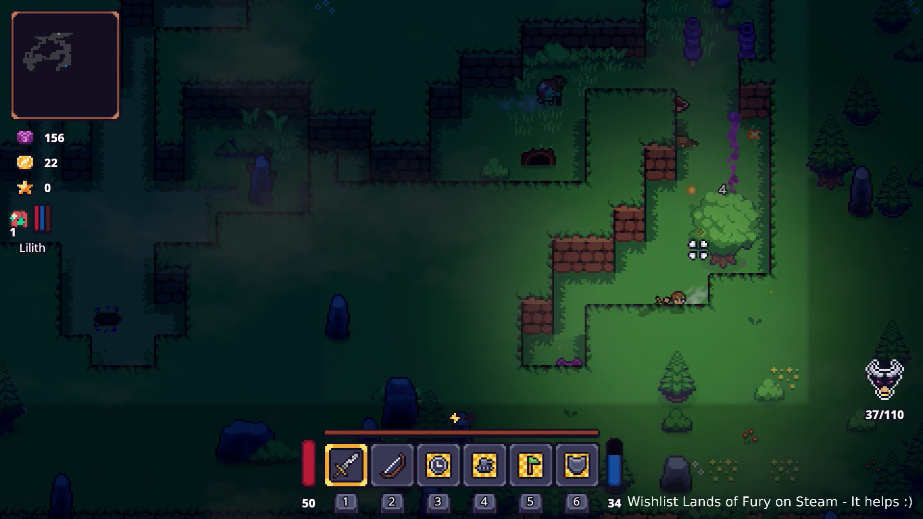
Follow the dirt path up and left past the purple pillars, stone slab and brick walls
{"action": "key", "text": "w"}
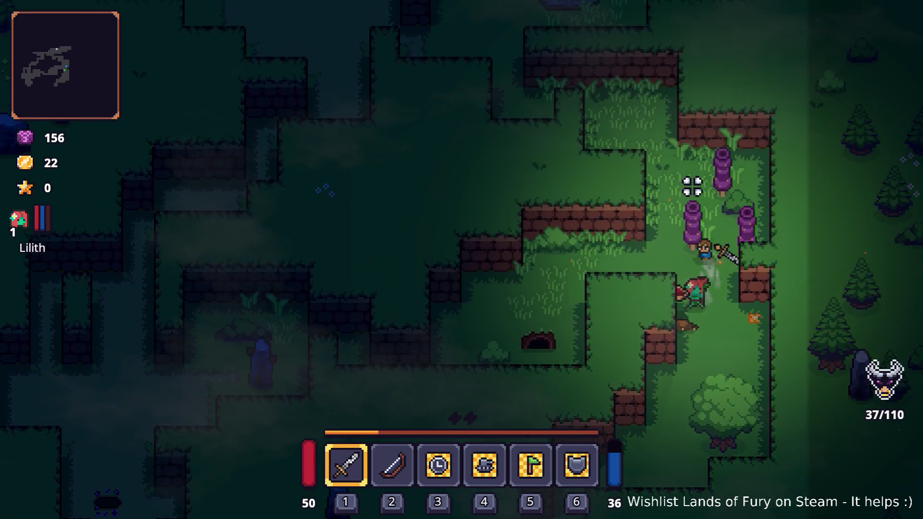
{"action": "key", "text": "w"}
{"action": "key", "text": "a"}
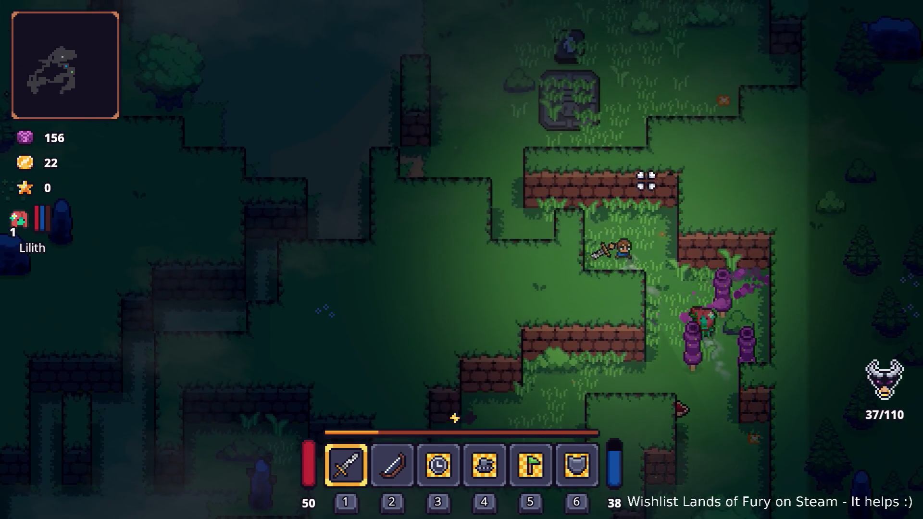
{"action": "key", "text": "w"}
{"action": "key", "text": "a"}
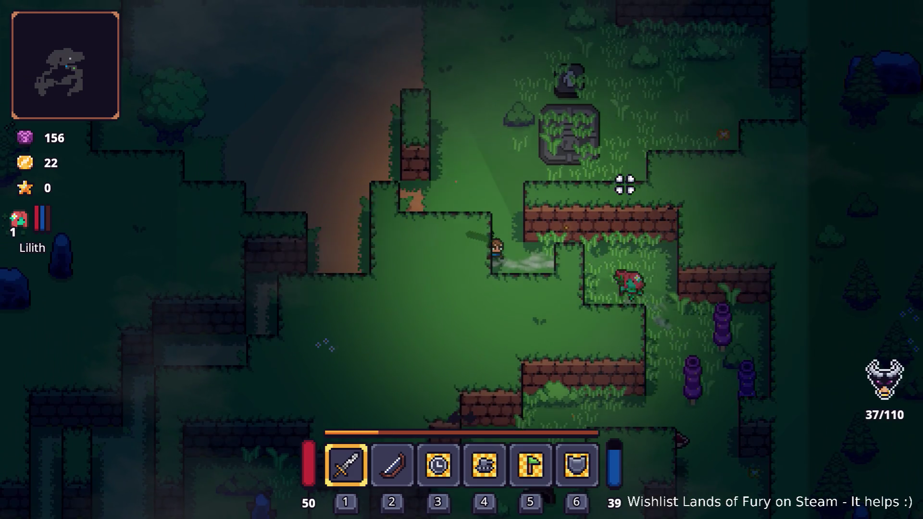
{"action": "key", "text": "w"}
{"action": "key", "text": "a"}
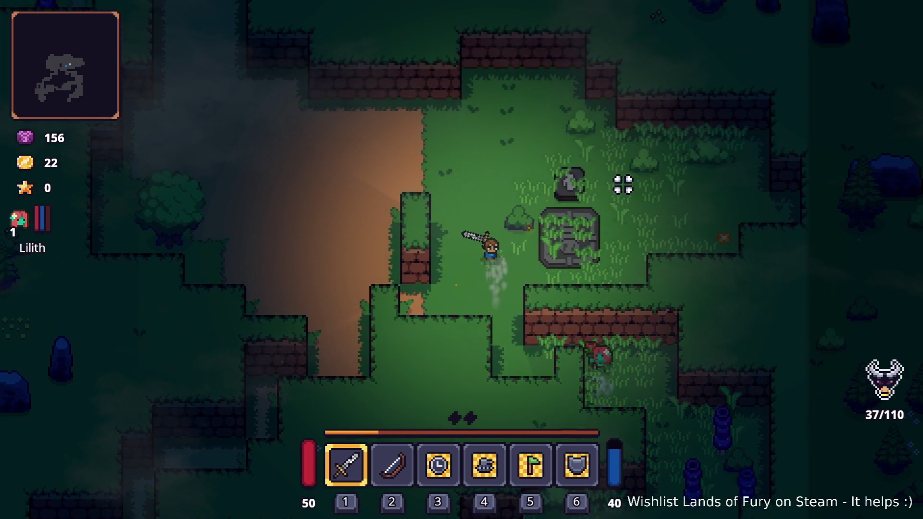
{"action": "key", "text": "w"}
{"action": "key", "text": "a"}
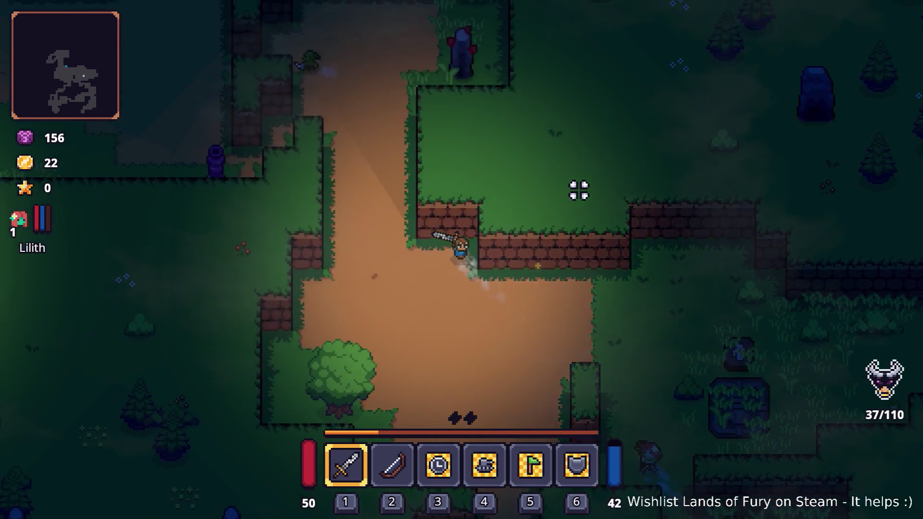
{"action": "key", "text": "w"}
{"action": "key", "text": "a"}
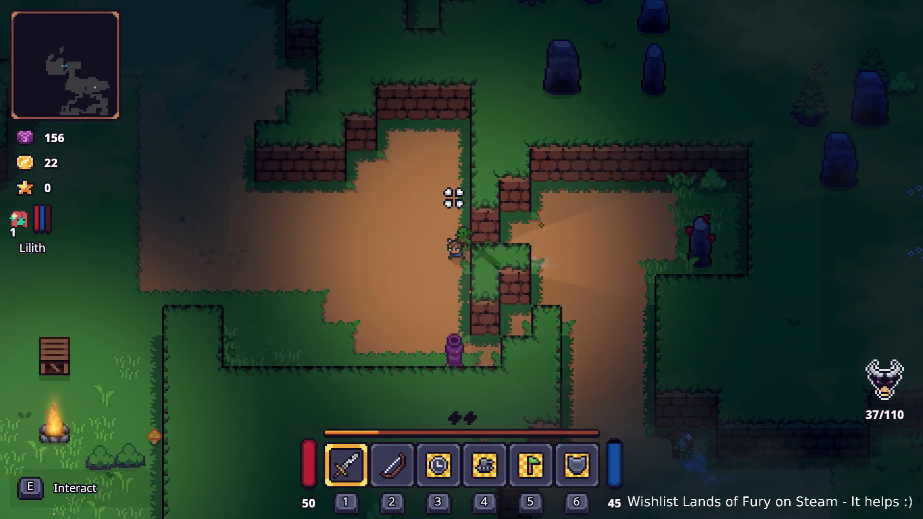
{"action": "key", "text": "a"}
Attack the goblin, head west past the campfire, then dash north away from the axe enemies
{"action": "left_click", "coordinate": [443, 200]}
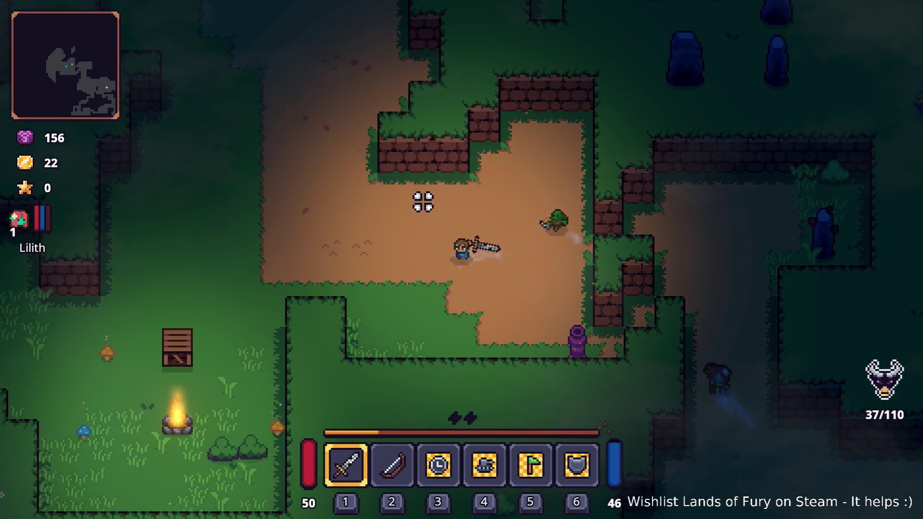
{"action": "key", "text": "a"}
{"action": "key", "text": "s"}
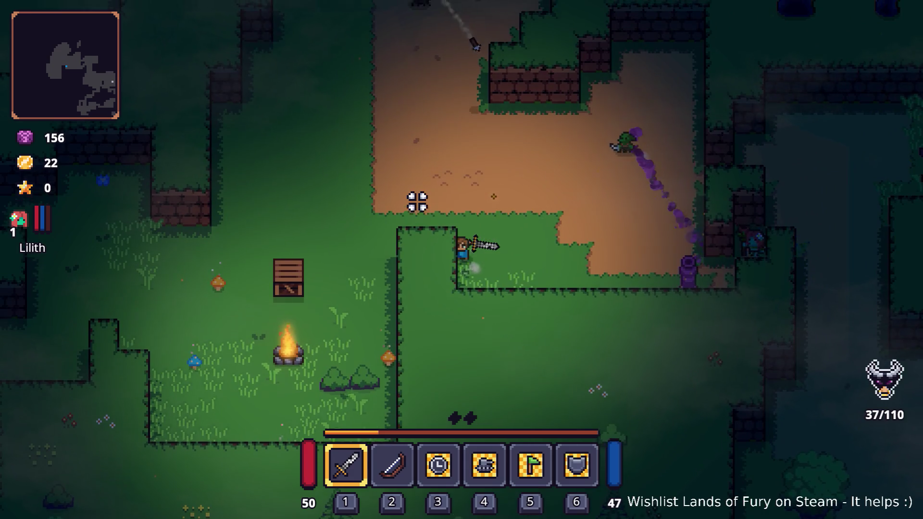
{"action": "key", "text": "a"}
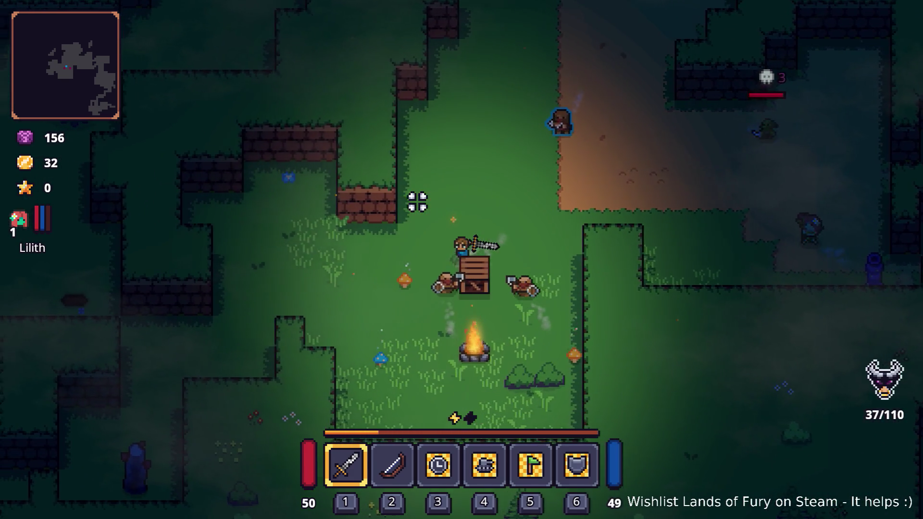
{"action": "key", "text": "a"}
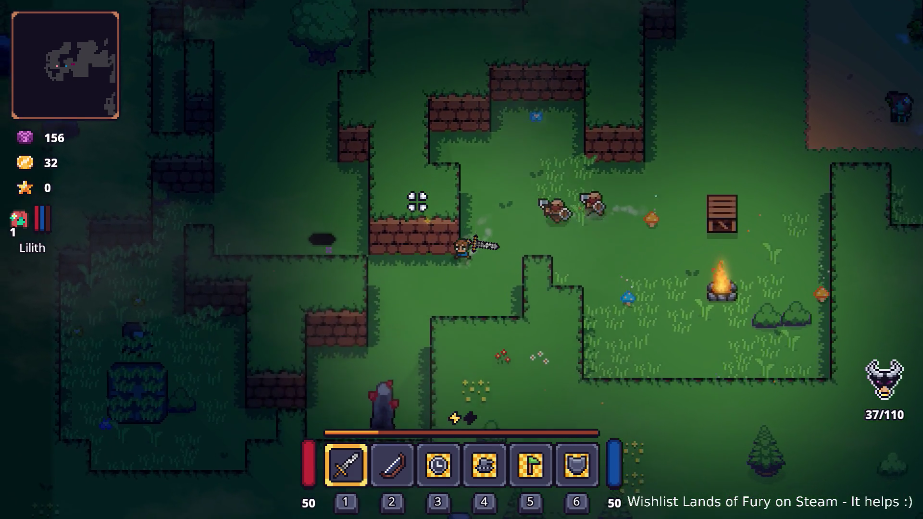
{"action": "key", "text": "a"}
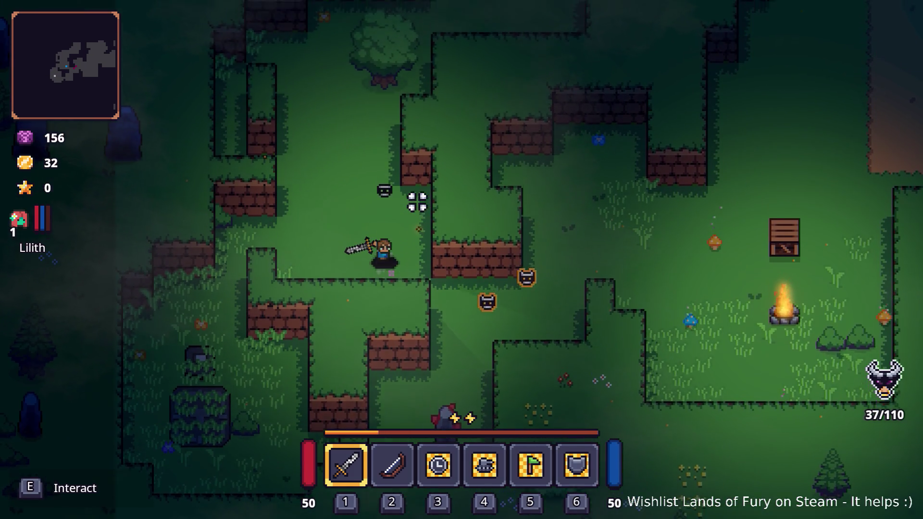
{"action": "key", "text": "w"}
{"action": "key", "text": "space"}
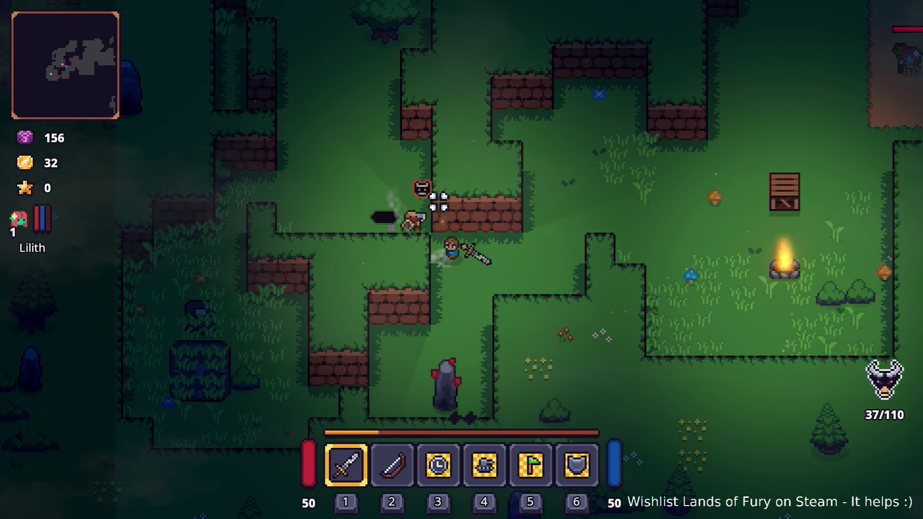
{"action": "key", "text": "d"}
{"action": "key", "text": "w"}
{"action": "key", "text": "space"}
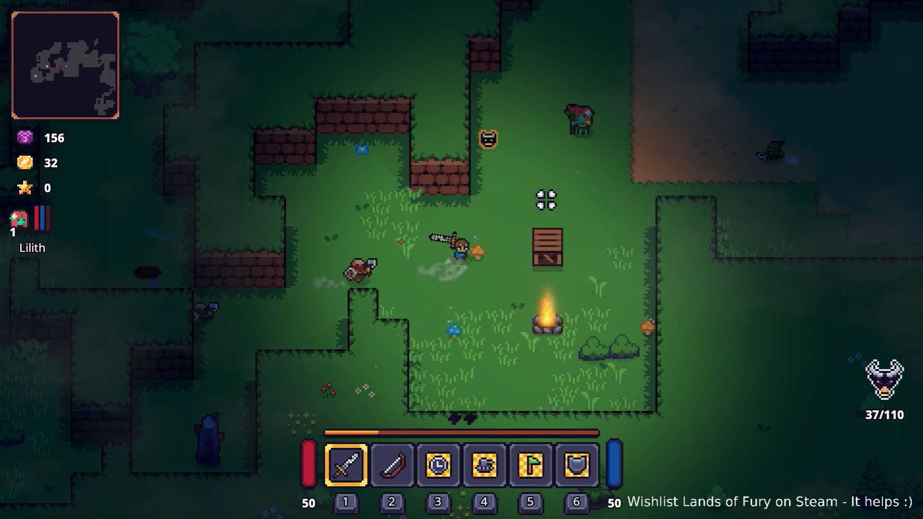
{"action": "key", "text": "w"}
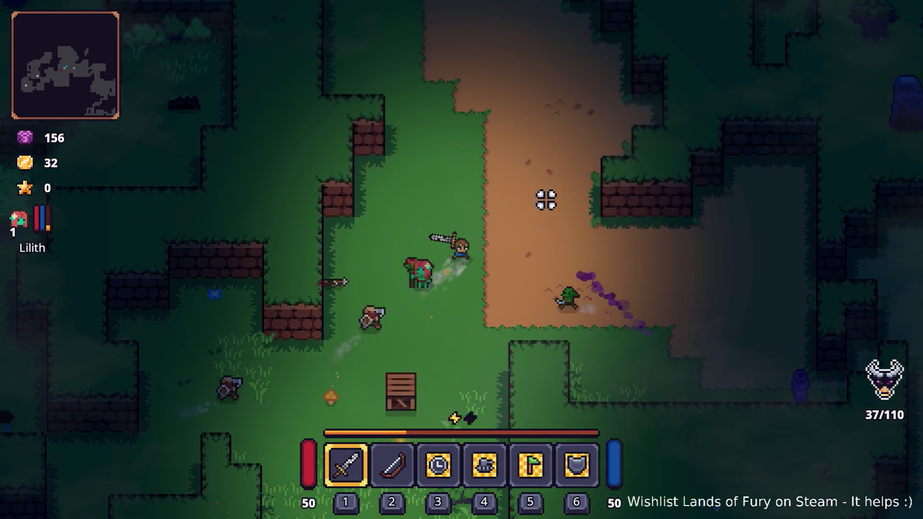
{"action": "key", "text": "space"}
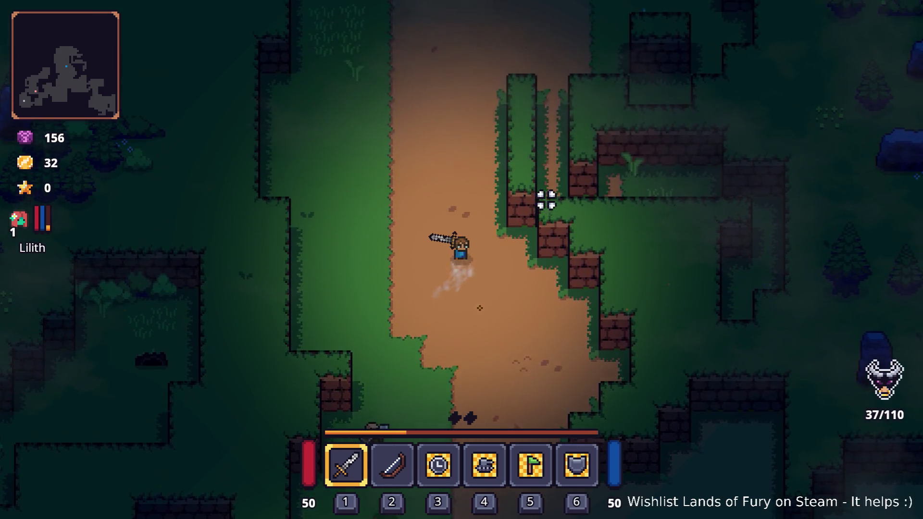
Walk north-east up the dirt path into the crate clearing with enemies, then pause
{"action": "key", "text": "w"}
{"action": "key", "text": "d"}
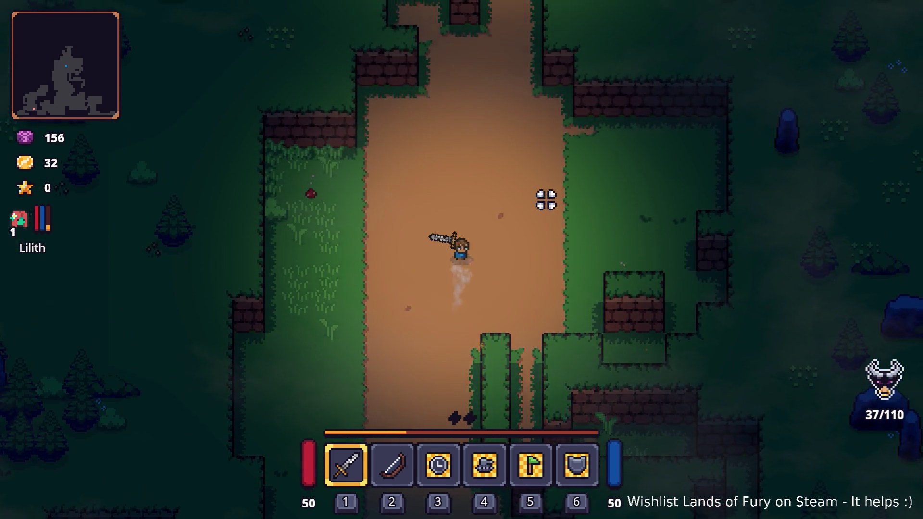
{"action": "key", "text": "w"}
{"action": "key", "text": "w"}
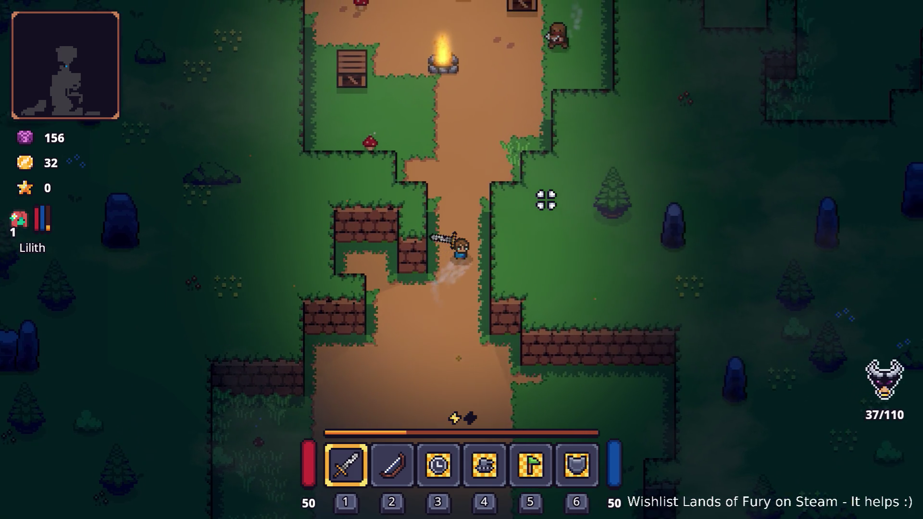
{"action": "key", "text": "d"}
{"action": "key", "text": "w"}
{"action": "key", "text": "d"}
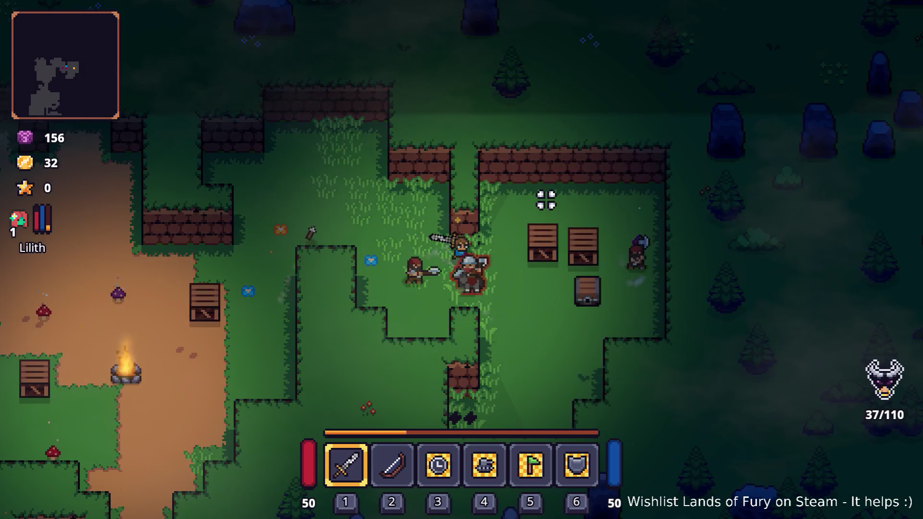
{"action": "key", "text": "Escape"}
Restart the run and walk into the camp portal with gold and kills back at zero
{"action": "left_click", "coordinate": [484, 350]}
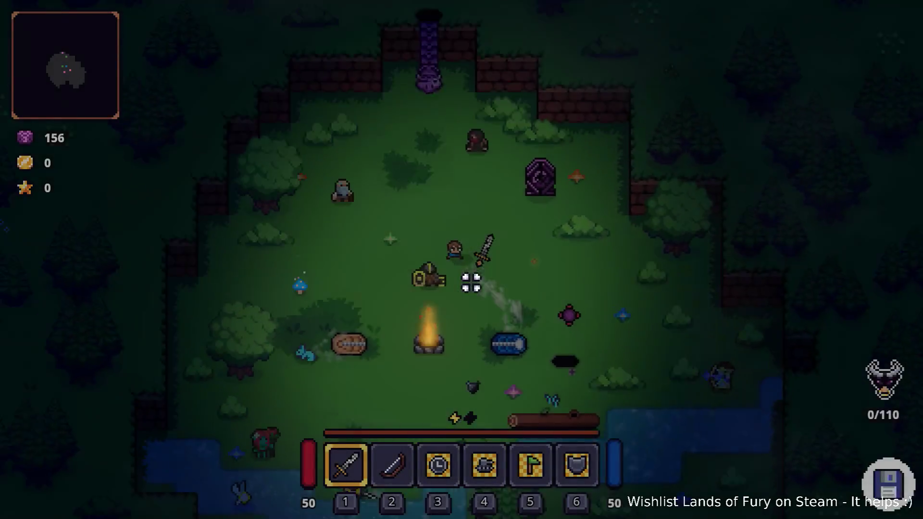
{"action": "key", "text": "w"}
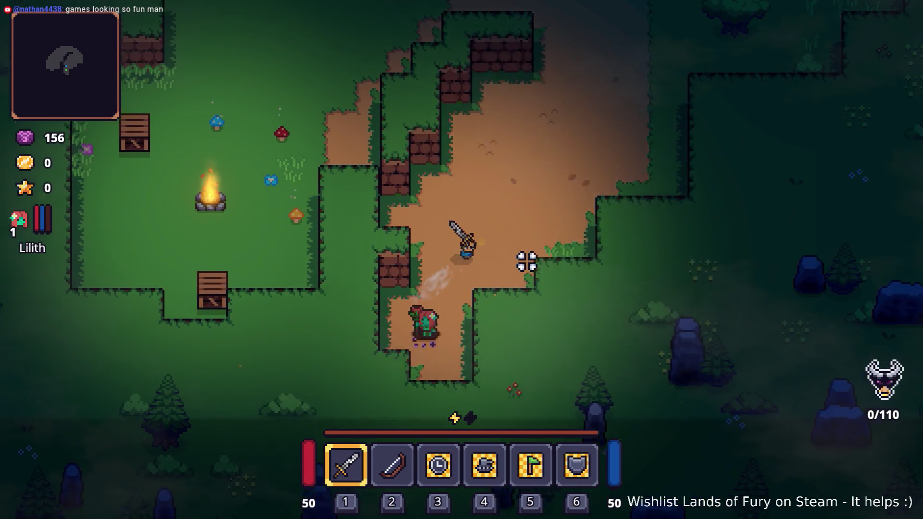
Walk north-east along the dirt path attacking enemies, then continue past the anvil to the brick wall
{"action": "key", "text": "w+d"}
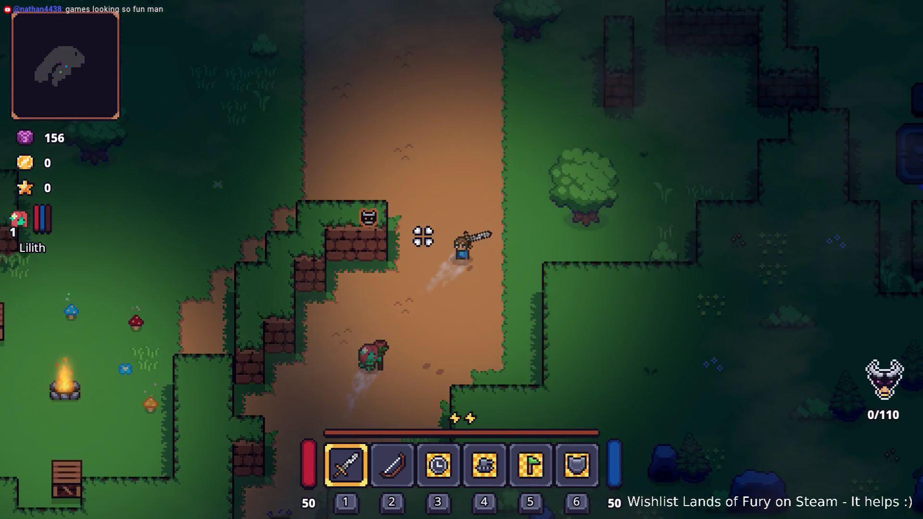
{"action": "key", "text": "w+d"}
{"action": "left_click", "coordinate": [381, 295]}
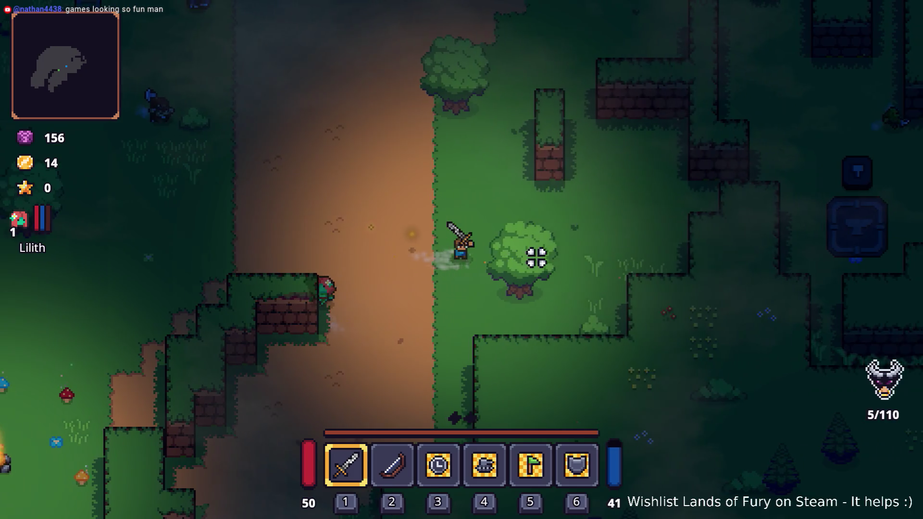
{"action": "key", "text": "w+d"}
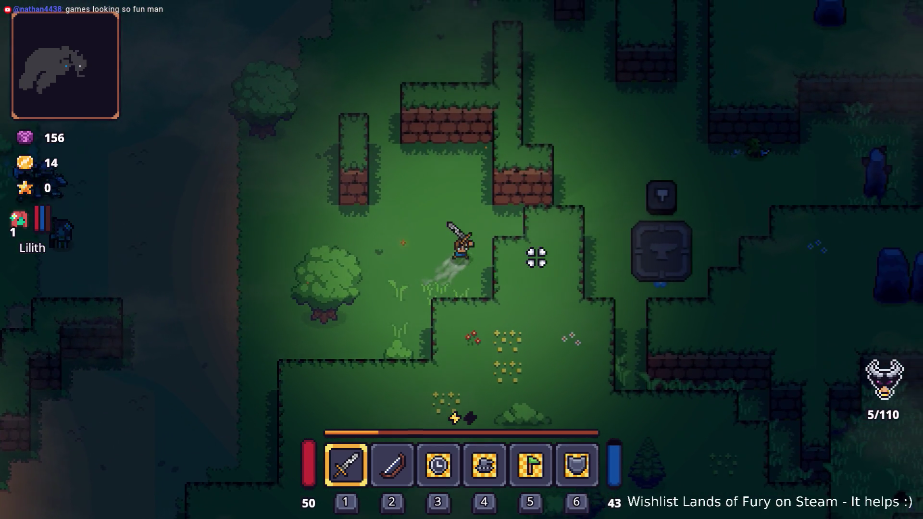
{"action": "key", "text": "w+d"}
{"action": "key", "text": "s+d"}
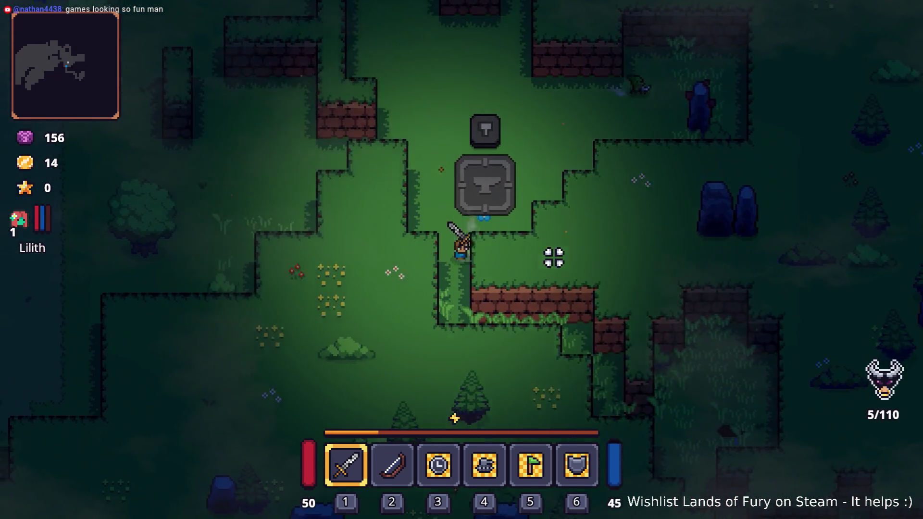
{"action": "key", "text": "s+d"}
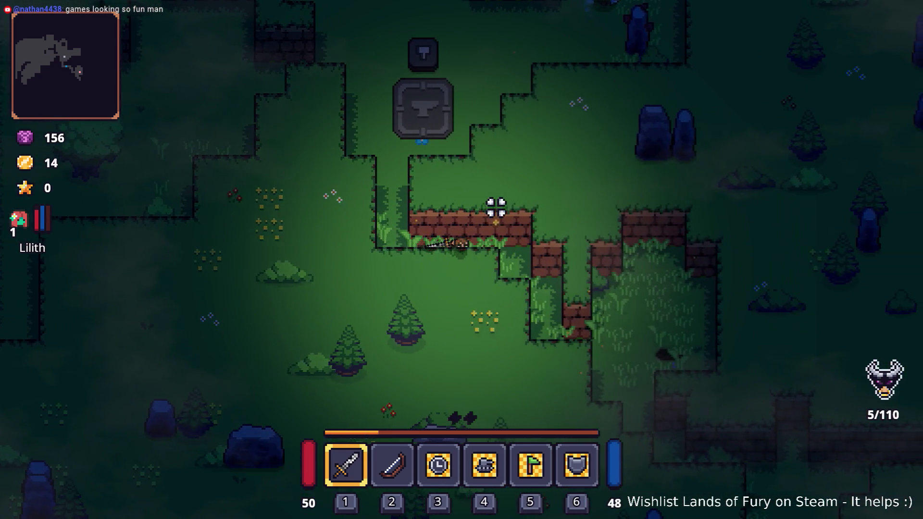
{"action": "key", "text": "s+d"}
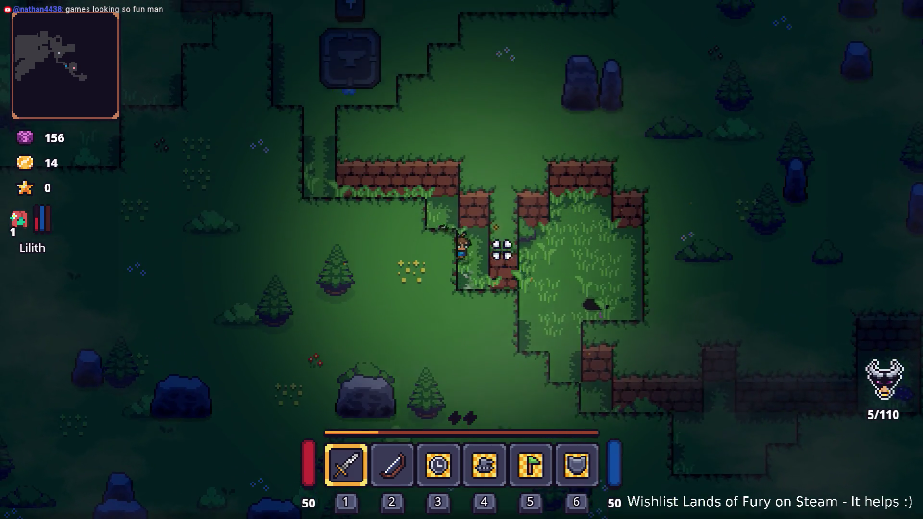
Head back west through the grass, then north-east toward the campfire, and restart the run from the pause menu
{"action": "key", "text": "w+a"}
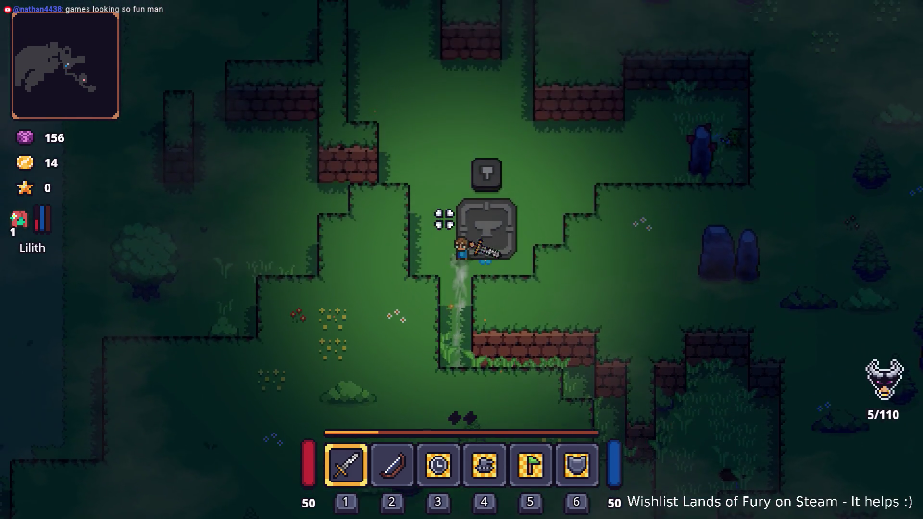
{"action": "key", "text": "w+a"}
{"action": "key", "text": "w+a"}
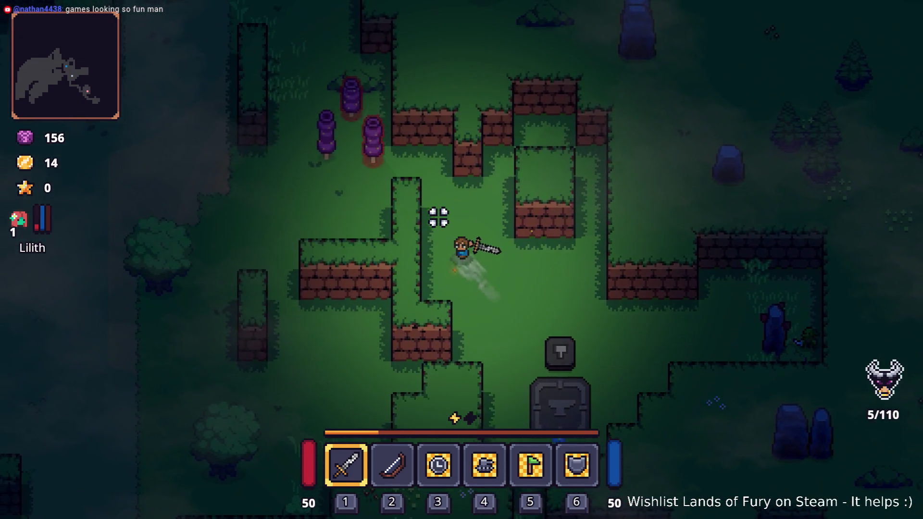
{"action": "key", "text": "w+a"}
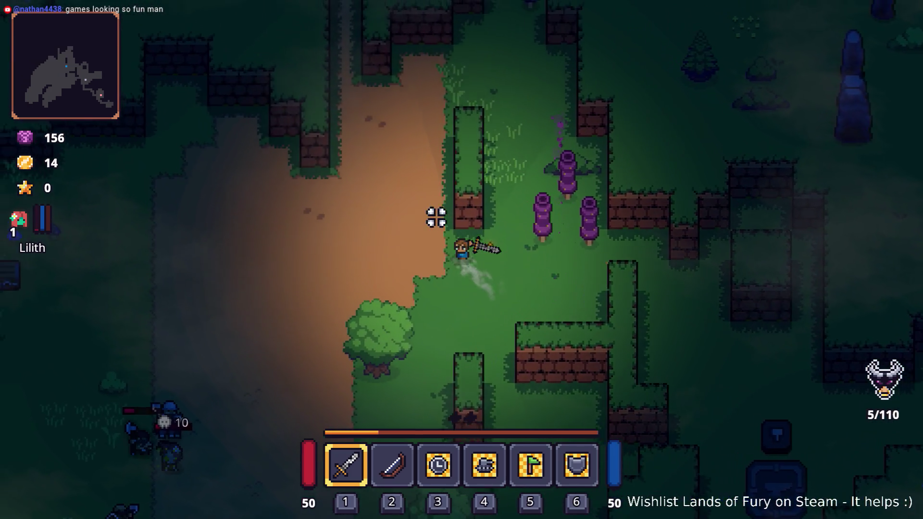
{"action": "key", "text": "a"}
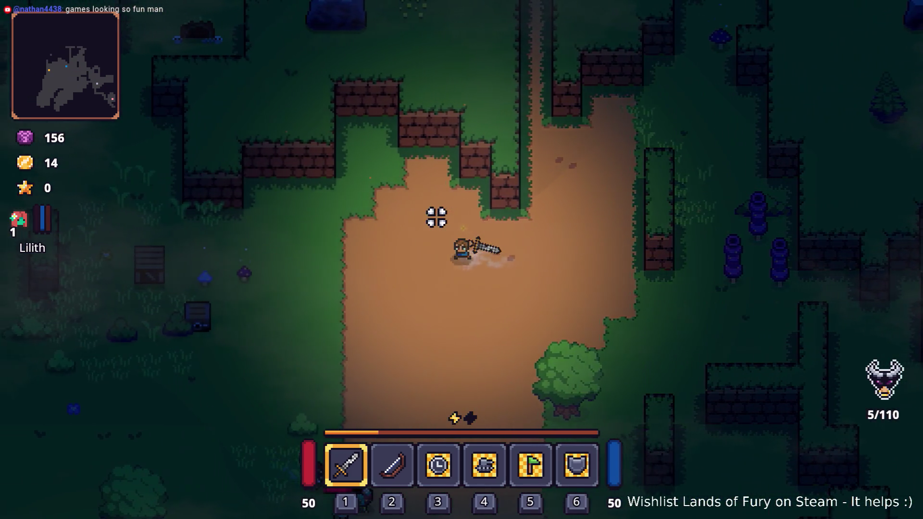
{"action": "key", "text": "w+a"}
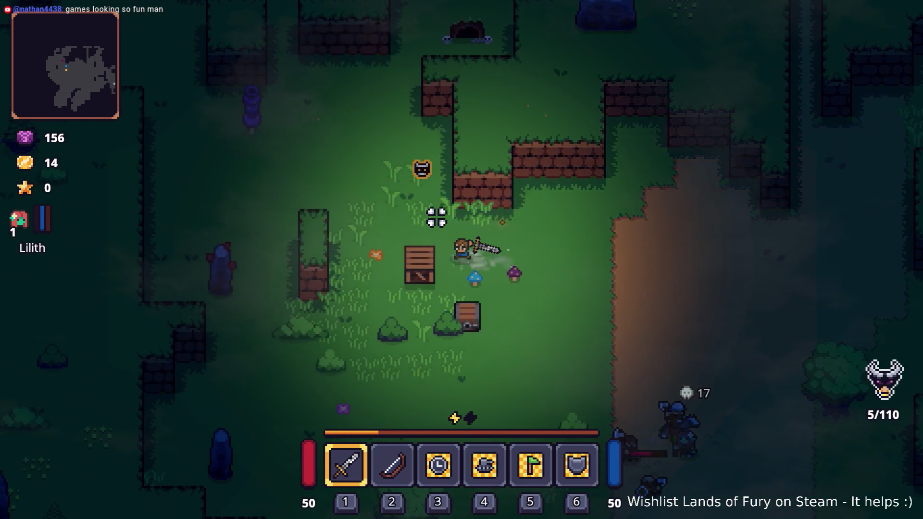
{"action": "key", "text": "w+d"}
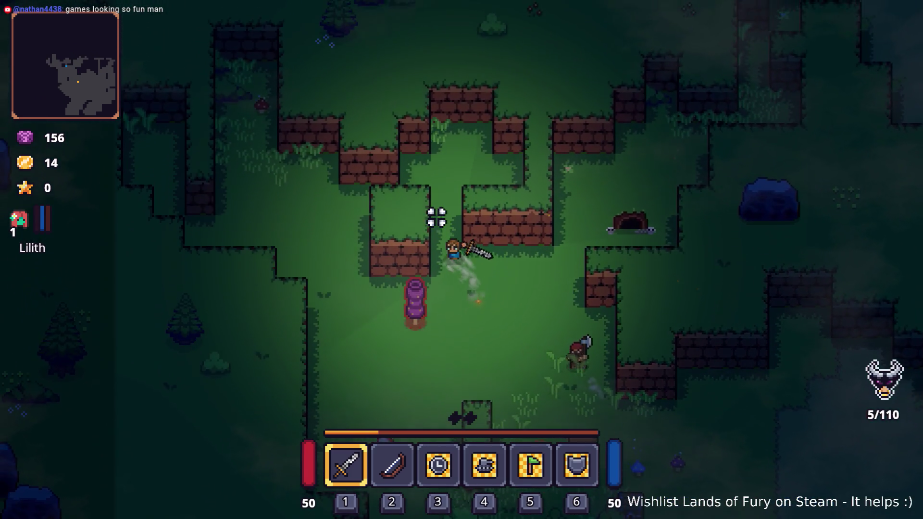
{"action": "key", "text": "w+d"}
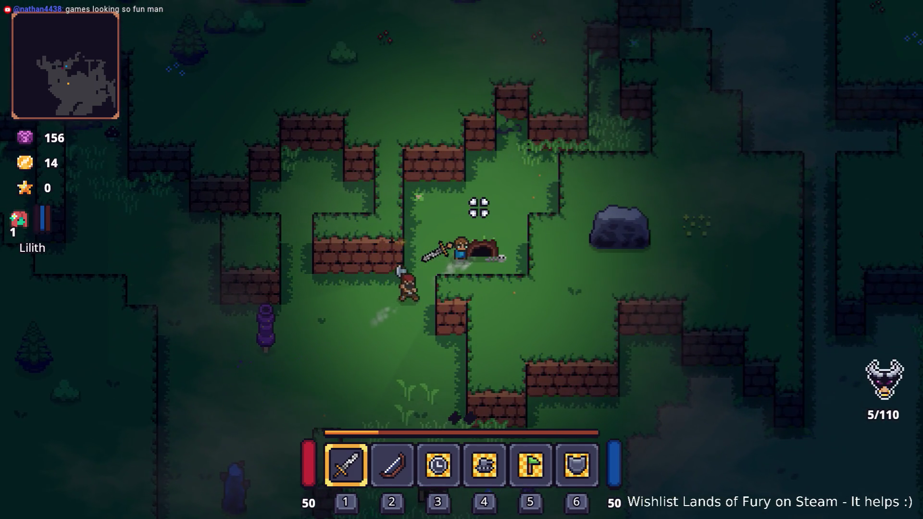
{"action": "key", "text": "w+d"}
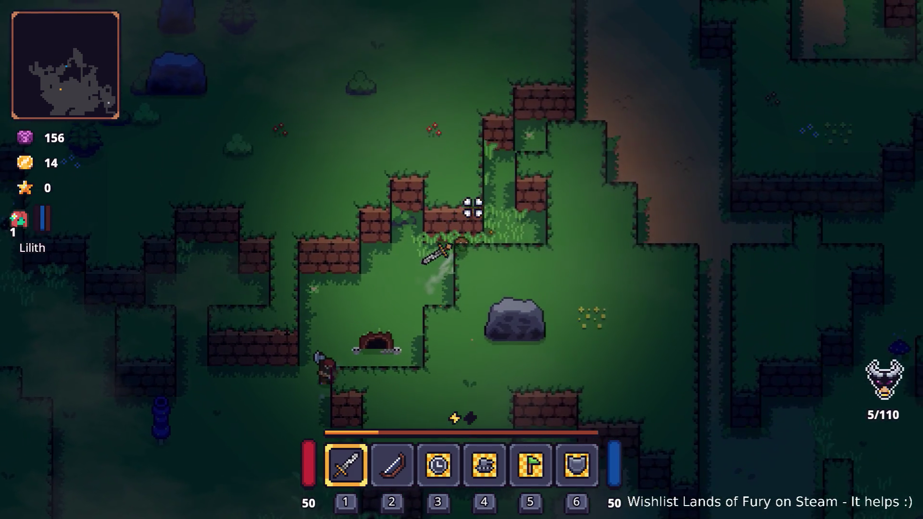
{"action": "key", "text": "w+d"}
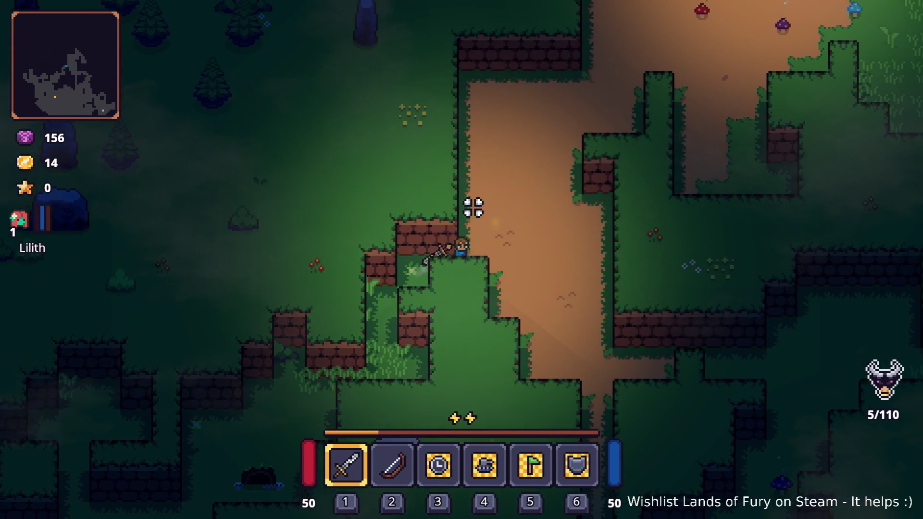
{"action": "key", "text": "w+d"}
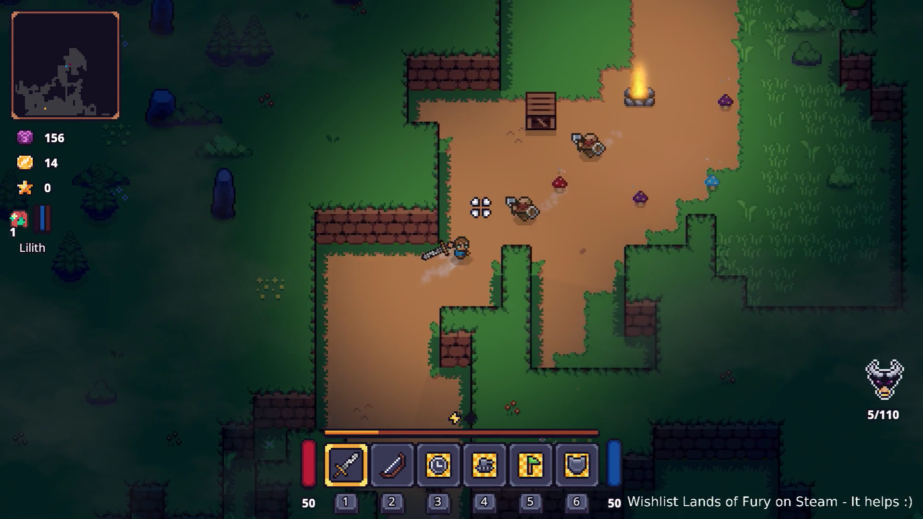
{"action": "key", "text": "Escape"}
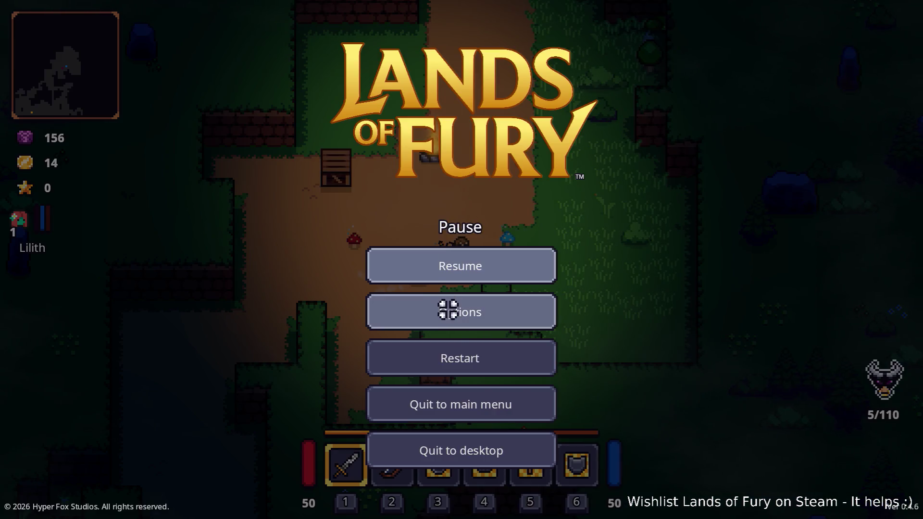
{"action": "left_click", "coordinate": [457, 354]}
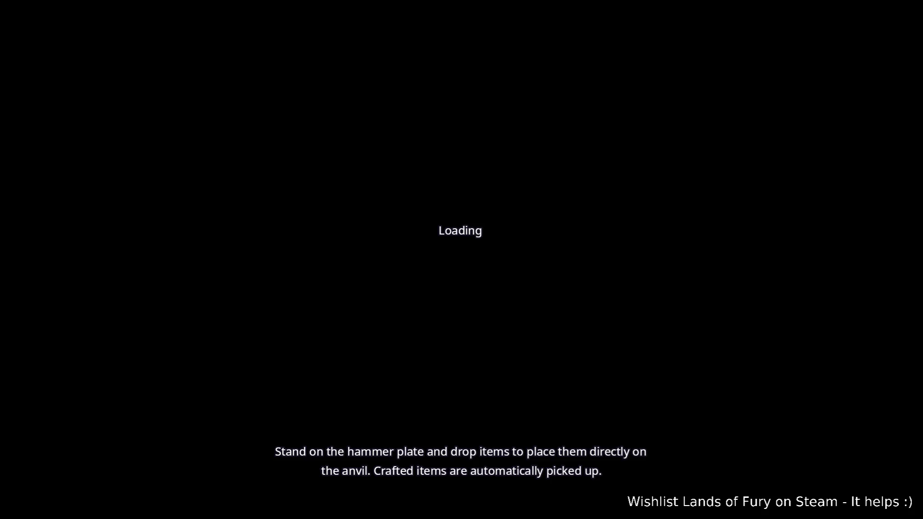
Walk north to the purple portal and enter it to load a fresh level
{"action": "key", "text": "w"}
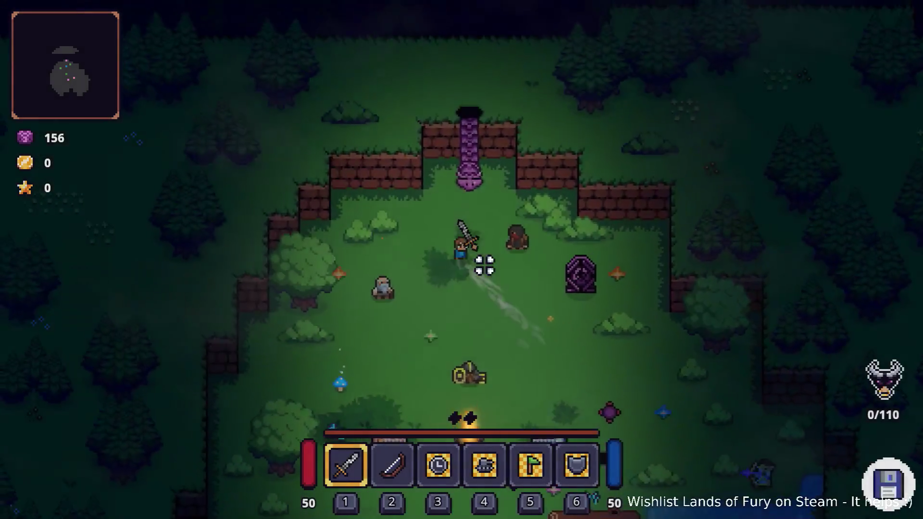
{"action": "key", "text": "e"}
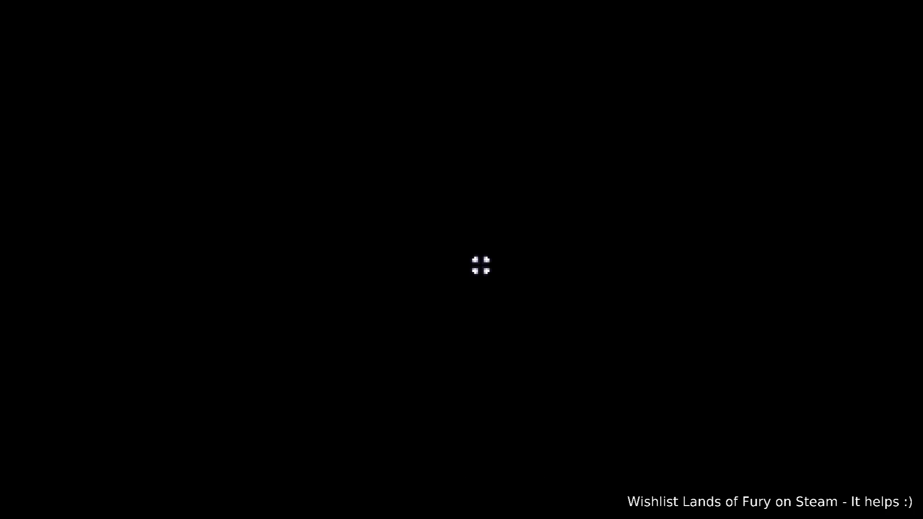
Walk the hero up-right along the dirt path past the tree and the campfire clearing
{"action": "key", "text": "d"}
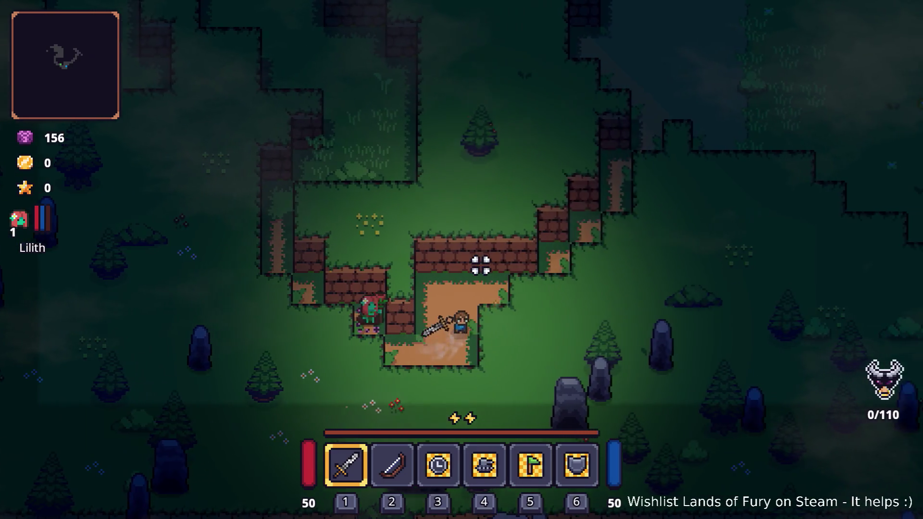
{"action": "key", "text": "w"}
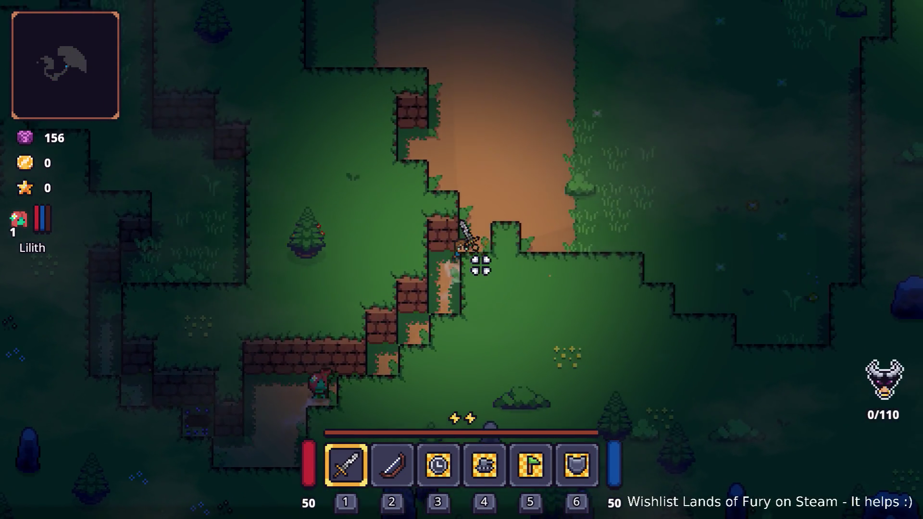
{"action": "key", "text": "w"}
{"action": "key", "text": "d"}
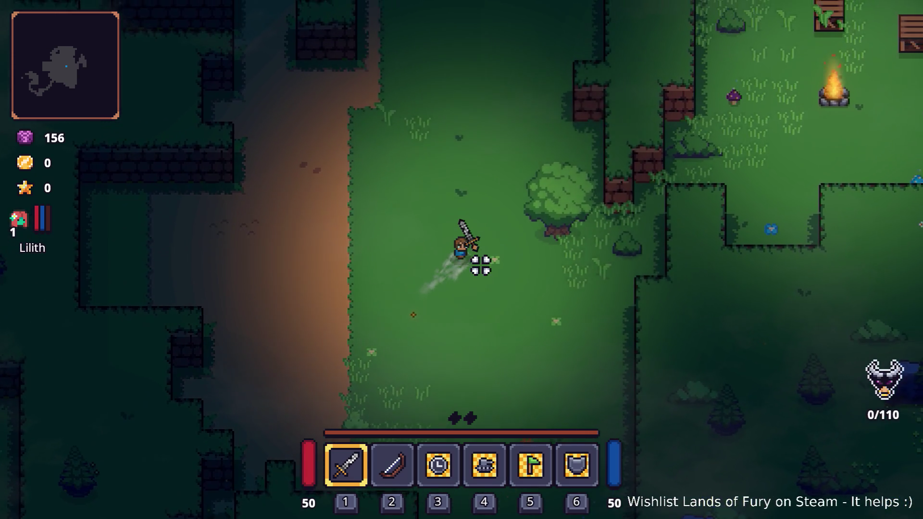
{"action": "key", "text": "w"}
{"action": "key", "text": "d"}
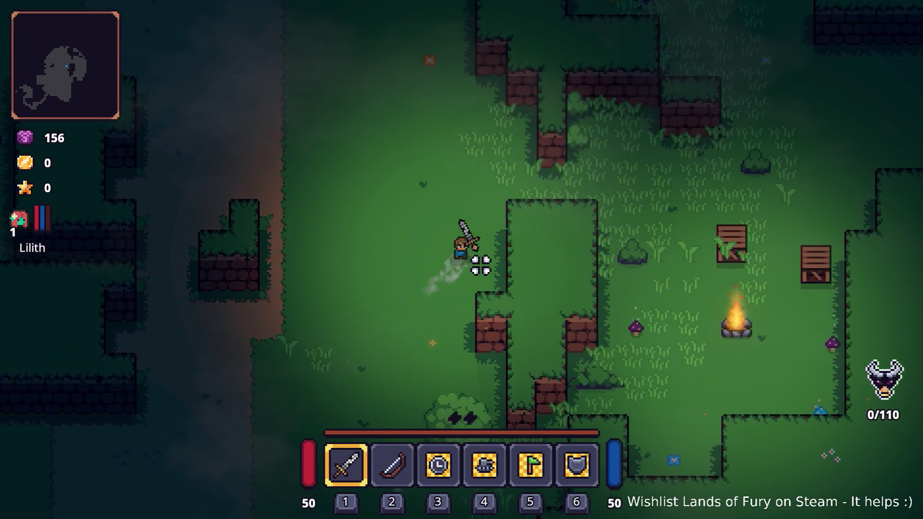
{"action": "key", "text": "w"}
{"action": "key", "text": "d"}
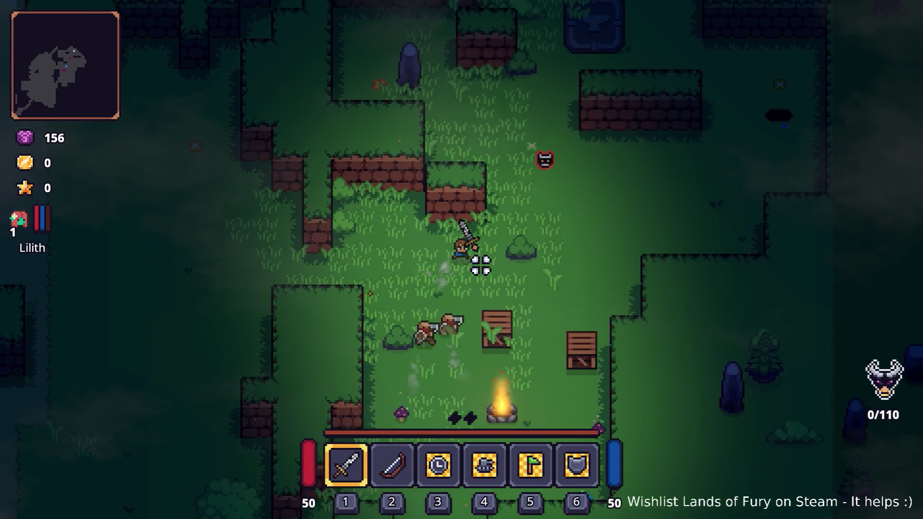
{"action": "key", "text": "w"}
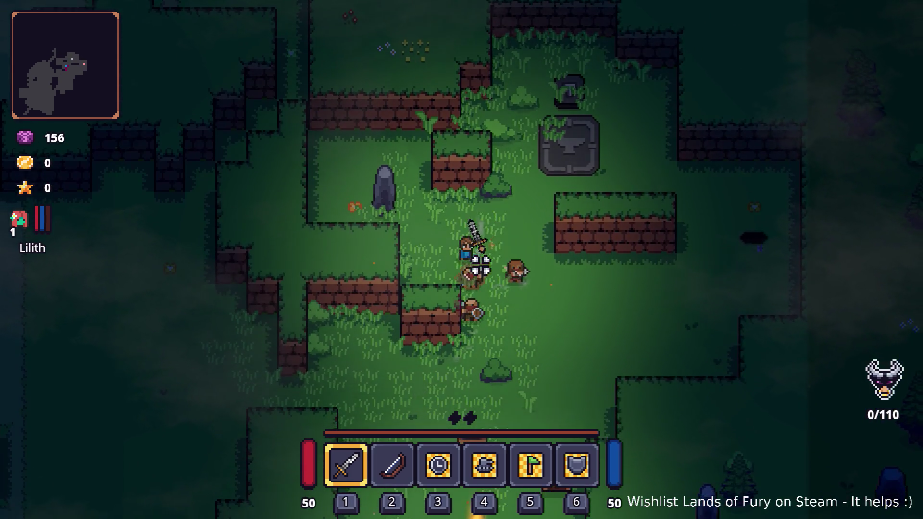
Roam left across the grass, return up the dirt path toward the campfire, and pause the game
{"action": "key", "text": "a"}
{"action": "key", "text": "s"}
{"action": "key", "text": "s"}
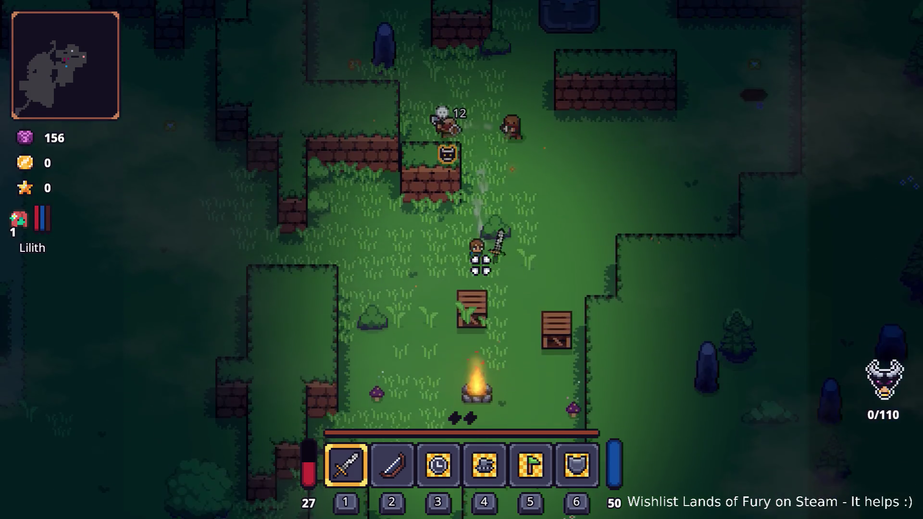
{"action": "key", "text": "a"}
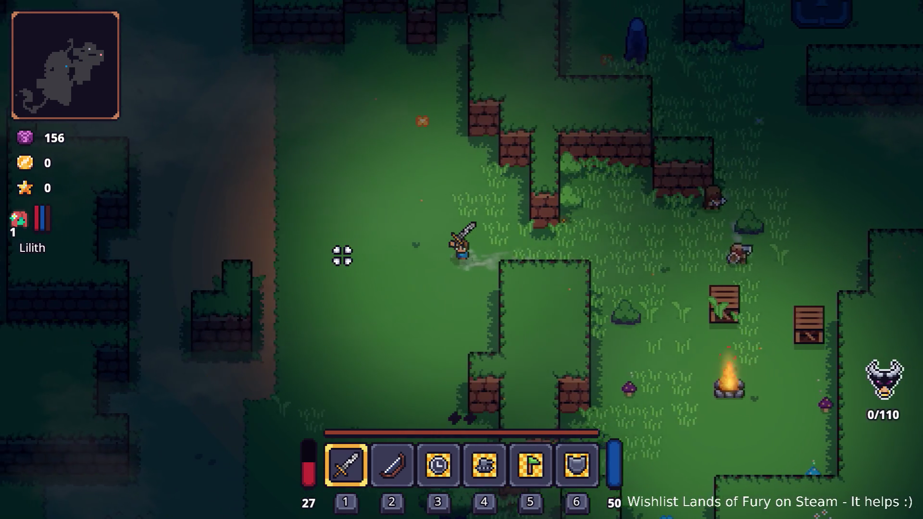
{"action": "key", "text": "w"}
{"action": "key", "text": "a"}
{"action": "key", "text": "w"}
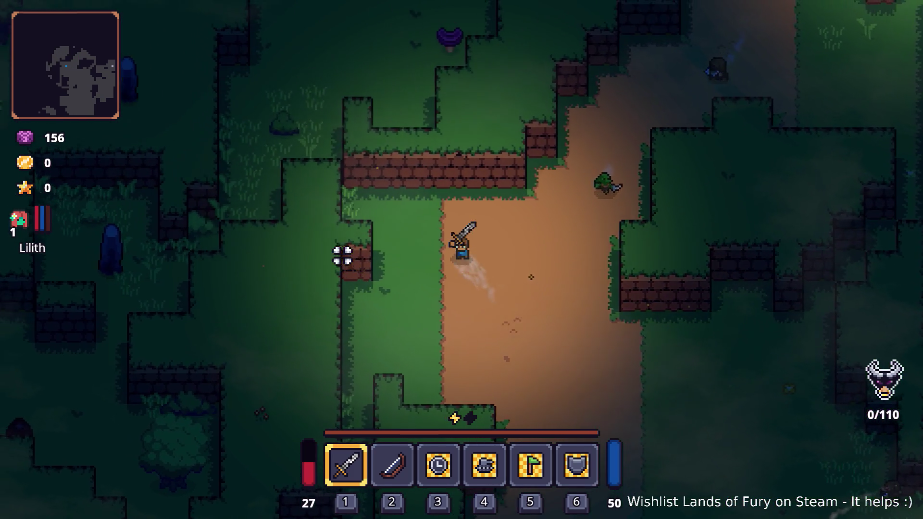
{"action": "key", "text": "d"}
{"action": "key", "text": "w"}
{"action": "key", "text": "w"}
{"action": "key", "text": "d"}
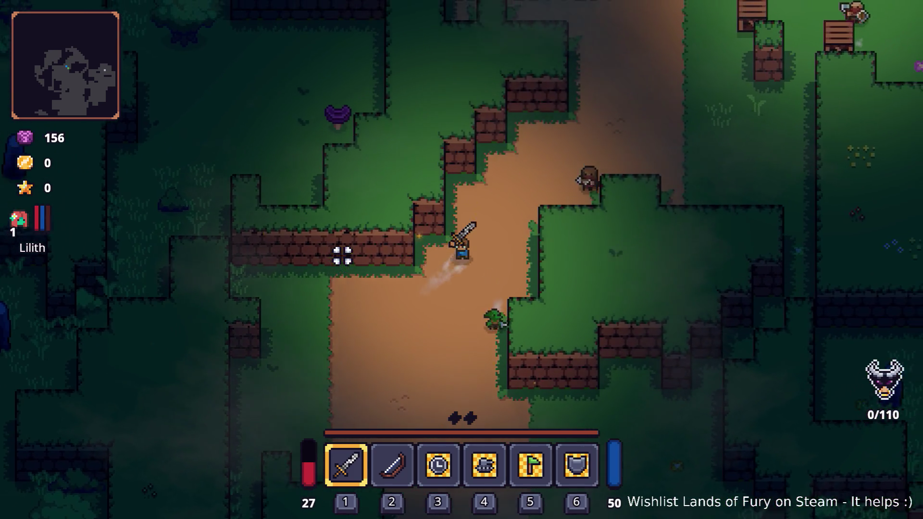
{"action": "key", "text": "w"}
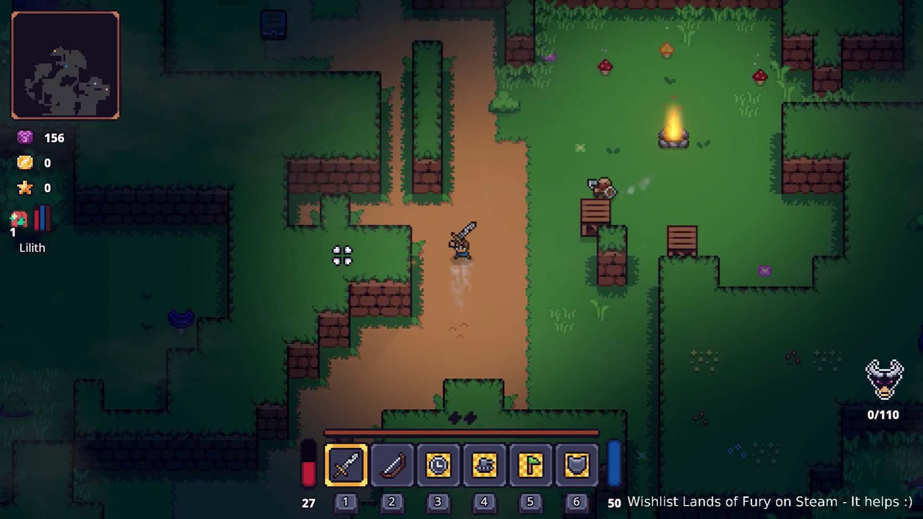
{"action": "key", "text": "d"}
{"action": "key", "text": "Escape"}
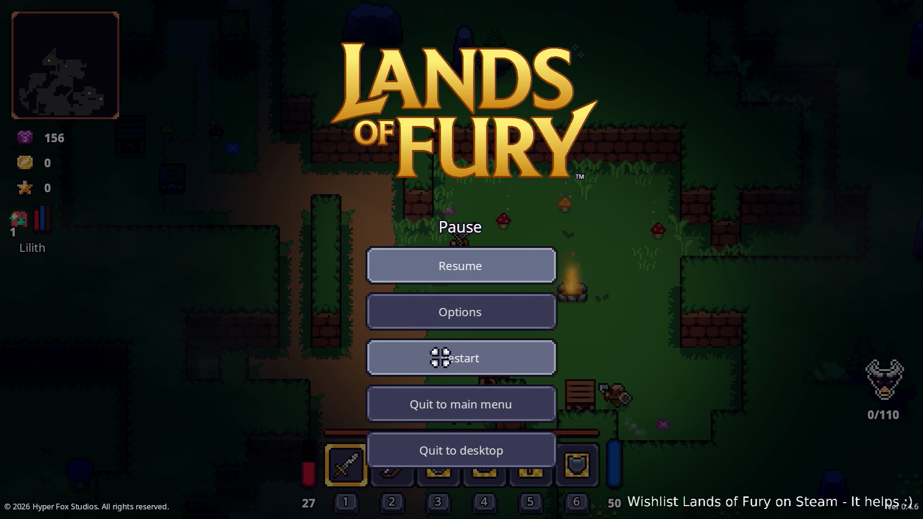
Choose Restart in the Pause menu so a new forest level loads with health at 50
{"action": "left_click", "coordinate": [439, 356]}
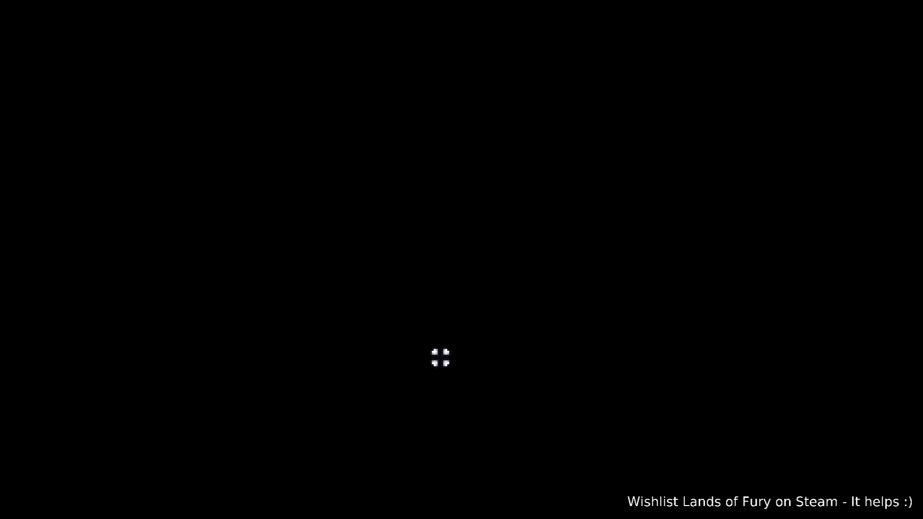
Walk the hero up through the brick-walled maze corridors from the starting spot
{"action": "key", "text": "w"}
{"action": "key", "text": "d"}
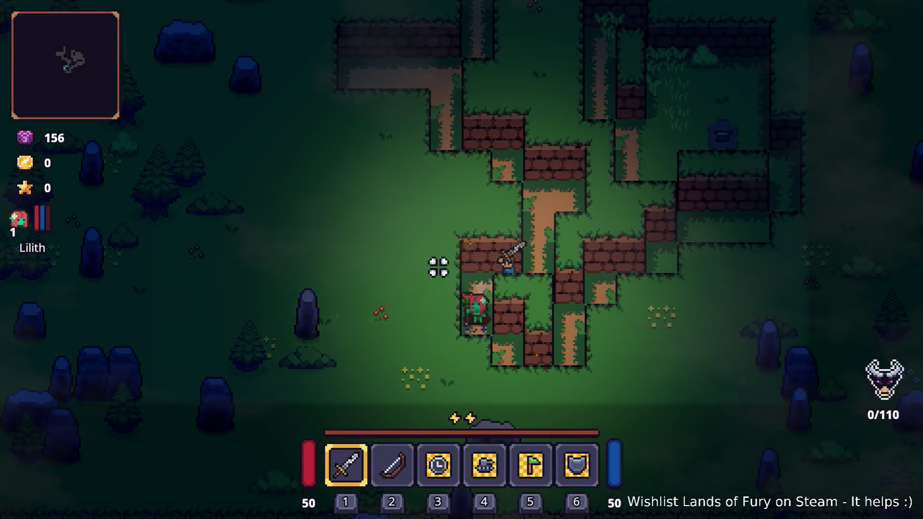
{"action": "key", "text": "w"}
{"action": "key", "text": "a"}
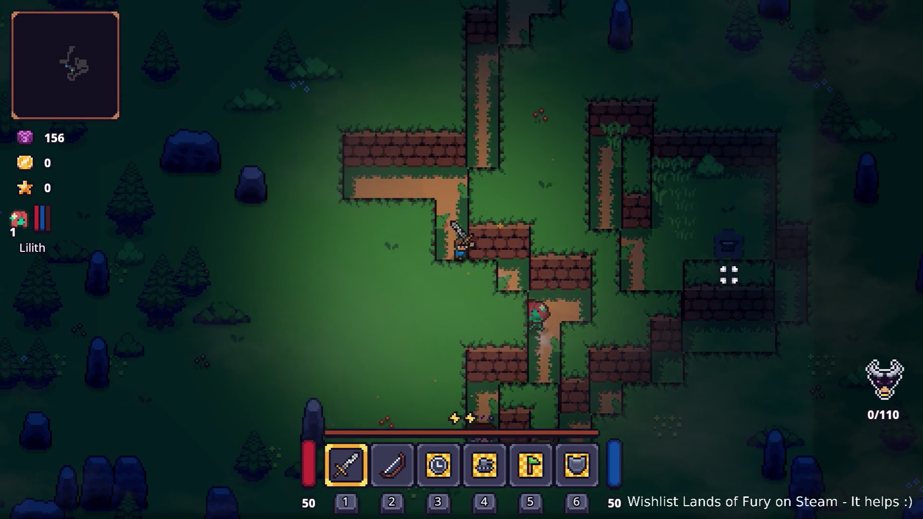
{"action": "key", "text": "w"}
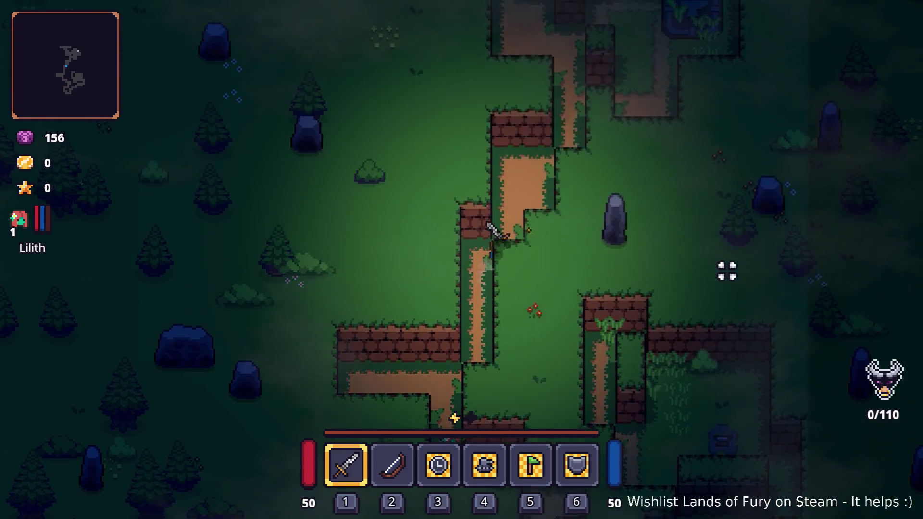
{"action": "key", "text": "d"}
{"action": "key", "text": "w"}
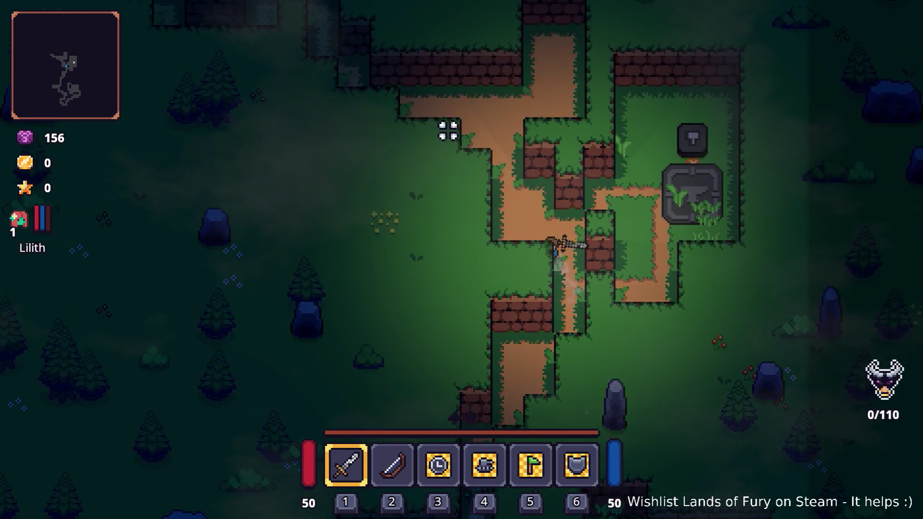
Work the hero back down through the maze corridors and off the ledge to the bottom
{"action": "key", "text": "s"}
{"action": "key", "text": "d"}
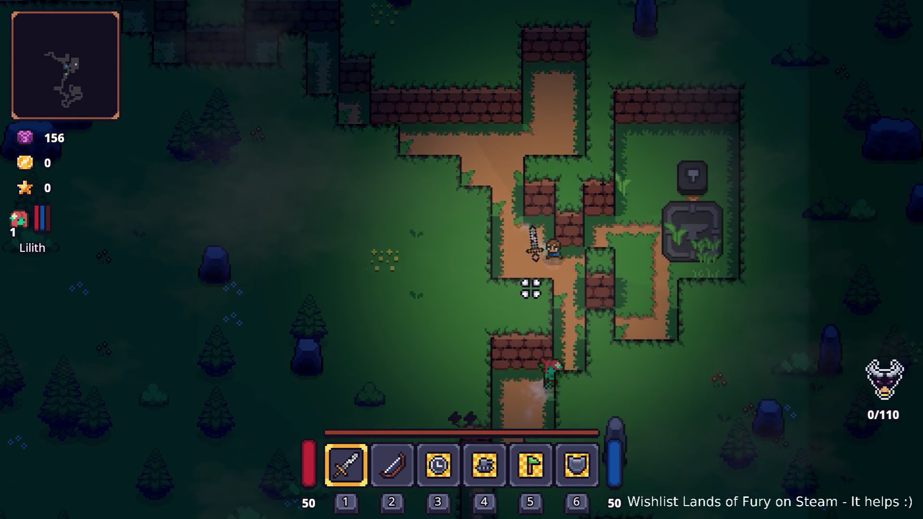
{"action": "key", "text": "s"}
{"action": "key", "text": "a"}
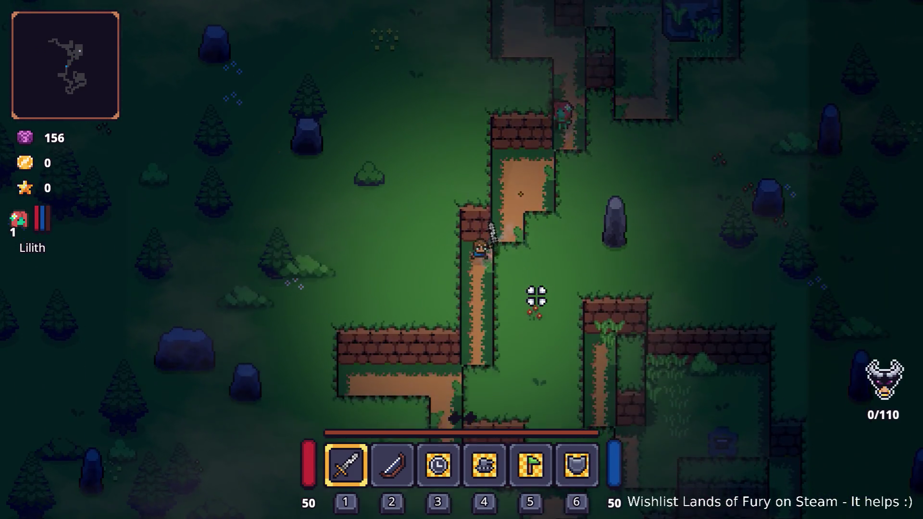
{"action": "key", "text": "s"}
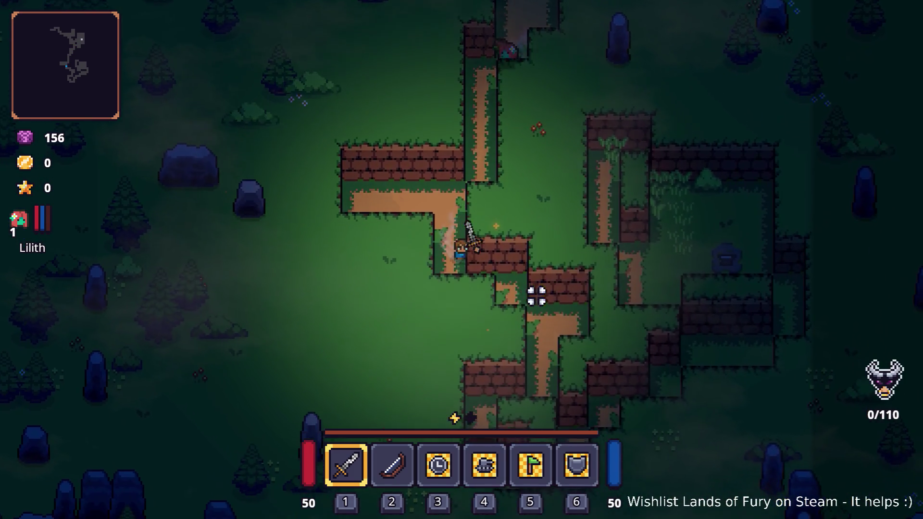
{"action": "key", "text": "d"}
{"action": "key", "text": "d"}
{"action": "key", "text": "s"}
{"action": "key", "text": "a"}
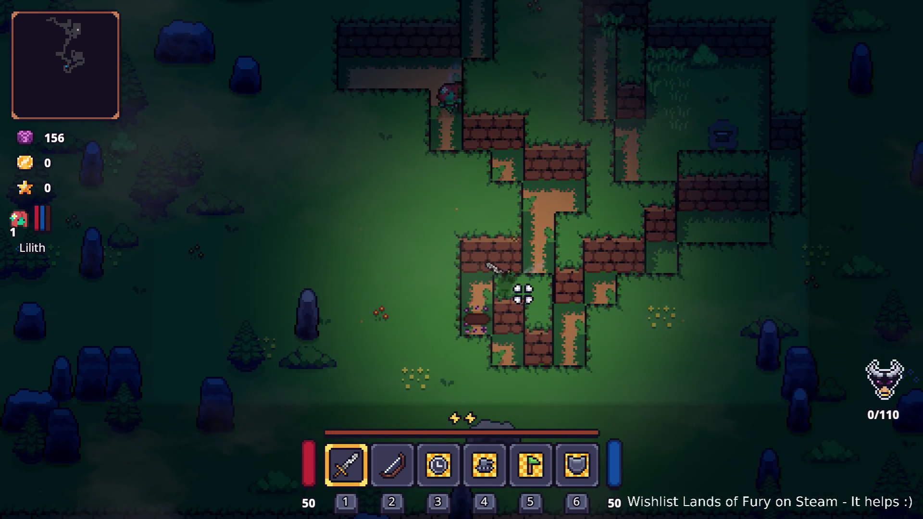
{"action": "key", "text": "s"}
{"action": "key", "text": "d"}
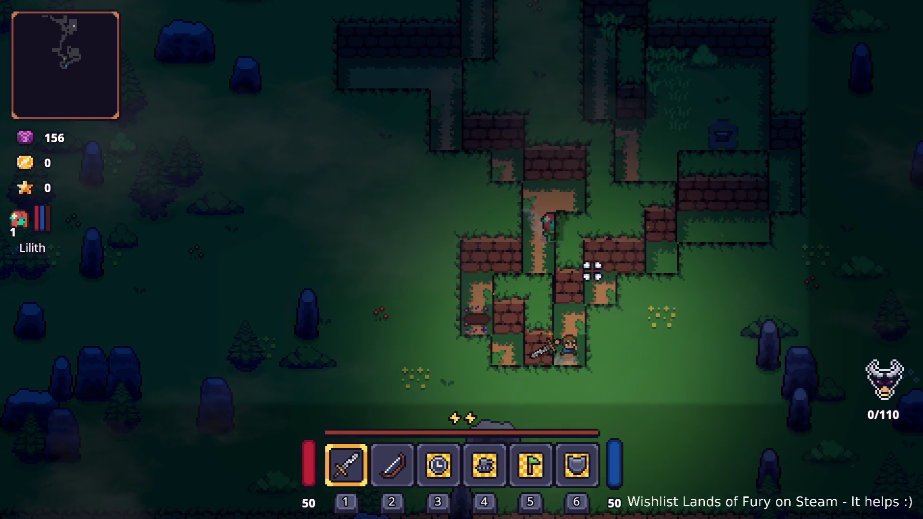
{"action": "key", "text": "w"}
Climb onto the upper-right grass beside the anvil, then drop to the lower ledge heading left
{"action": "key", "text": "w"}
{"action": "key", "text": "d"}
{"action": "key", "text": "w"}
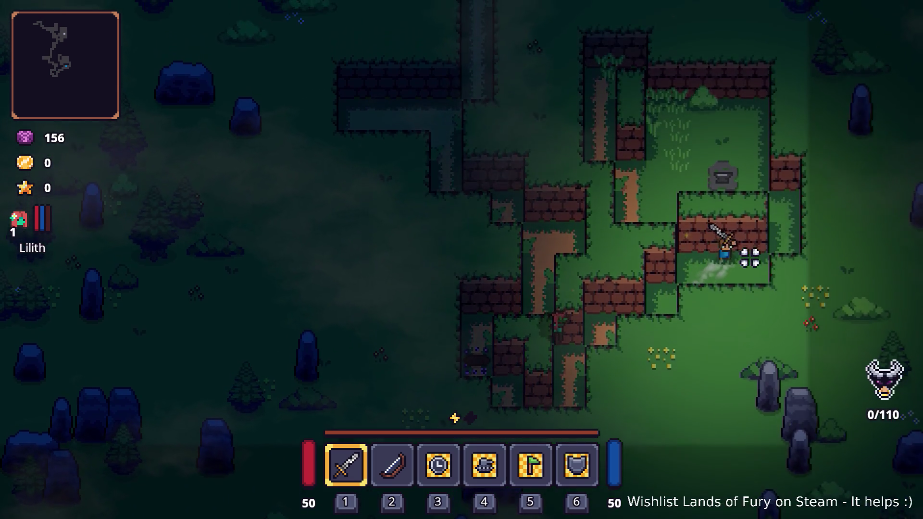
{"action": "key", "text": "d"}
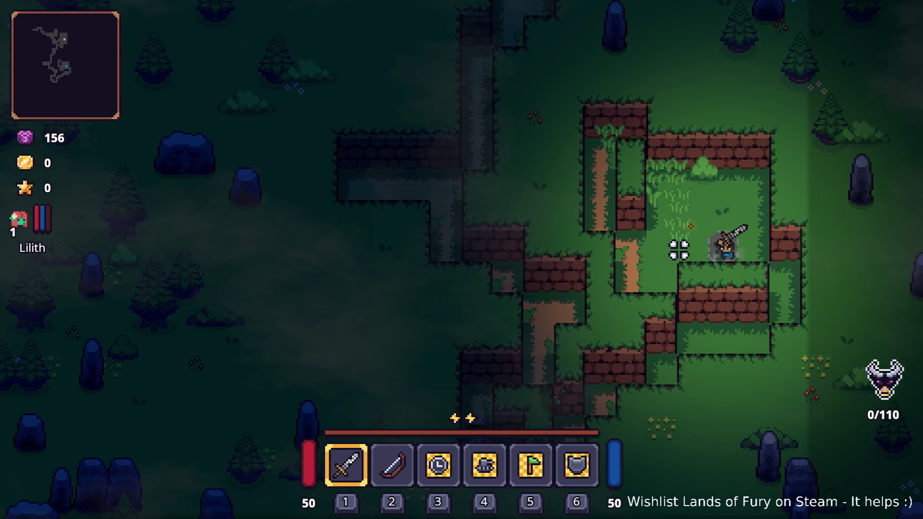
{"action": "key", "text": "d"}
{"action": "key", "text": "s"}
{"action": "key", "text": "a"}
{"action": "key", "text": "a"}
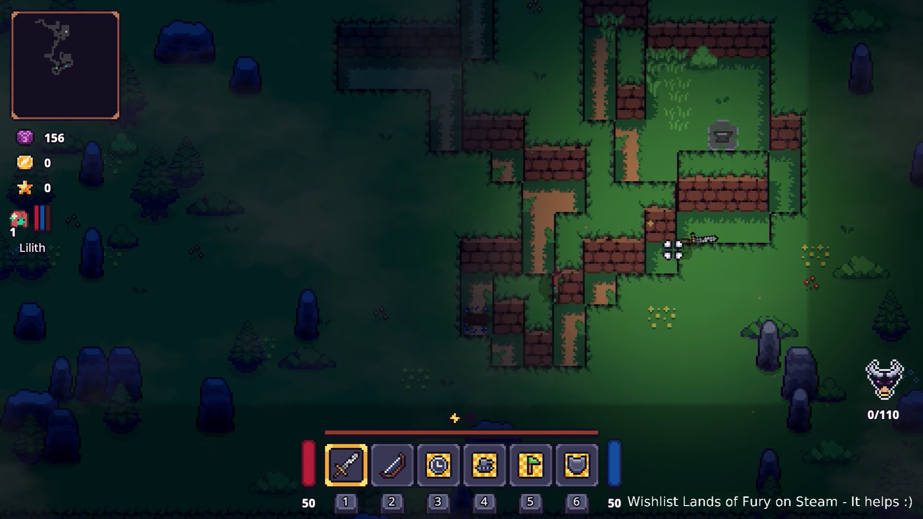
{"action": "key", "text": "a"}
{"action": "key", "text": "a"}
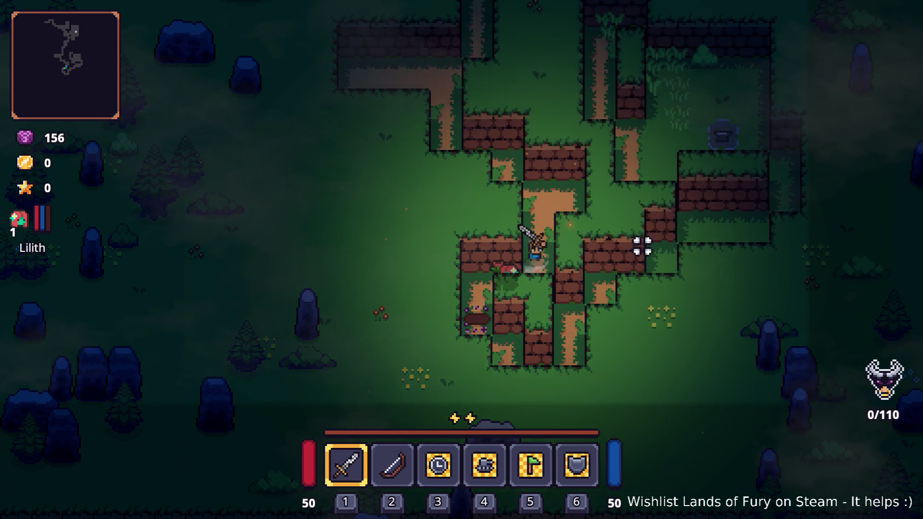
Go north up the grass corridor and dirt path, then dash west and exit the maze north-west
{"action": "key", "text": "w"}
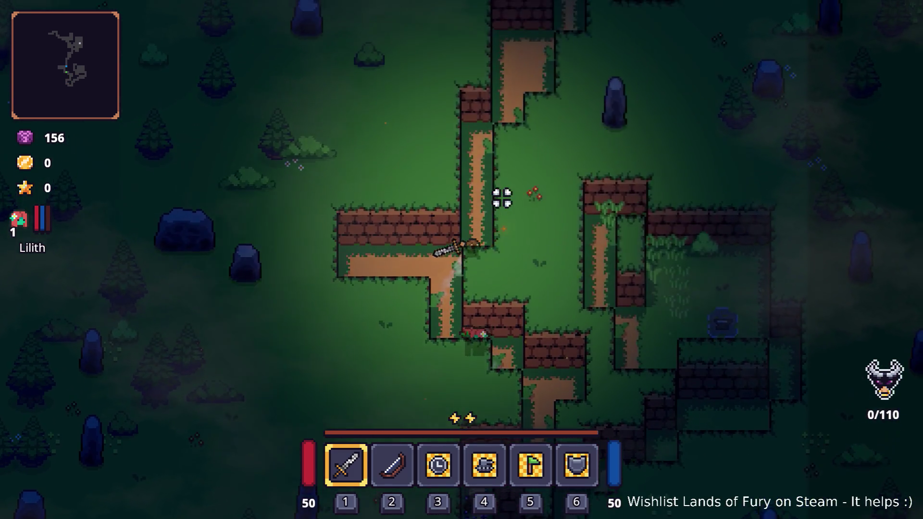
{"action": "key", "text": "w"}
{"action": "key", "text": "d"}
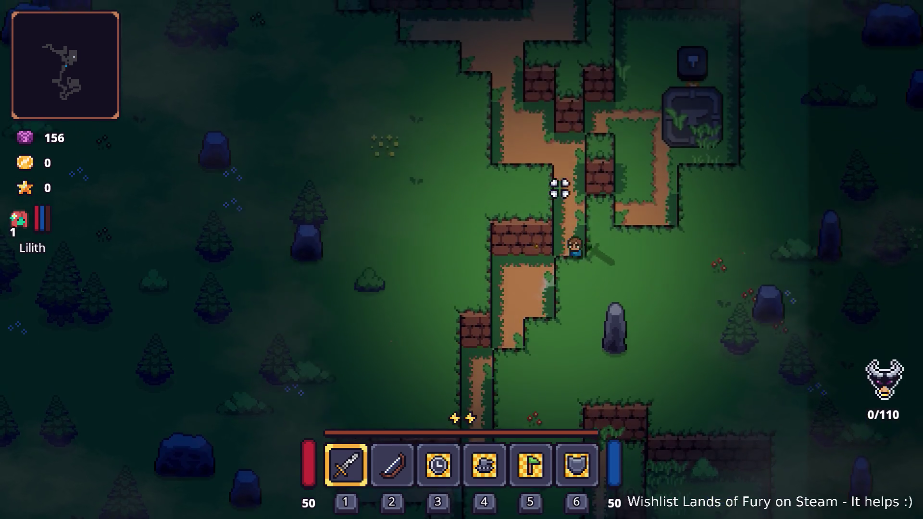
{"action": "key", "text": "w"}
{"action": "key", "text": "a"}
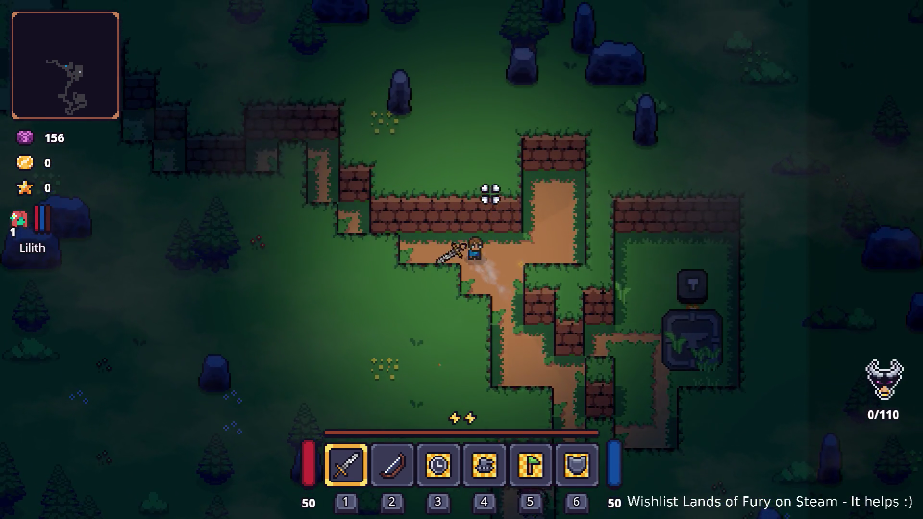
{"action": "key", "text": "a"}
{"action": "key", "text": "space"}
{"action": "key", "text": "a"}
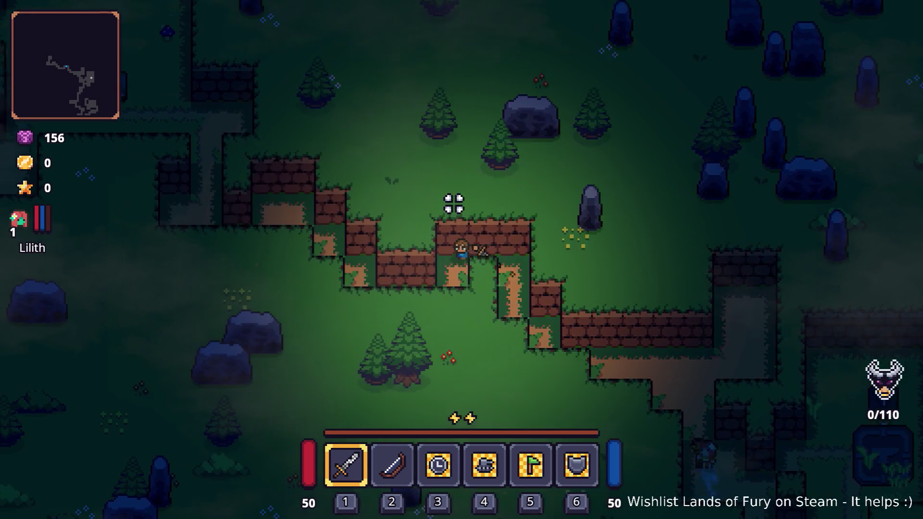
{"action": "key", "text": "w"}
{"action": "key", "text": "a"}
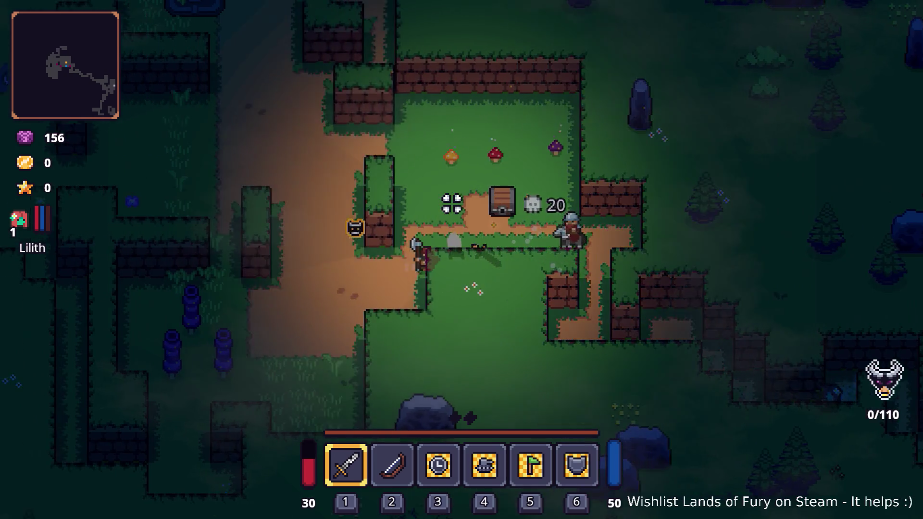
Walk the hero west and north-west through the forest past the enemies
{"action": "key", "text": "w"}
{"action": "key", "text": "a"}
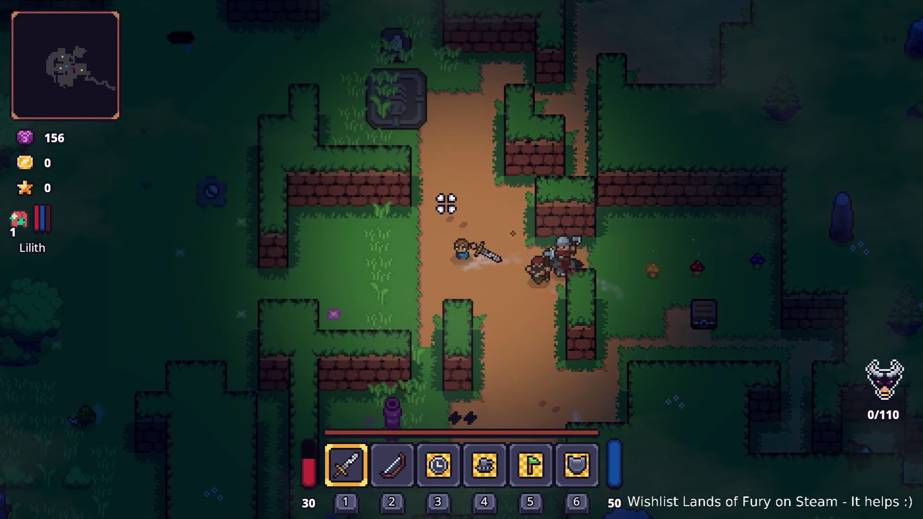
{"action": "key", "text": "a"}
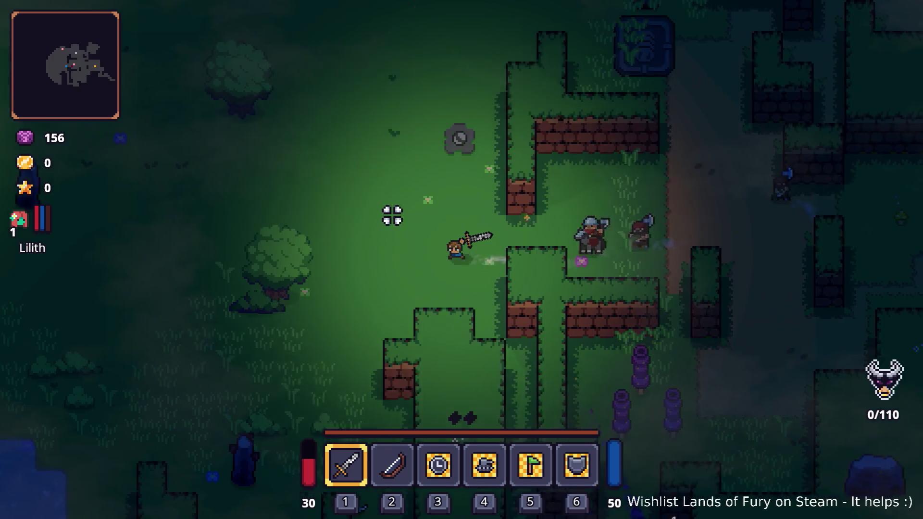
{"action": "key", "text": "w"}
{"action": "key", "text": "a"}
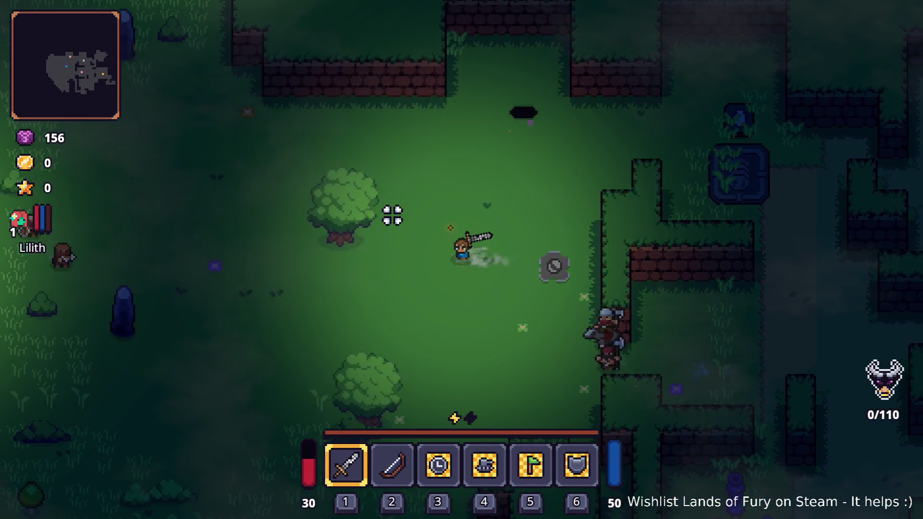
{"action": "key", "text": "s"}
{"action": "key", "text": "a"}
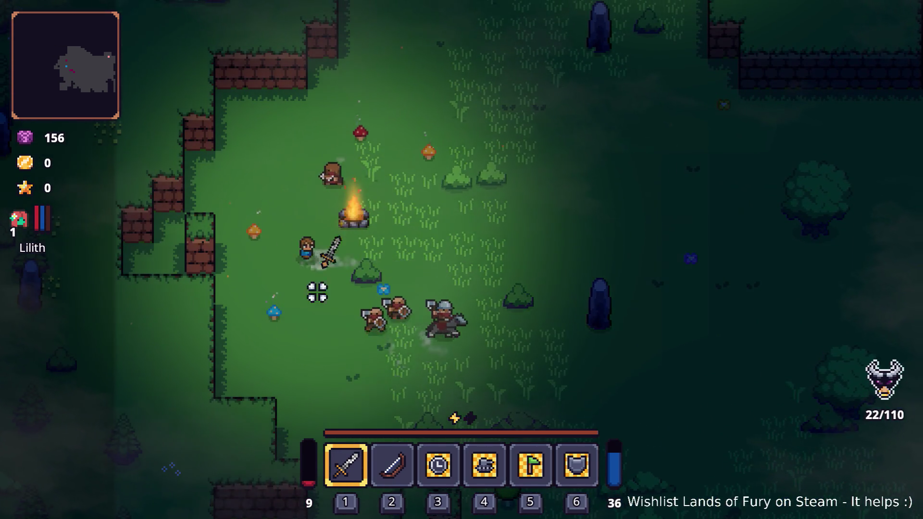
Fight through the clearing, retreat south, then push right and dash down to the mushrooms
{"action": "key", "text": "w"}
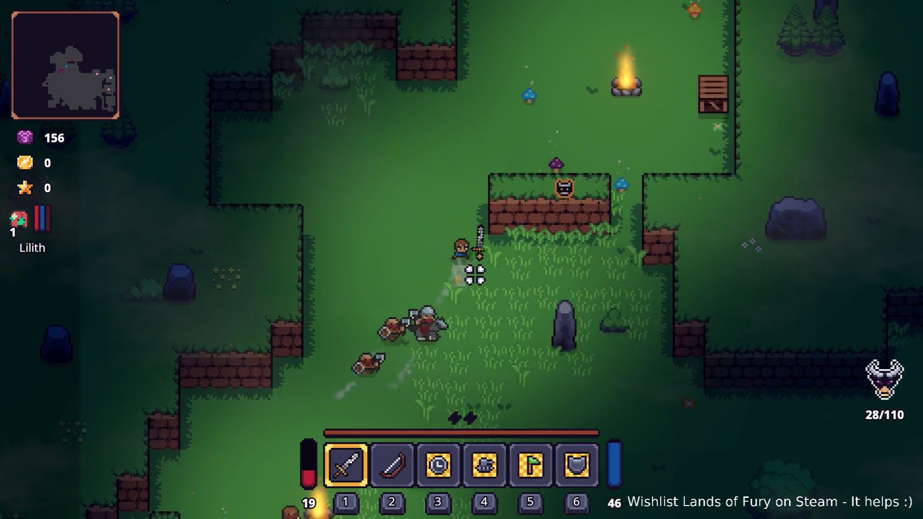
{"action": "key", "text": "w"}
{"action": "key", "text": "d"}
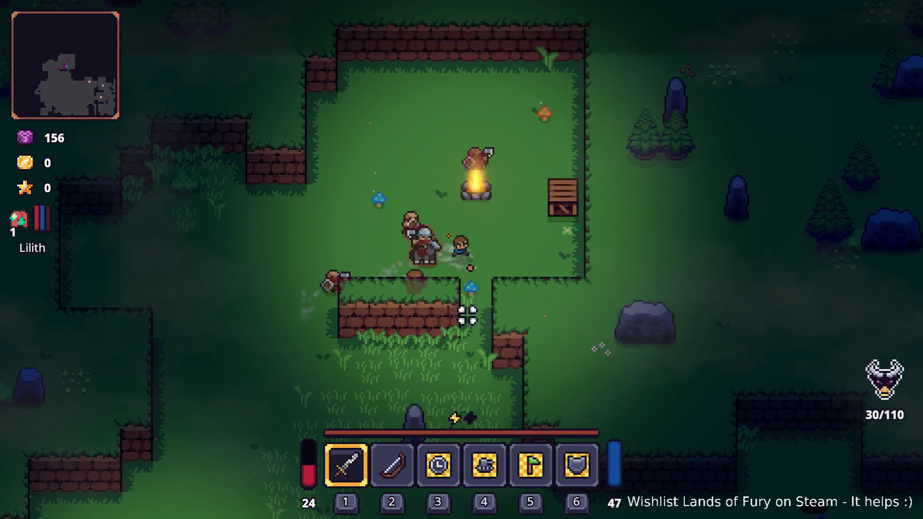
{"action": "key", "text": "w"}
{"action": "key", "text": "d"}
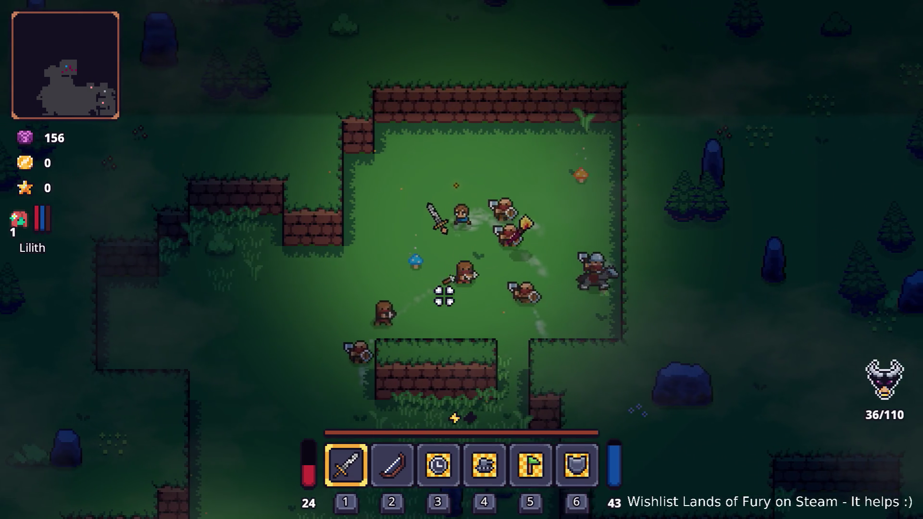
{"action": "key", "text": "s"}
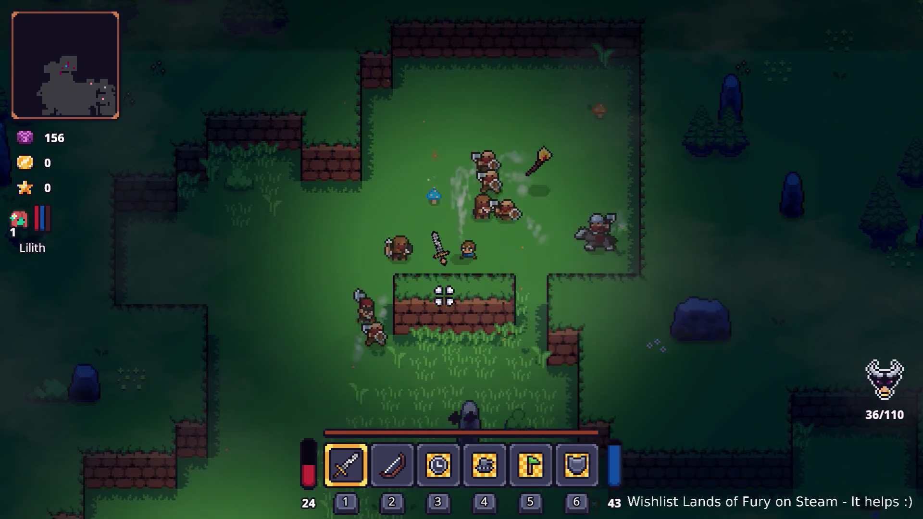
{"action": "key", "text": "s"}
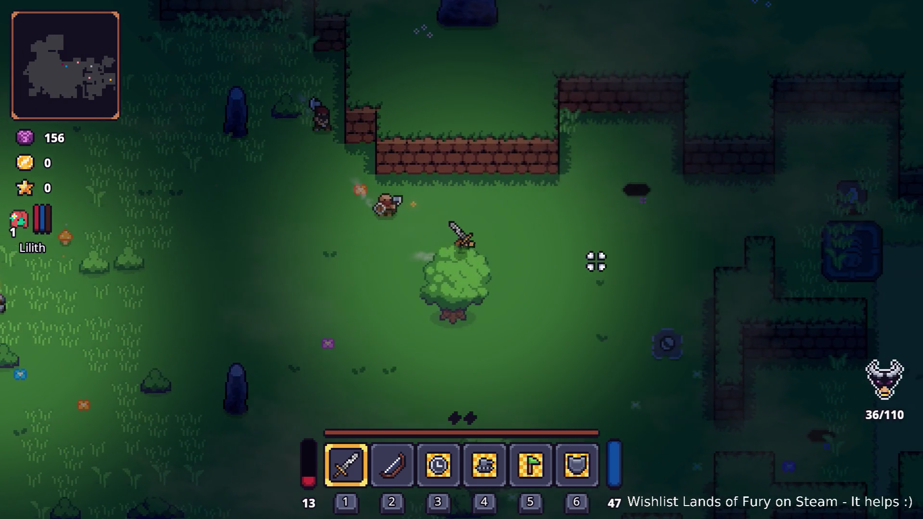
{"action": "key", "text": "d"}
{"action": "key", "text": "w"}
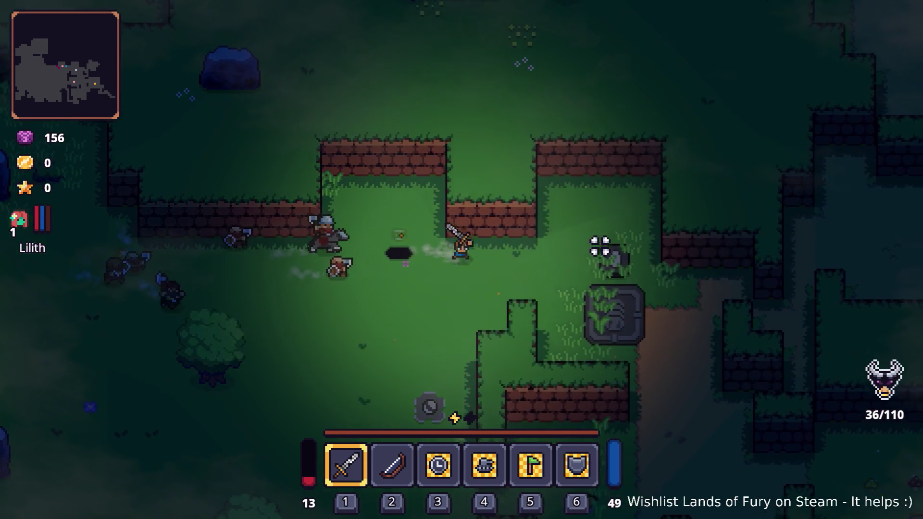
{"action": "key", "text": "d"}
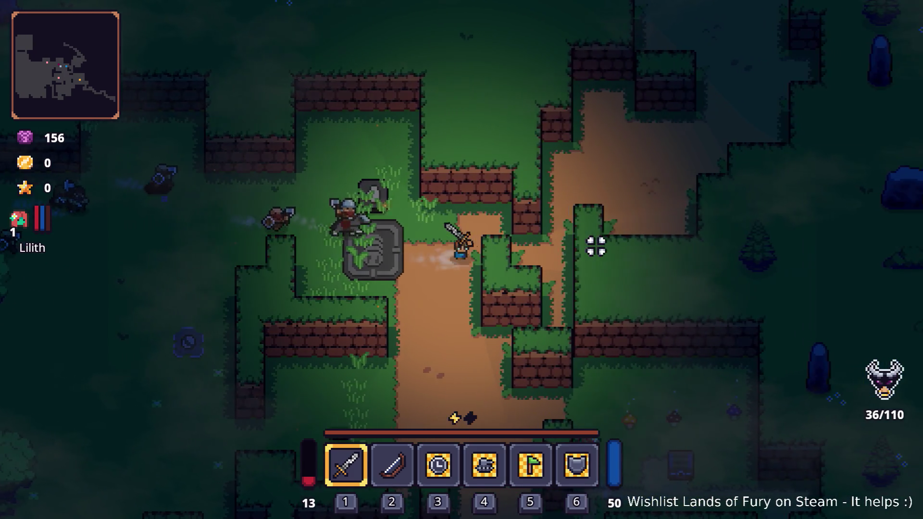
{"action": "key", "text": "s"}
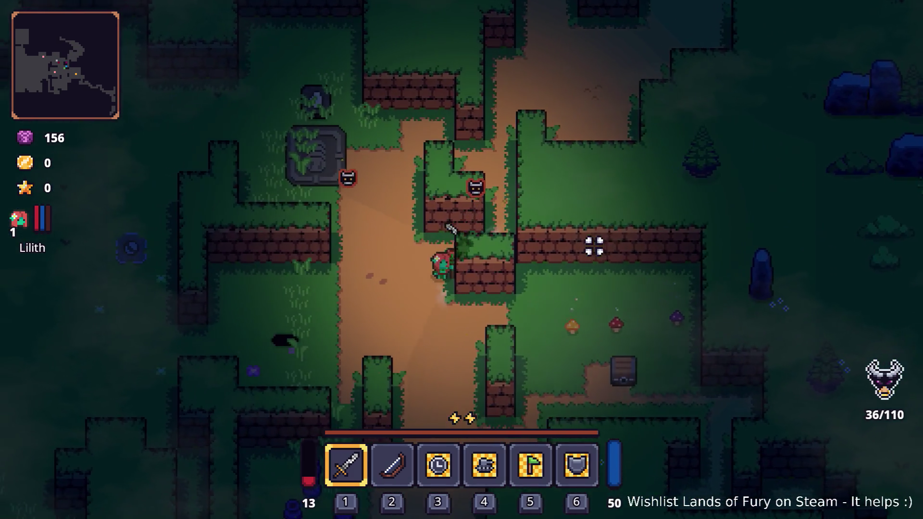
{"action": "key", "text": "d"}
{"action": "key", "text": "d"}
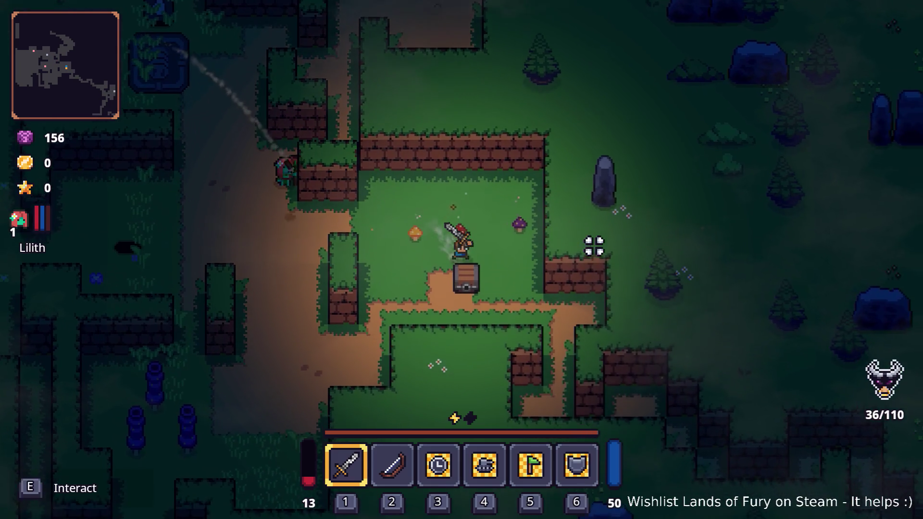
Attack the nearby enemy, then assign the Ice Breath rune to the Rusty Sword in the inventory
{"action": "left_click", "coordinate": [381, 210]}
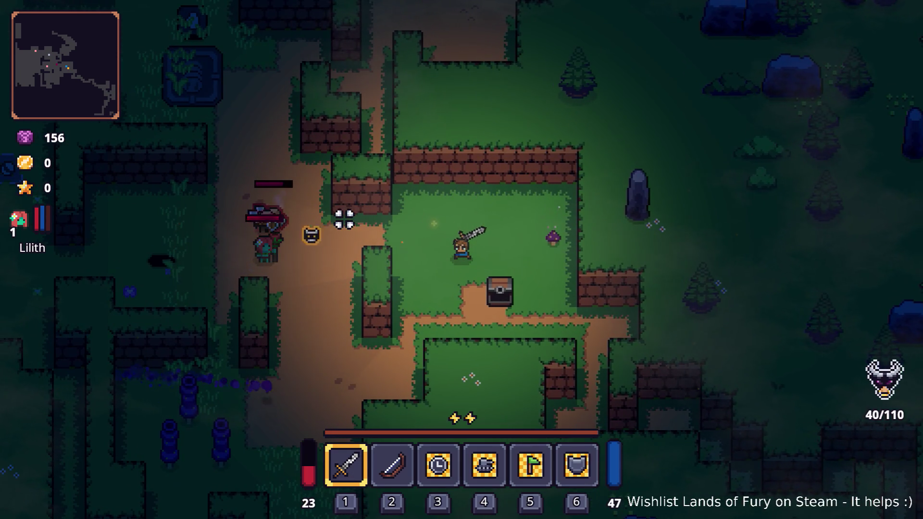
{"action": "key", "text": "a"}
{"action": "key", "text": "Tab"}
{"action": "key", "text": "e"}
{"action": "left_click", "coordinate": [389, 272]}
{"action": "left_click", "coordinate": [391, 216]}
{"action": "key", "text": "Tab"}
Use Ice Breath and sword strikes to clear the enemy group along the path, then pause
{"action": "key", "text": "a"}
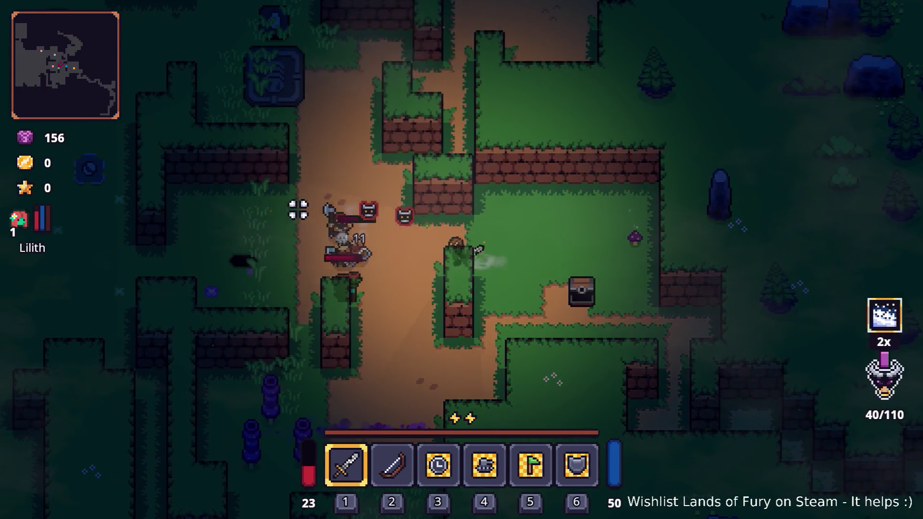
{"action": "left_click", "coordinate": [279, 251]}
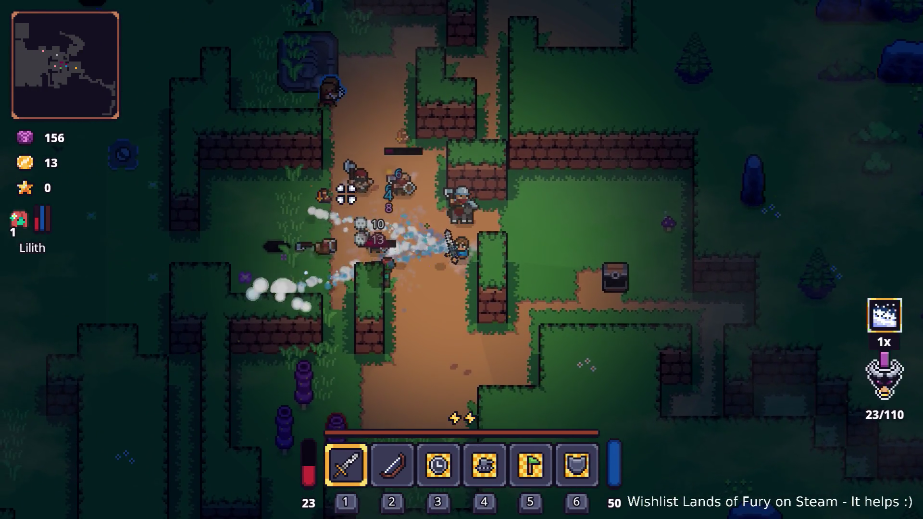
{"action": "key", "text": "a"}
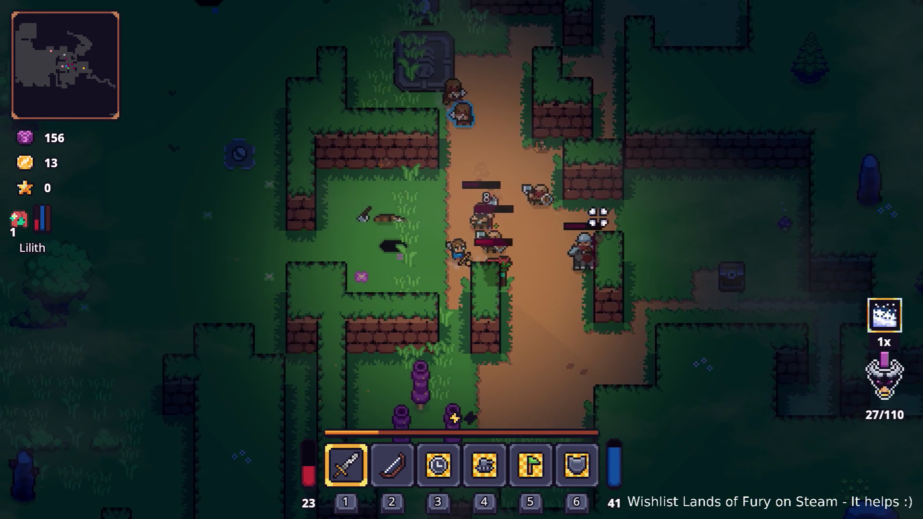
{"action": "key", "text": "d"}
{"action": "left_click", "coordinate": [540, 195]}
{"action": "key", "text": "d"}
{"action": "left_click", "coordinate": [573, 244]}
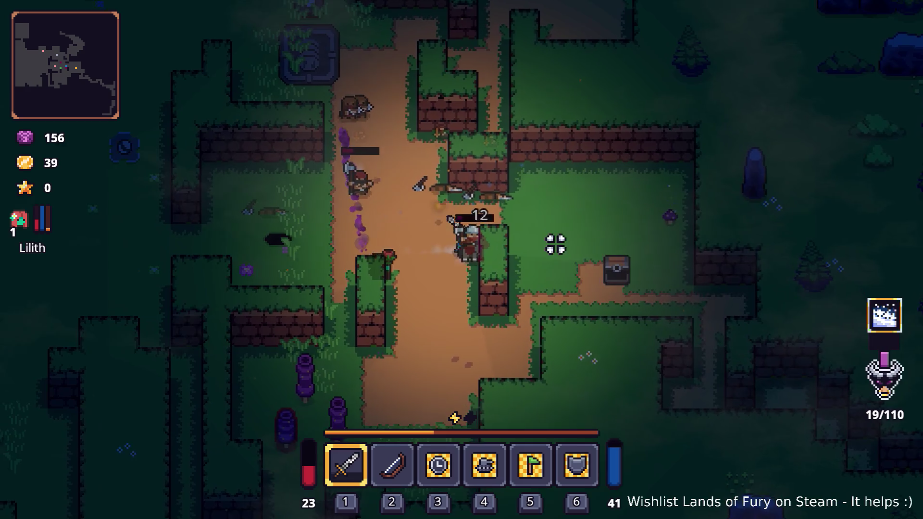
{"action": "left_click", "coordinate": [404, 119]}
{"action": "key", "text": "w"}
{"action": "left_click", "coordinate": [404, 119]}
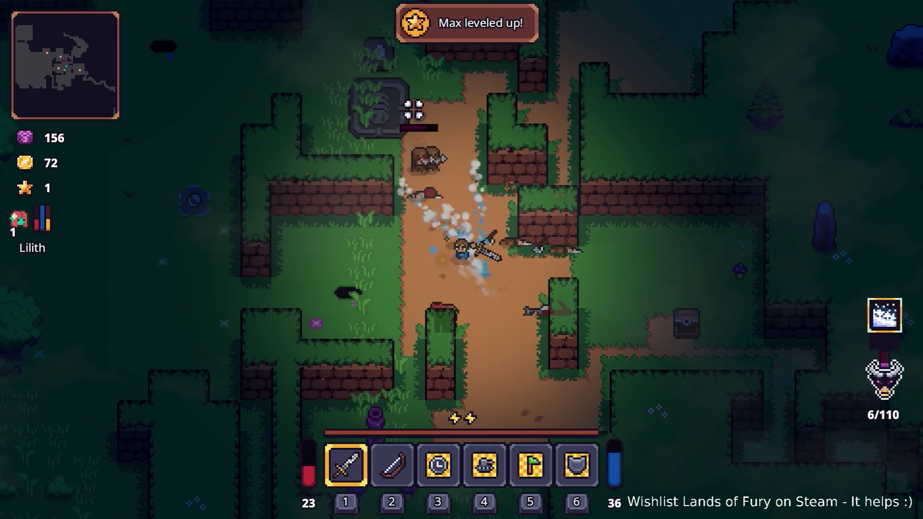
{"action": "left_click", "coordinate": [410, 207]}
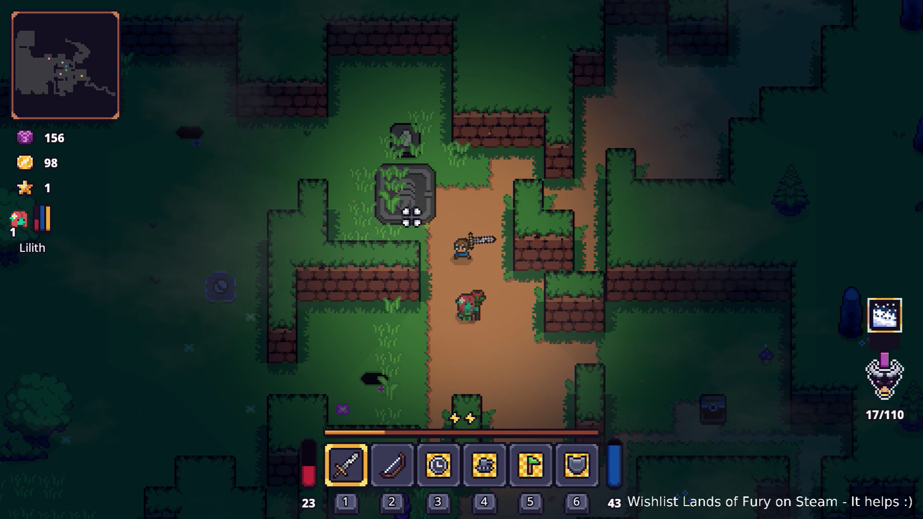
{"action": "key", "text": "d"}
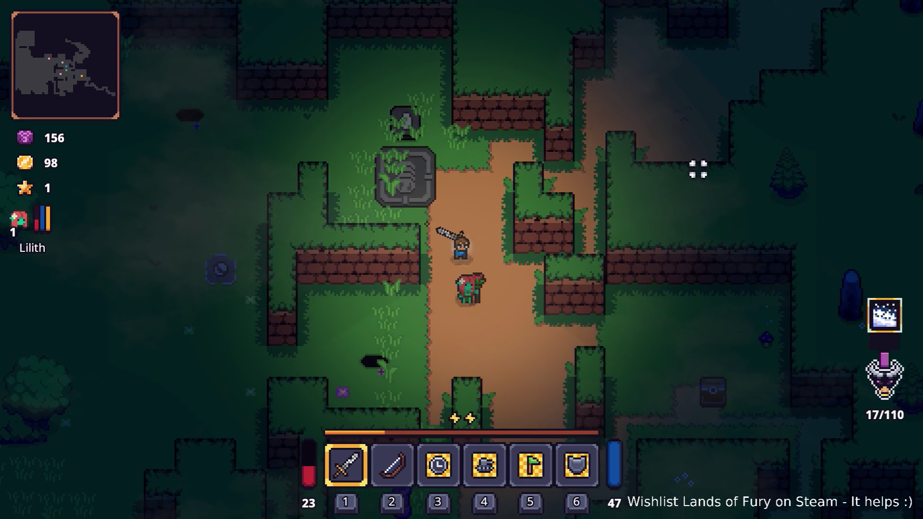
{"action": "key", "text": "Escape"}
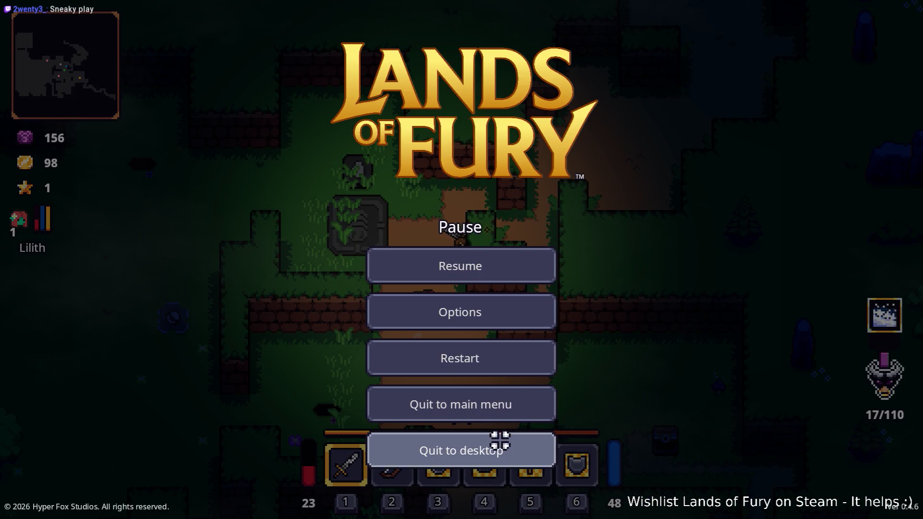
Quit the game to desktop, empty the FileSystem filter field, and focus the itch.io search box
{"action": "left_click", "coordinate": [500, 440]}
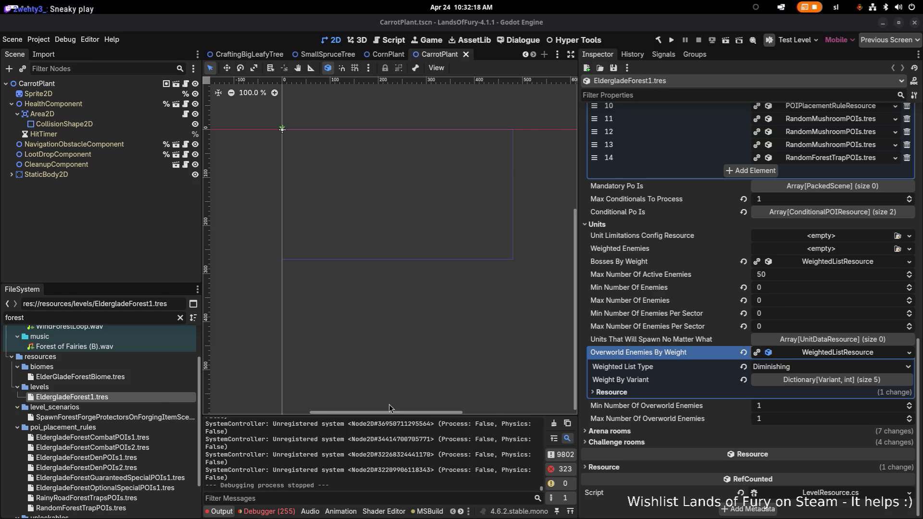
{"action": "scroll", "coordinate": [96, 391], "scroll_direction": "down", "scroll_amount": 1}
{"action": "left_click", "coordinate": [130, 316]}
{"action": "key", "text": "ctrl+a"}
{"action": "type", "text": "mino"}
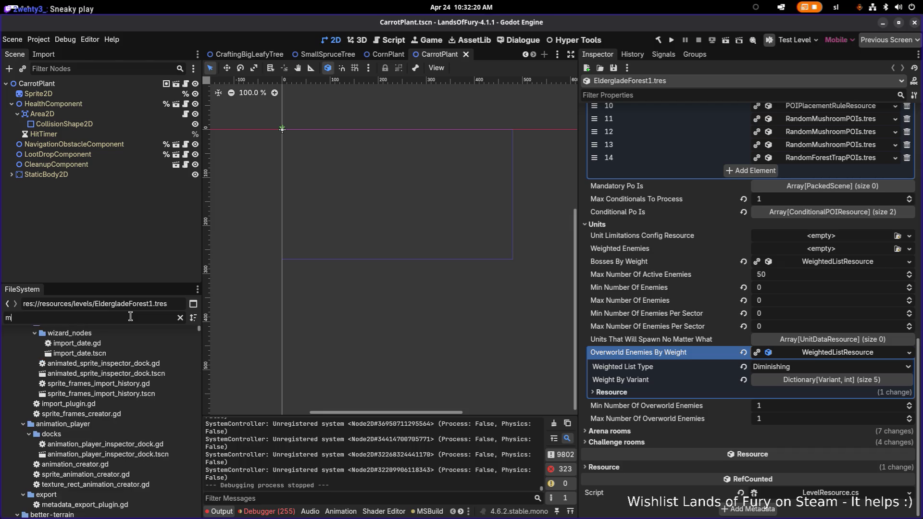
{"action": "key", "text": "BackSpace"}
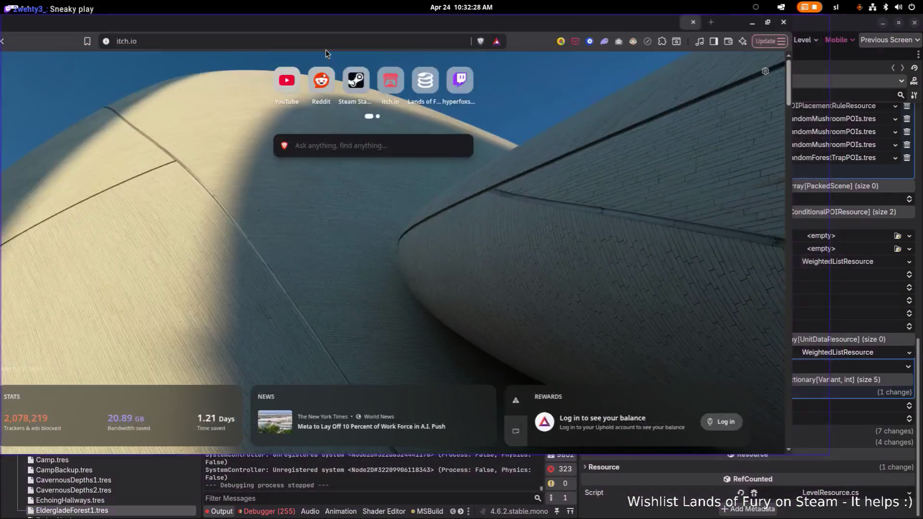
{"action": "left_click", "coordinate": [325, 50]}
{"action": "left_click", "coordinate": [407, 62]}
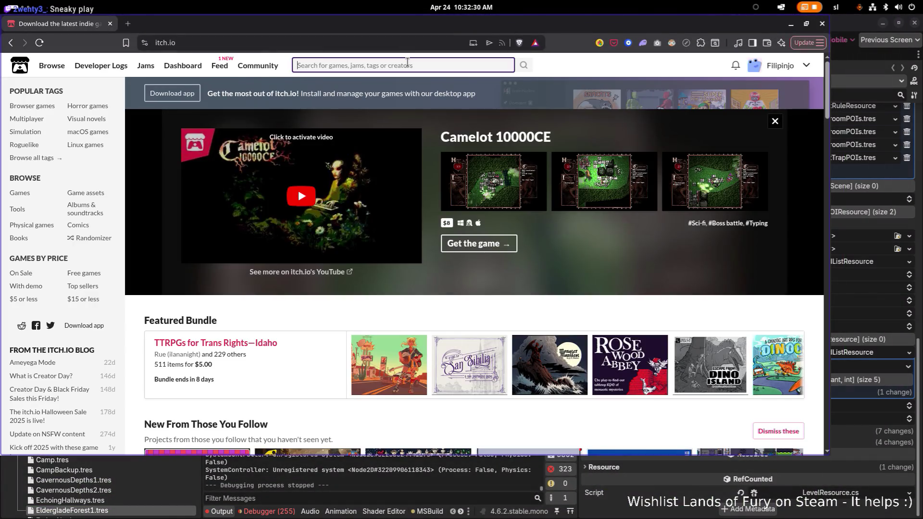
Search itch.io for the MiniFolks artist's username
{"action": "type", "text": "la"}
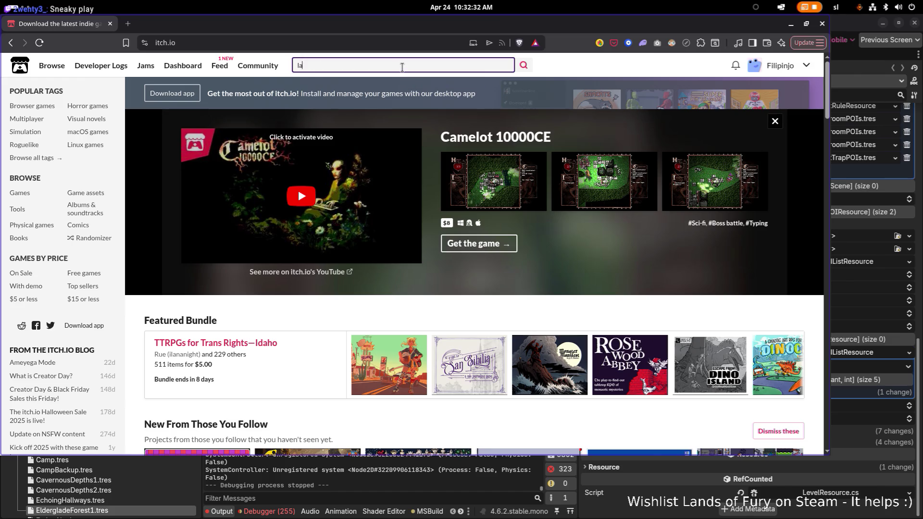
{"action": "key", "text": "BackSpace"}
{"action": "type", "text": "yaseek"}
{"action": "key", "text": "Return"}
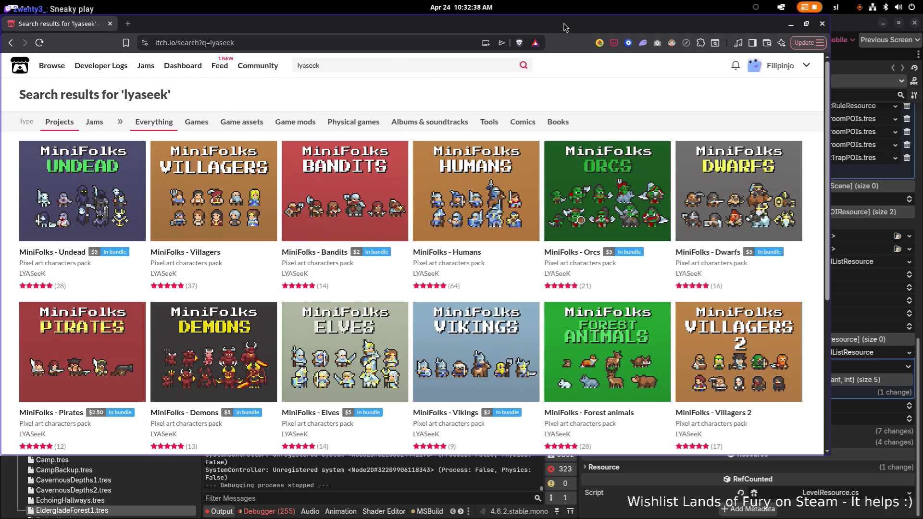
Scroll the results and look over the MiniFolks character packs such as Orcs, Bandits and Elves
{"action": "key", "text": "alt+Tab"}
{"action": "key", "text": "alt+Tab"}
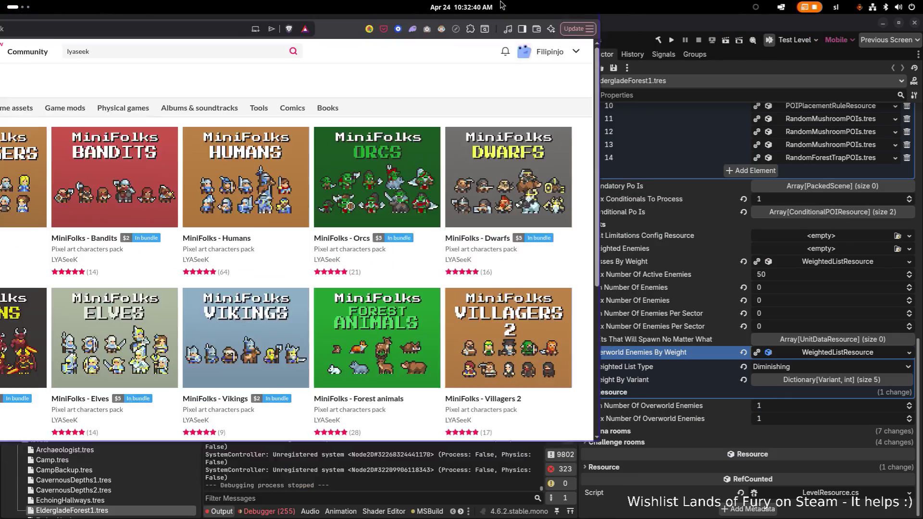
{"action": "scroll", "coordinate": [547, 163], "scroll_direction": "down", "scroll_amount": 5}
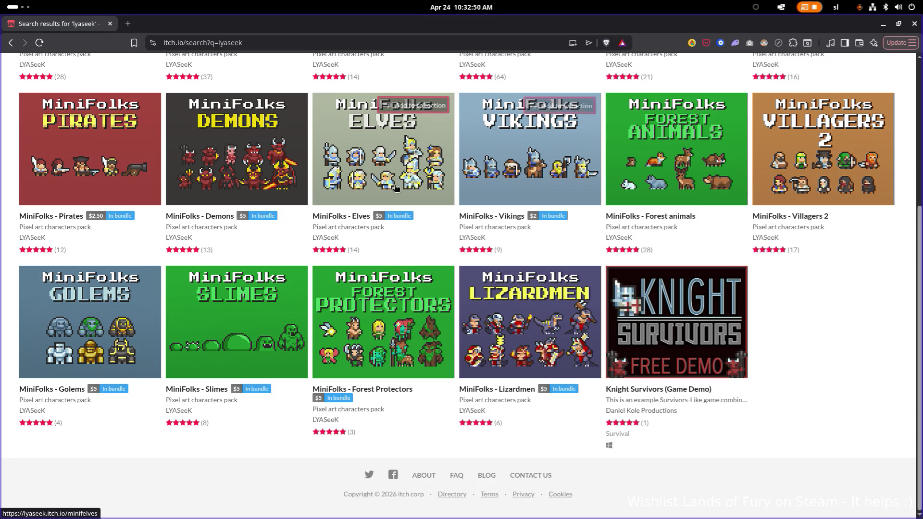
{"action": "mouse_move", "coordinate": [539, 187]}
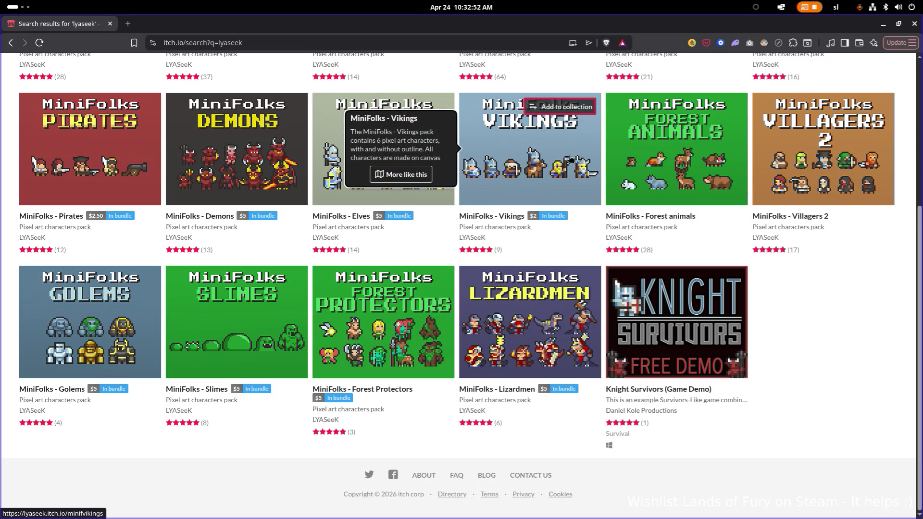
{"action": "mouse_move", "coordinate": [530, 100]}
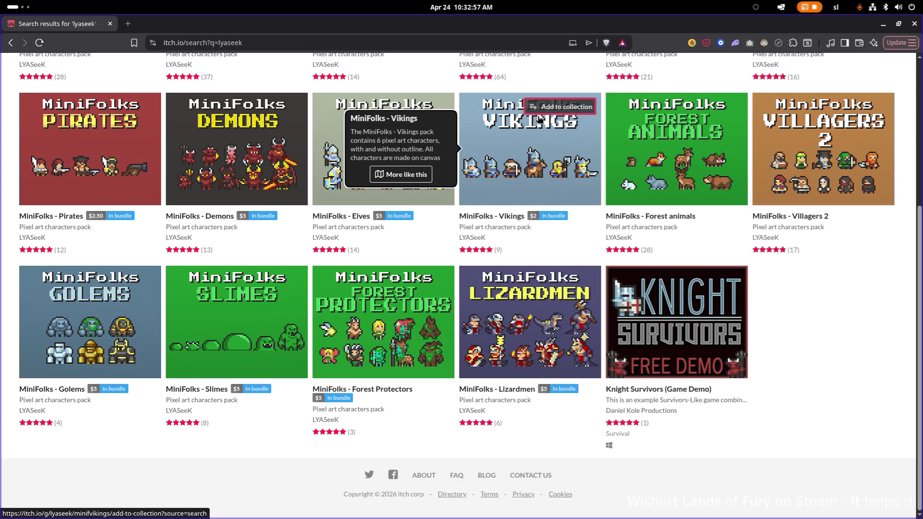
{"action": "mouse_move", "coordinate": [635, 172]}
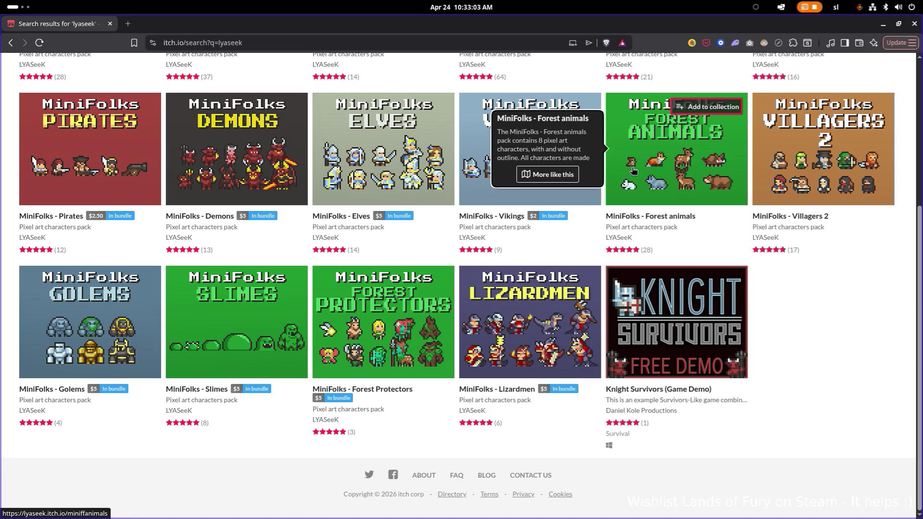
{"action": "scroll", "coordinate": [634, 171], "scroll_direction": "up", "scroll_amount": 5}
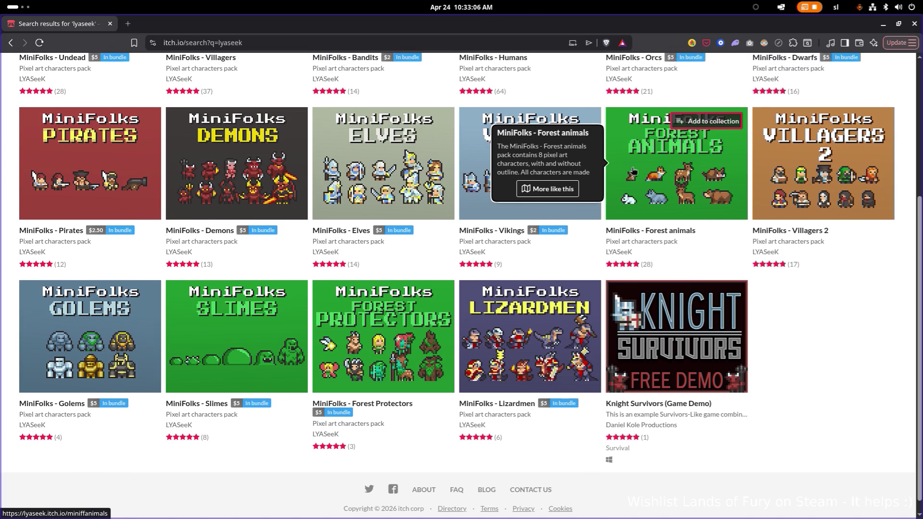
{"action": "scroll", "coordinate": [633, 170], "scroll_direction": "down", "scroll_amount": 1}
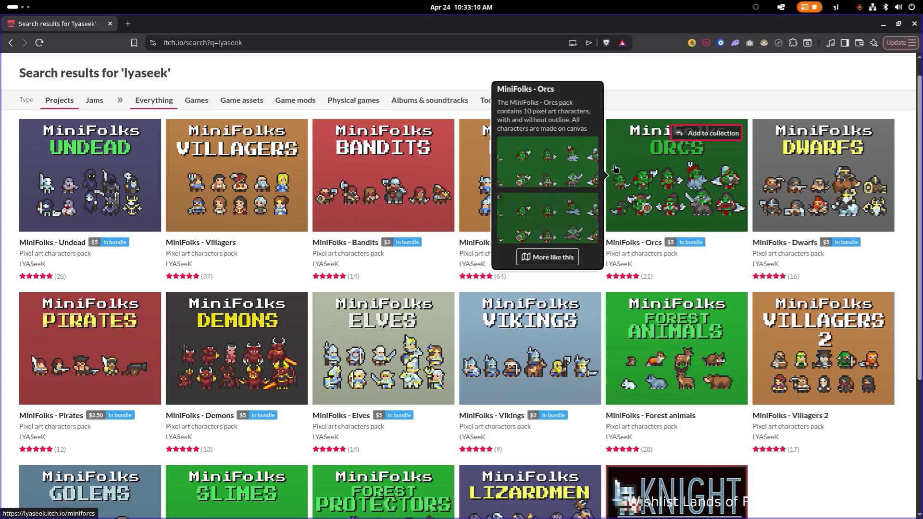
{"action": "mouse_move", "coordinate": [438, 173]}
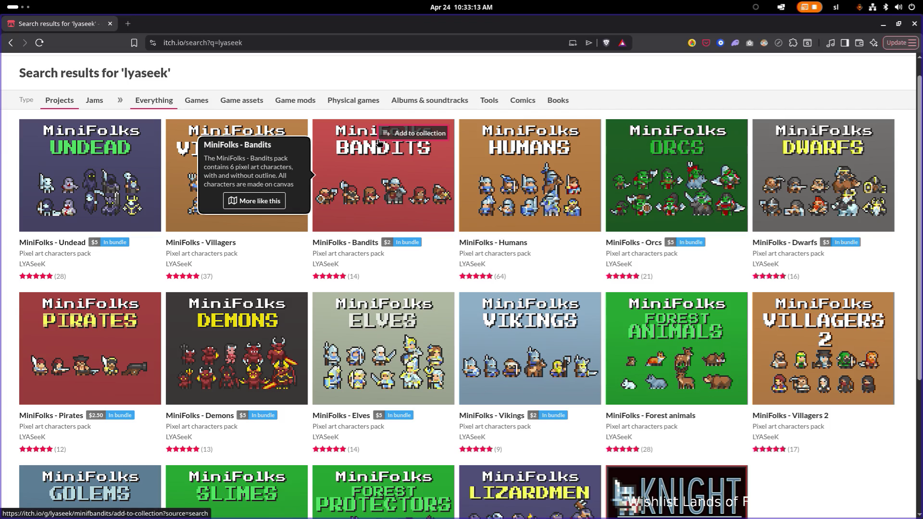
{"action": "scroll", "coordinate": [384, 146], "scroll_direction": "down", "scroll_amount": 4}
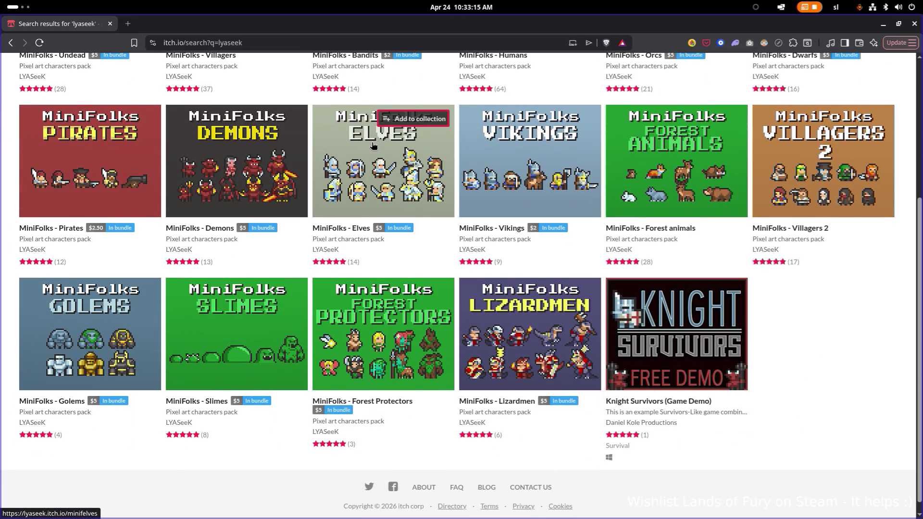
{"action": "scroll", "coordinate": [373, 145], "scroll_direction": "up", "scroll_amount": 5}
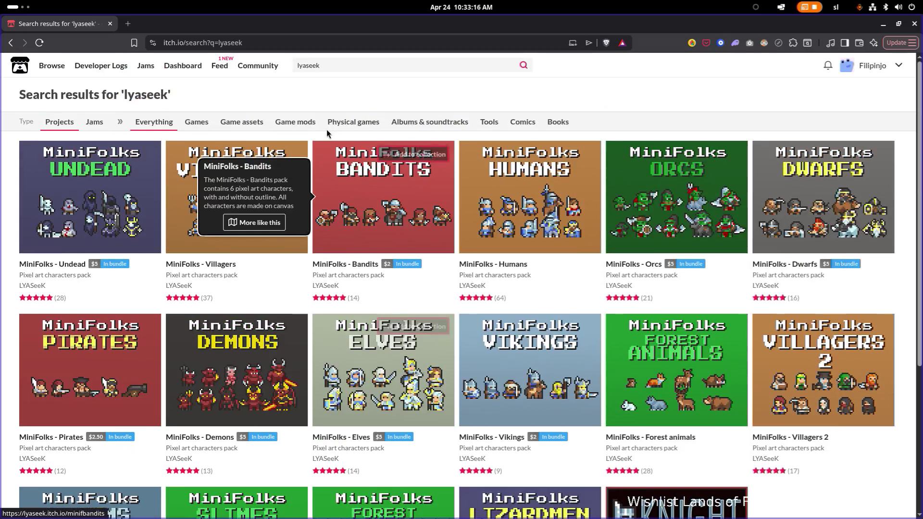
{"action": "left_click", "coordinate": [274, 46]}
{"action": "type", "text": "boosty"}
{"action": "key", "text": "Return"}
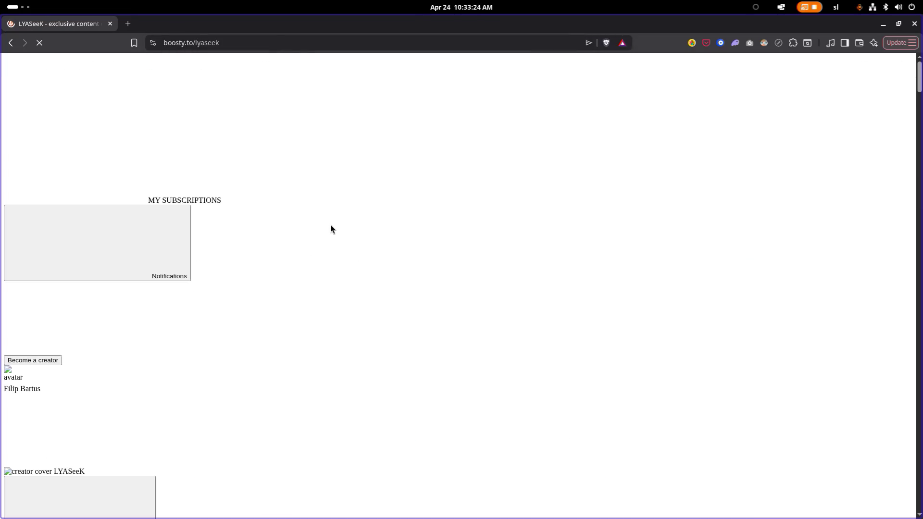
{"action": "scroll", "coordinate": [262, 235], "scroll_direction": "down", "scroll_amount": 8}
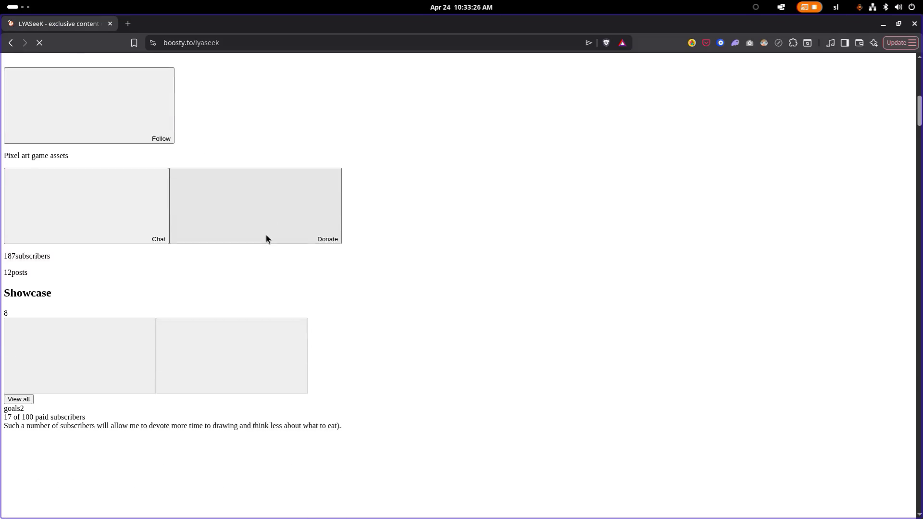
{"action": "scroll", "coordinate": [266, 235], "scroll_direction": "down", "scroll_amount": 15}
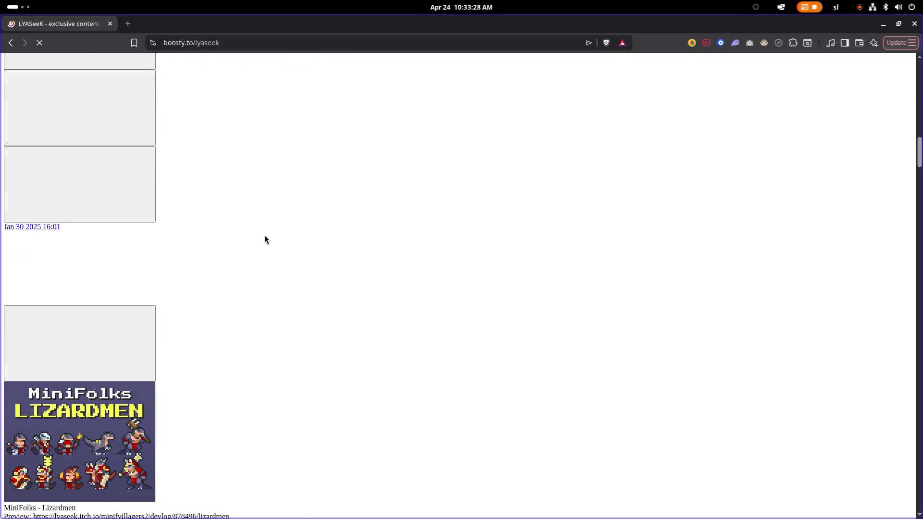
{"action": "scroll", "coordinate": [265, 239], "scroll_direction": "down", "scroll_amount": 1}
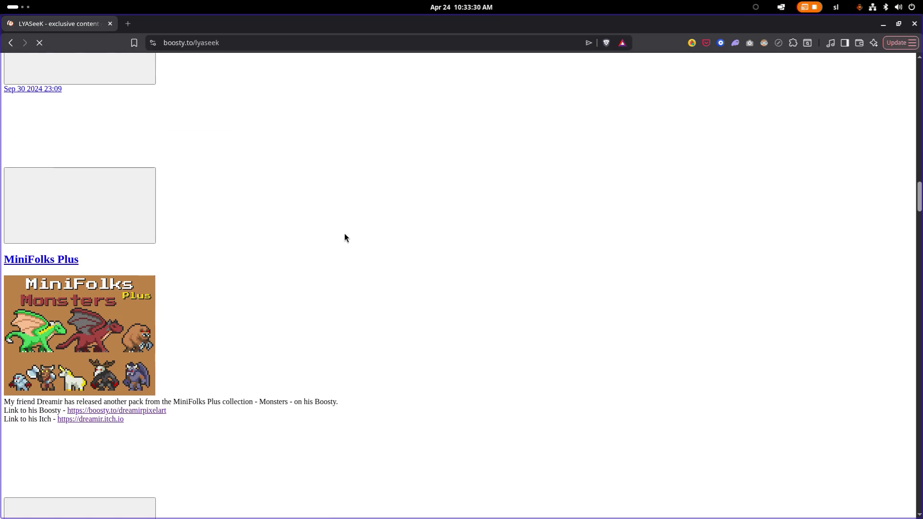
{"action": "scroll", "coordinate": [342, 234], "scroll_direction": "down", "scroll_amount": 10}
{"action": "scroll", "coordinate": [340, 234], "scroll_direction": "down", "scroll_amount": 10}
{"action": "scroll", "coordinate": [341, 232], "scroll_direction": "down", "scroll_amount": 4}
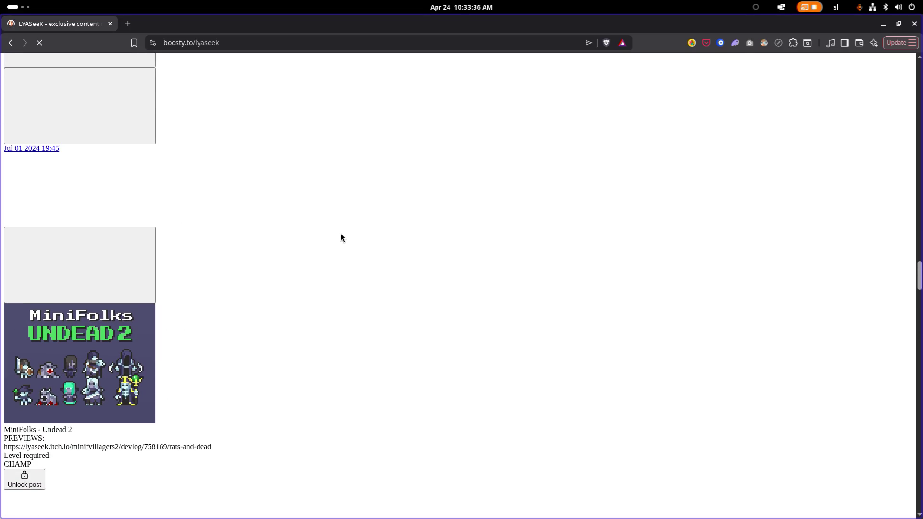
{"action": "scroll", "coordinate": [341, 235], "scroll_direction": "down", "scroll_amount": 10}
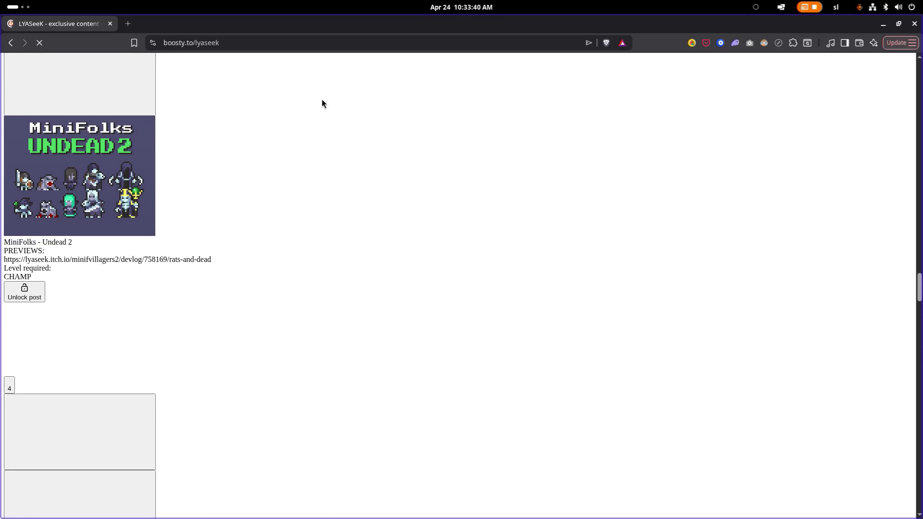
{"action": "left_click", "coordinate": [227, 44]}
Go to the itch.io homepage and start a search for 'drag' assets
{"action": "type", "text": "itch.io"}
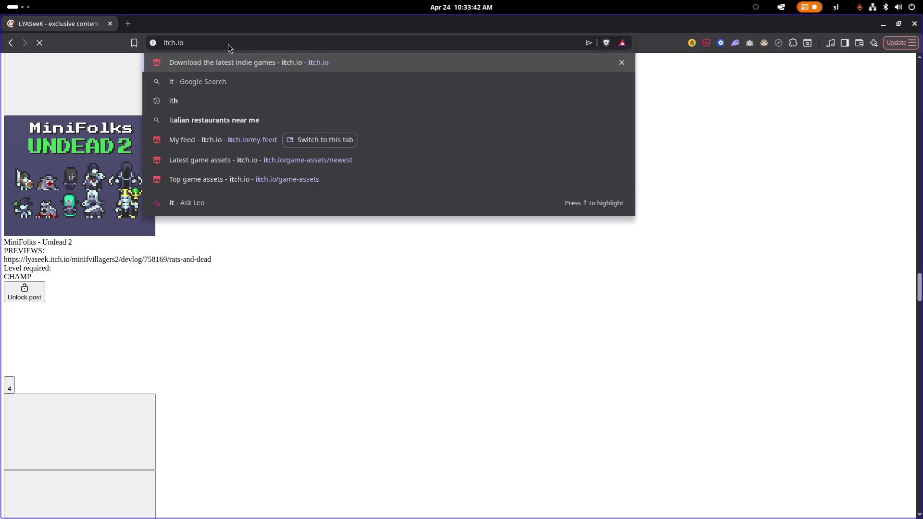
{"action": "key", "text": "Return"}
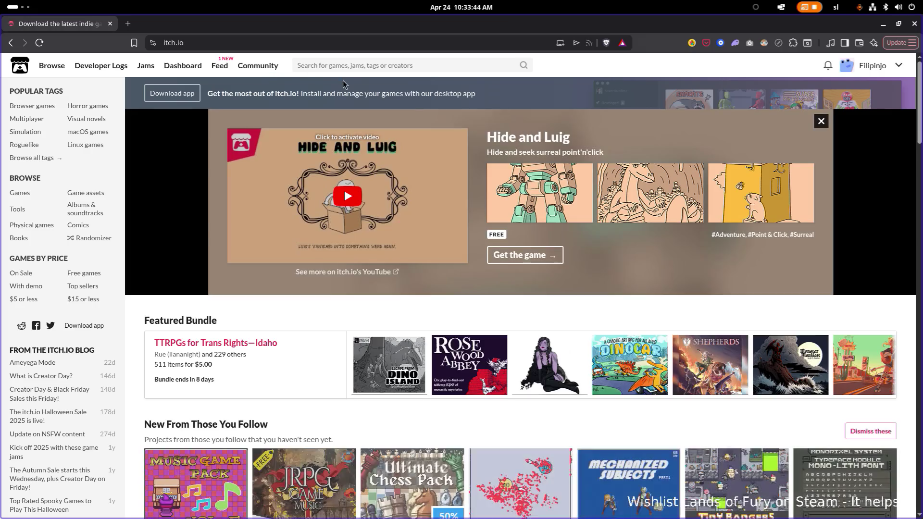
{"action": "left_click", "coordinate": [367, 67]}
{"action": "type", "text": "drag"}
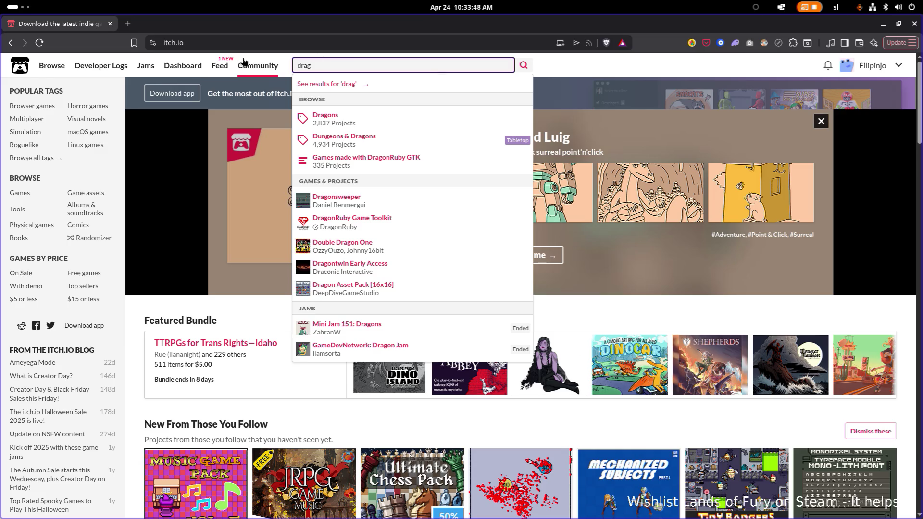
Open the MiniFolks Plus Dark Elves asset pack from the itch.io activity feed
{"action": "left_click", "coordinate": [50, 66]}
{"action": "left_click", "coordinate": [220, 66]}
{"action": "scroll", "coordinate": [342, 145], "scroll_direction": "down", "scroll_amount": 10}
{"action": "scroll", "coordinate": [342, 145], "scroll_direction": "down", "scroll_amount": 15}
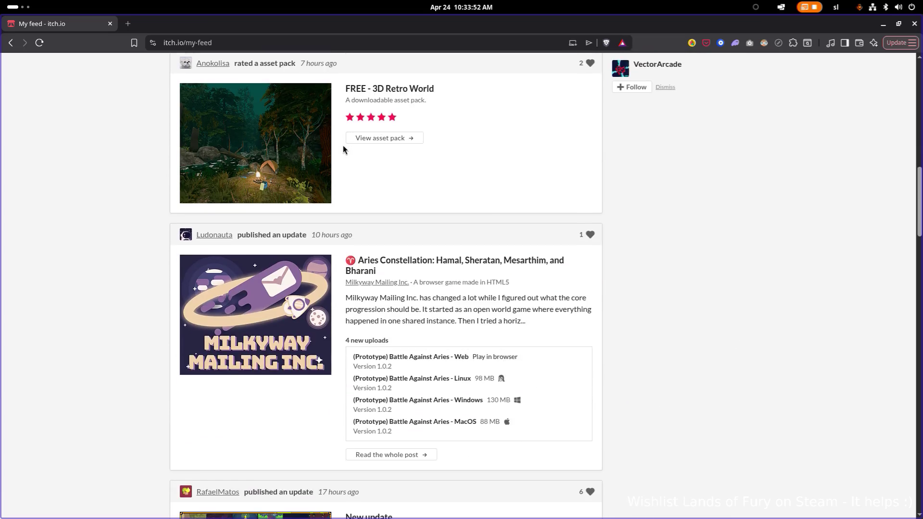
{"action": "scroll", "coordinate": [342, 145], "scroll_direction": "up", "scroll_amount": 5}
{"action": "scroll", "coordinate": [342, 146], "scroll_direction": "down", "scroll_amount": 4}
{"action": "scroll", "coordinate": [342, 145], "scroll_direction": "down", "scroll_amount": 9}
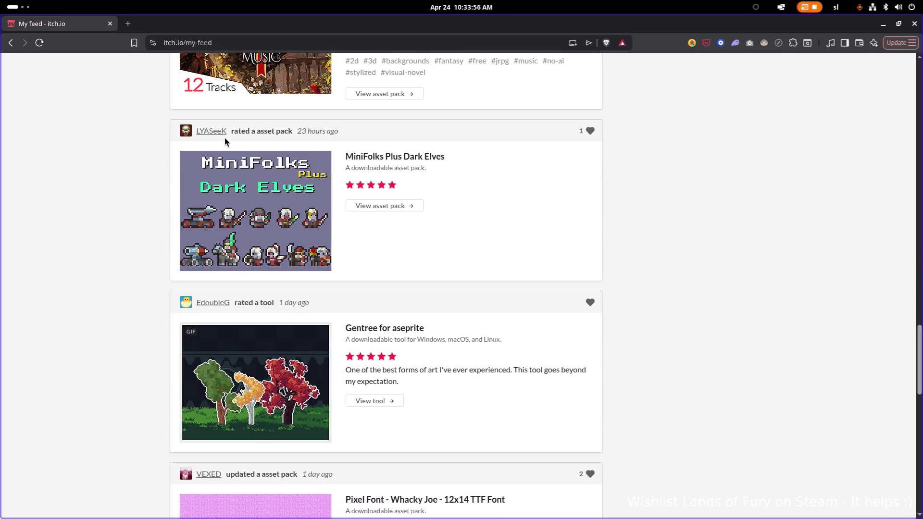
{"action": "left_click", "coordinate": [374, 158]}
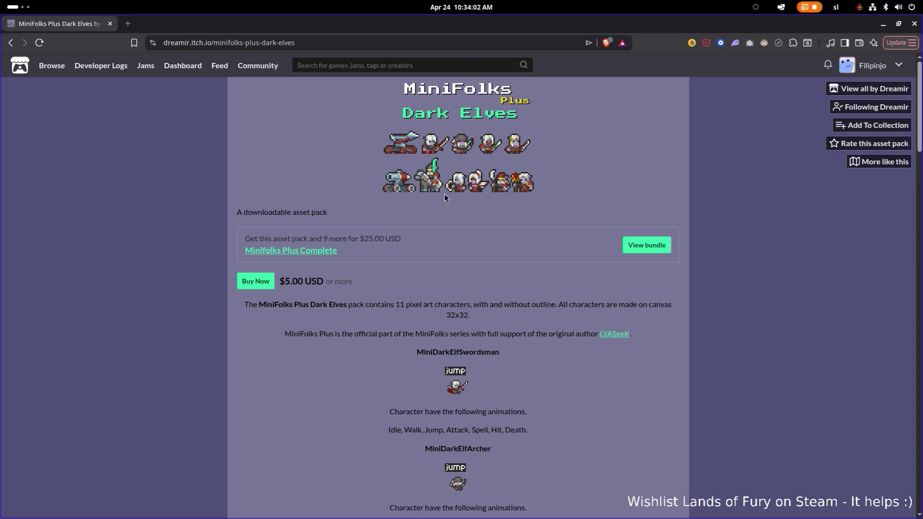
Open the MiniFolks Plus Monsters pack from the creator's full list of packs
{"action": "left_click", "coordinate": [869, 88]}
{"action": "scroll", "coordinate": [544, 156], "scroll_direction": "down", "scroll_amount": 2}
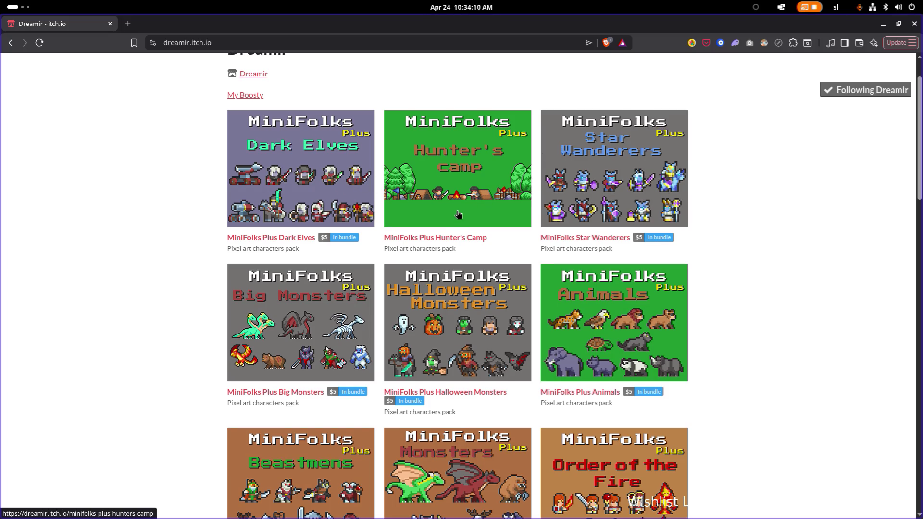
{"action": "scroll", "coordinate": [489, 204], "scroll_direction": "down", "scroll_amount": 3}
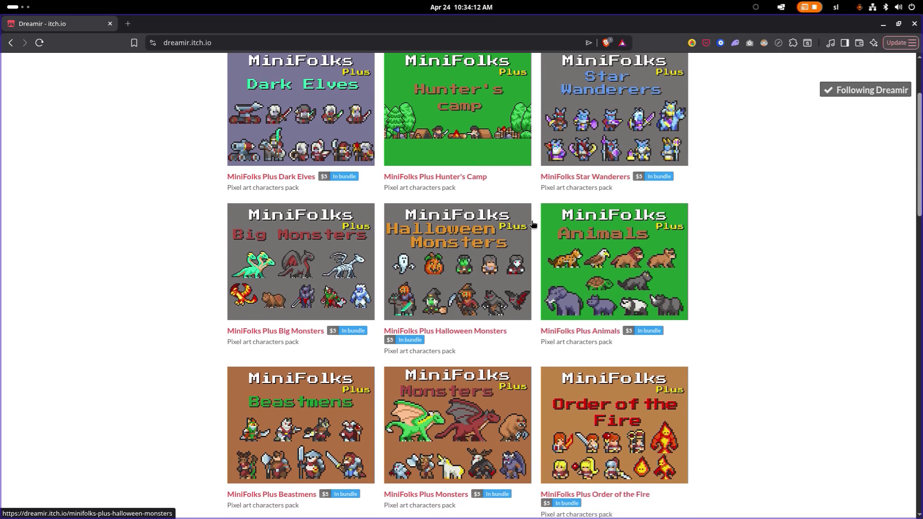
{"action": "scroll", "coordinate": [595, 295], "scroll_direction": "down", "scroll_amount": 2}
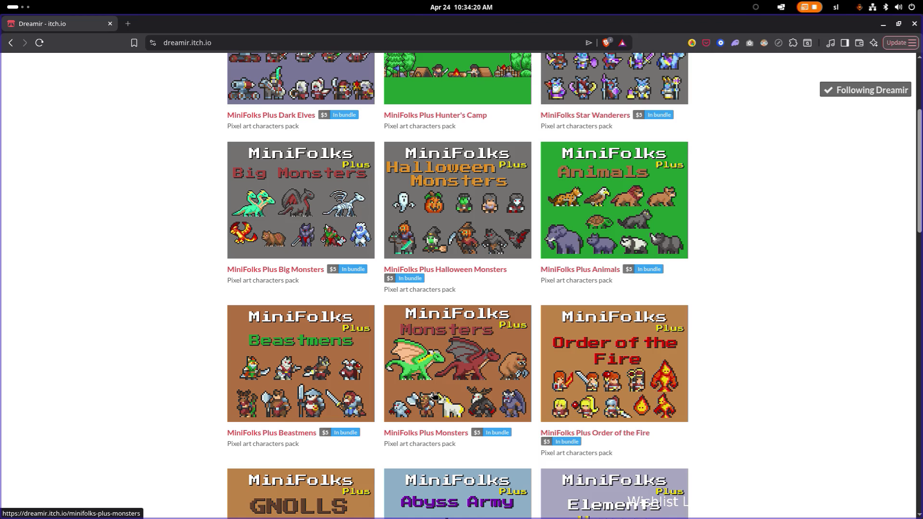
{"action": "left_click", "coordinate": [452, 382]}
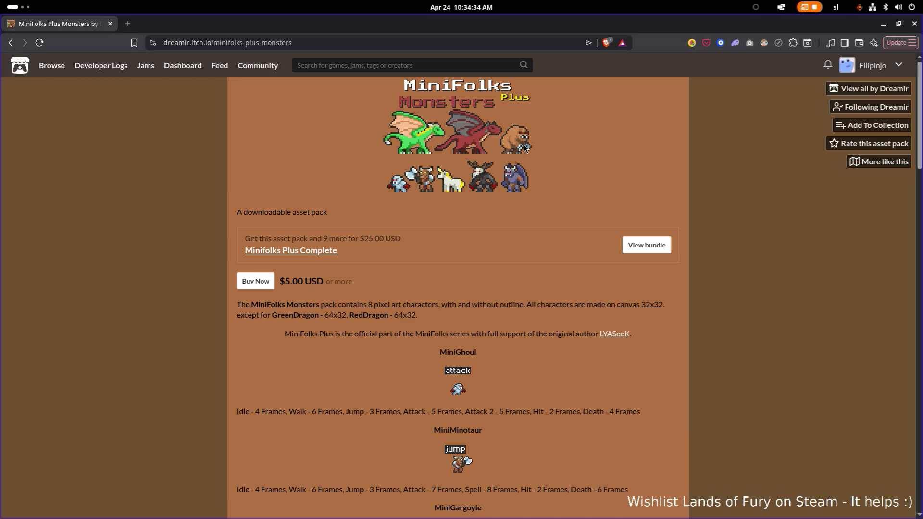
Scroll through the MiniFolks Plus Monsters character previews, then switch away from the browser
{"action": "scroll", "coordinate": [509, 207], "scroll_direction": "down", "scroll_amount": 5}
{"action": "scroll", "coordinate": [507, 210], "scroll_direction": "down", "scroll_amount": 5}
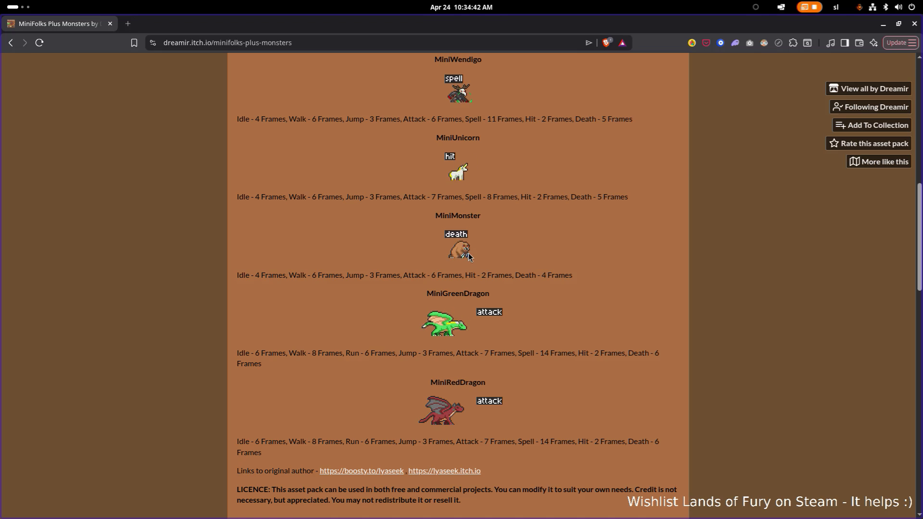
{"action": "scroll", "coordinate": [468, 253], "scroll_direction": "up", "scroll_amount": 2}
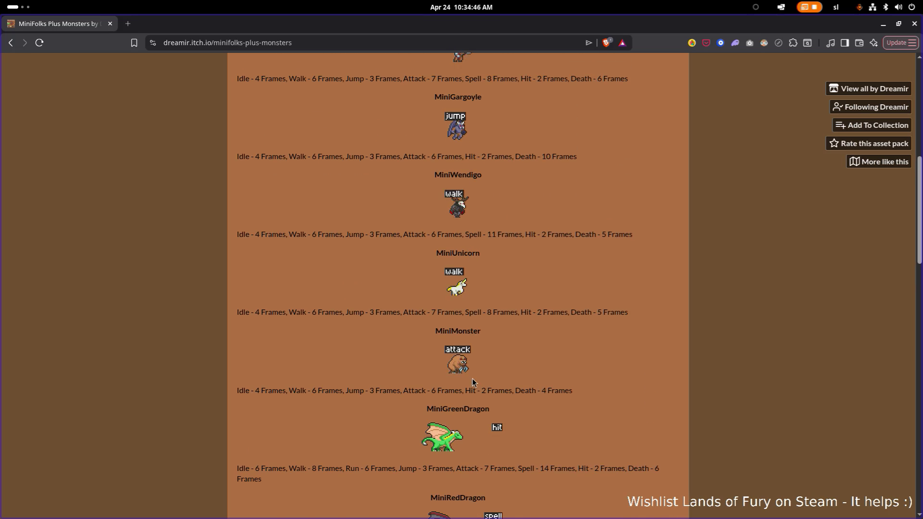
{"action": "scroll", "coordinate": [469, 370], "scroll_direction": "up", "scroll_amount": 1}
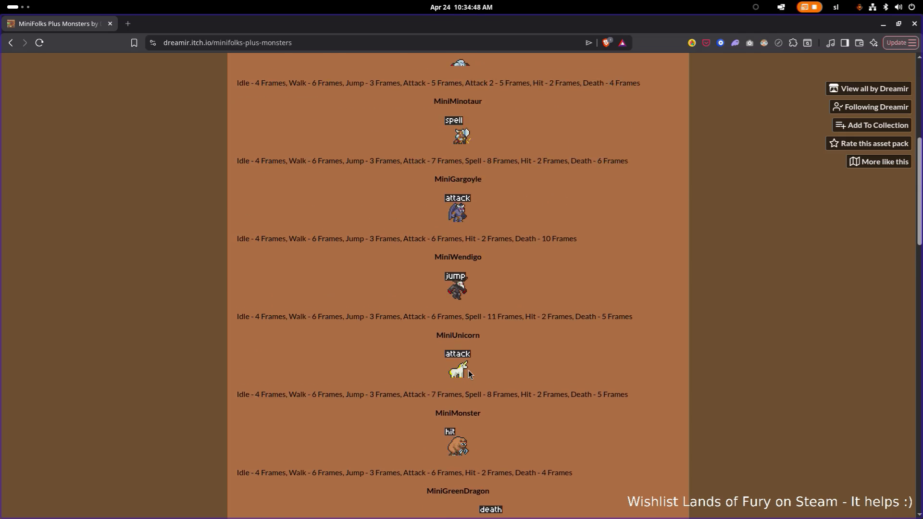
{"action": "scroll", "coordinate": [468, 375], "scroll_direction": "up", "scroll_amount": 1}
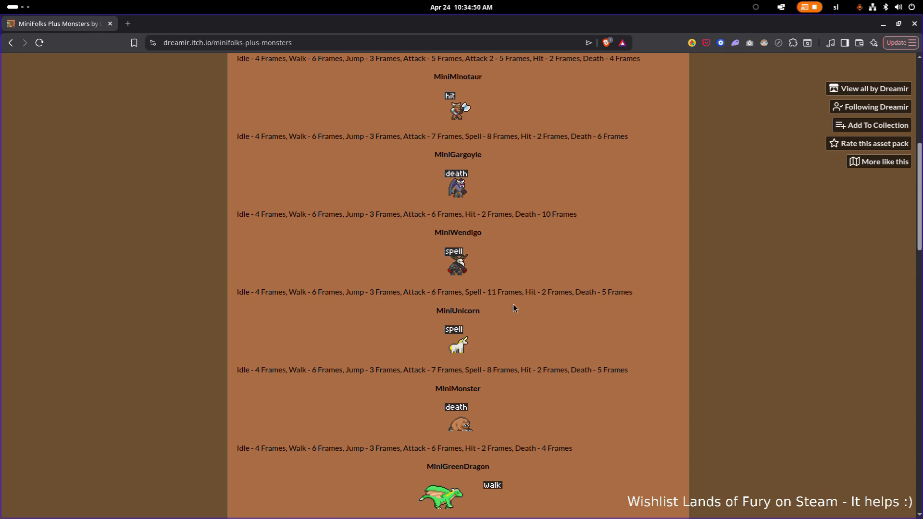
{"action": "key", "text": "alt+Tab"}
{"action": "key", "text": "alt+Tab"}
{"action": "key", "text": "alt+Tab"}
{"action": "key", "text": "alt+Tab"}
In Godot, filter FileSystem for 'monster' and 'dragon' and preview MiniDinoManDragonKin.png
{"action": "key", "text": "alt+shift+Tab"}
{"action": "key", "text": "alt+shift+Tab"}
{"action": "key", "text": "alt+shift+Tab"}
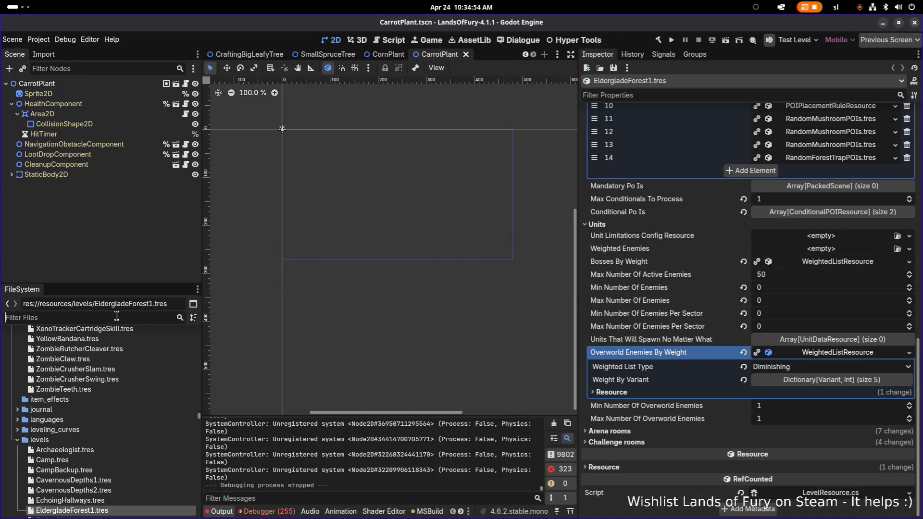
{"action": "type", "text": "monster"}
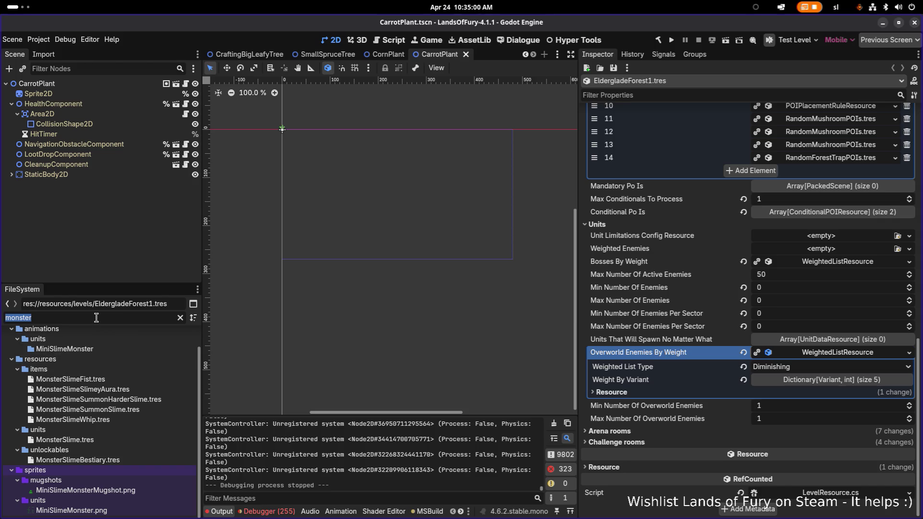
{"action": "type", "text": "dragon"}
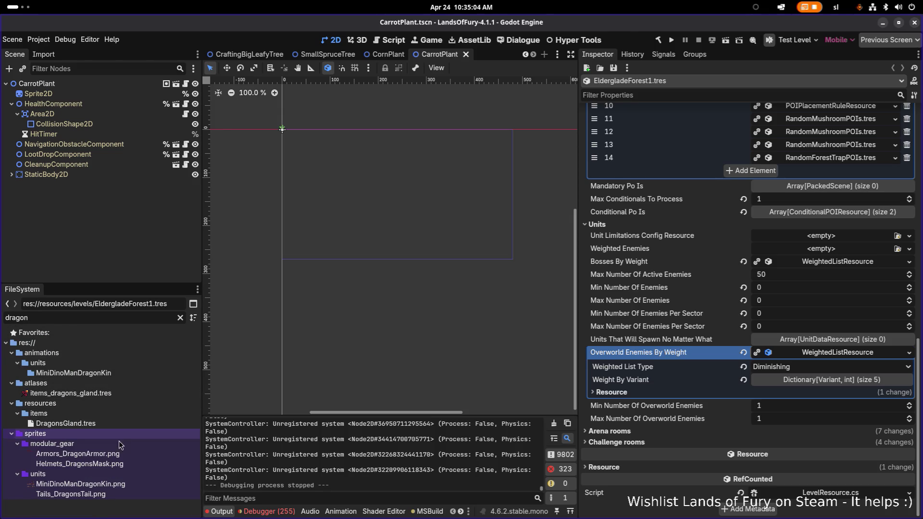
{"action": "left_click", "coordinate": [118, 484]}
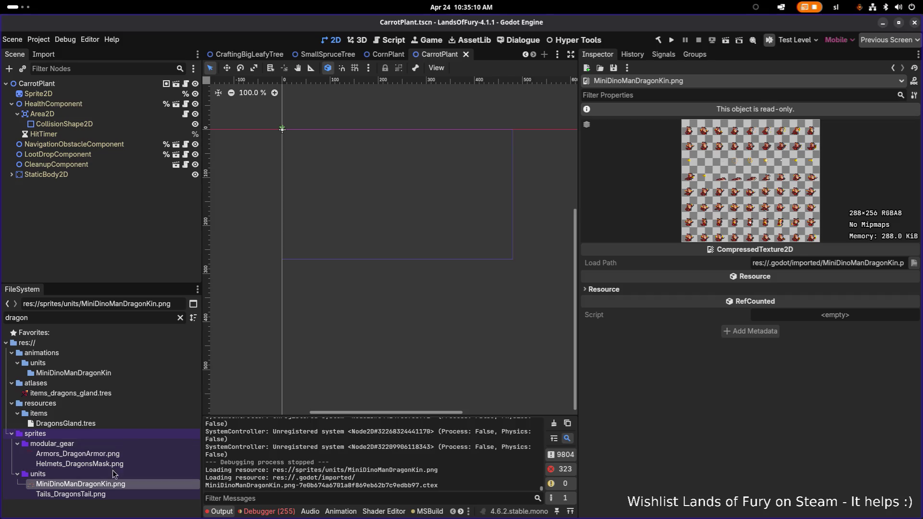
Clear the file filter and widen the FileSystem dock
{"action": "left_click", "coordinate": [180, 318]}
{"action": "scroll", "coordinate": [154, 411], "scroll_direction": "down", "scroll_amount": 1}
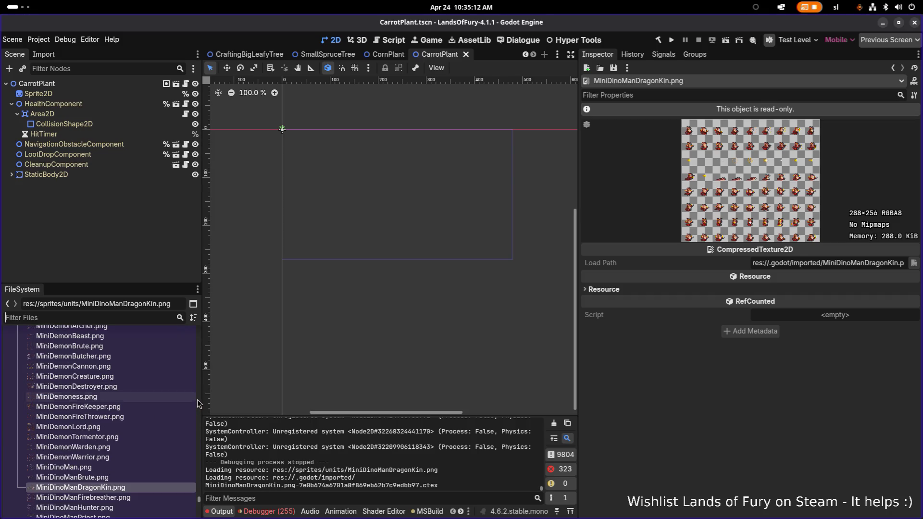
{"action": "left_click_drag", "start_coordinate": [201, 402], "coordinate": [251, 386]}
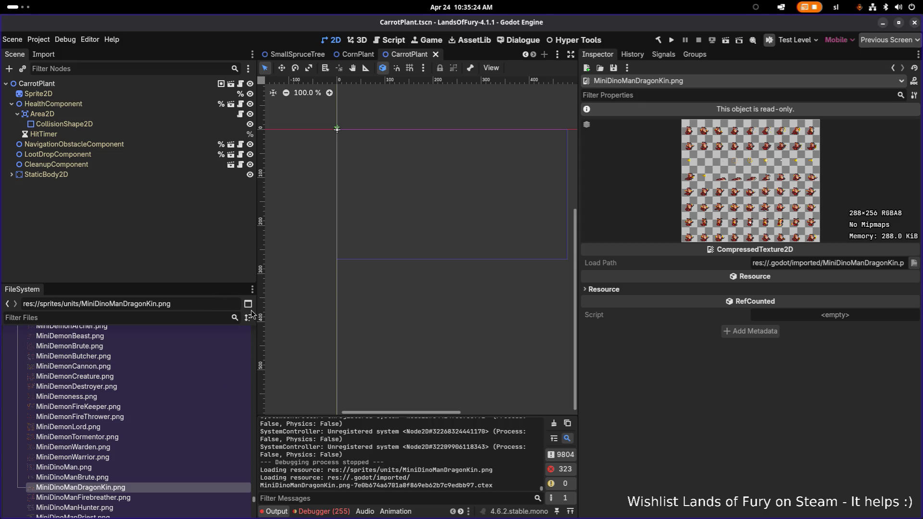
{"action": "scroll", "coordinate": [189, 357], "scroll_direction": "up", "scroll_amount": 5}
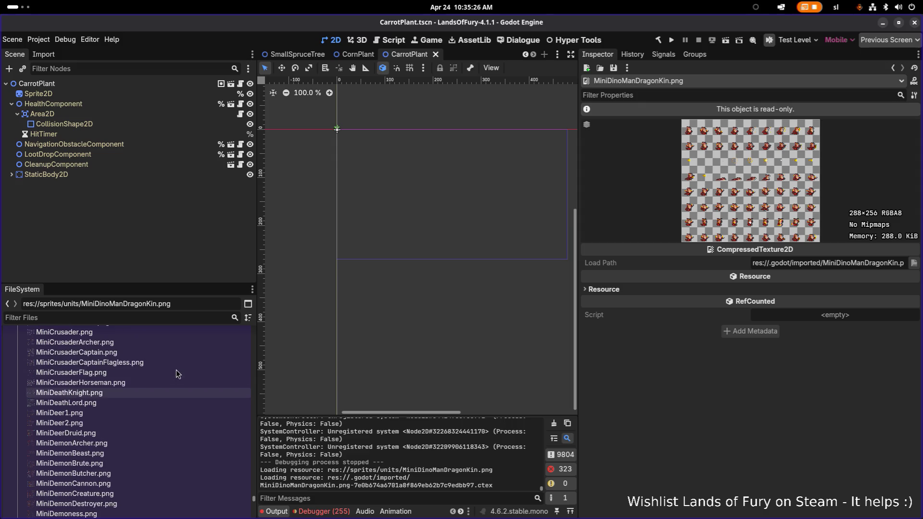
Preview unit spritesheets from MiniDeathKnight.png up to MiniBunnyWizard.png, widening the texture details
{"action": "left_click", "coordinate": [134, 393]}
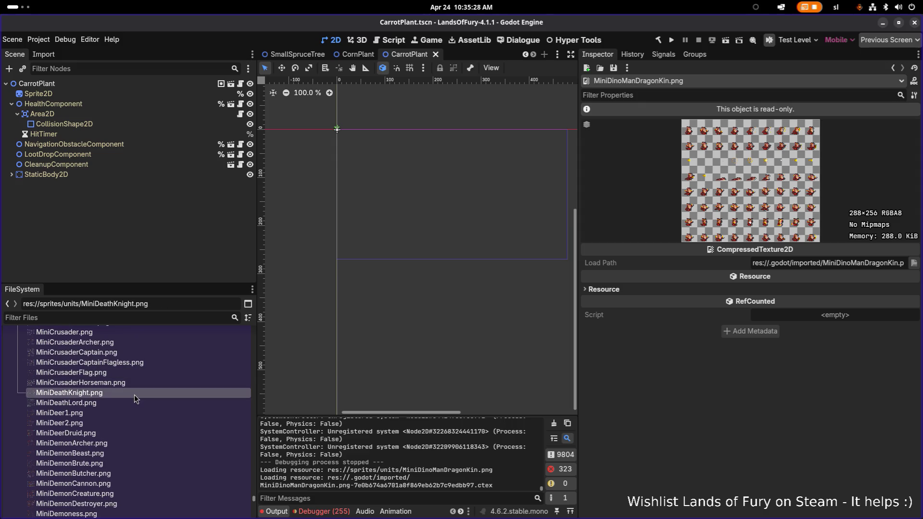
{"action": "key", "text": "Up"}
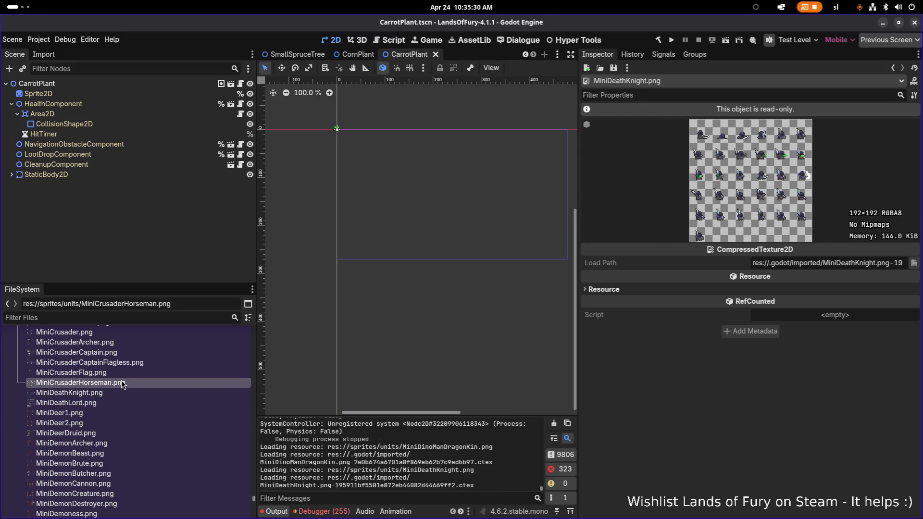
{"action": "scroll", "coordinate": [125, 390], "scroll_direction": "up", "scroll_amount": 2}
{"action": "left_click", "coordinate": [125, 384]}
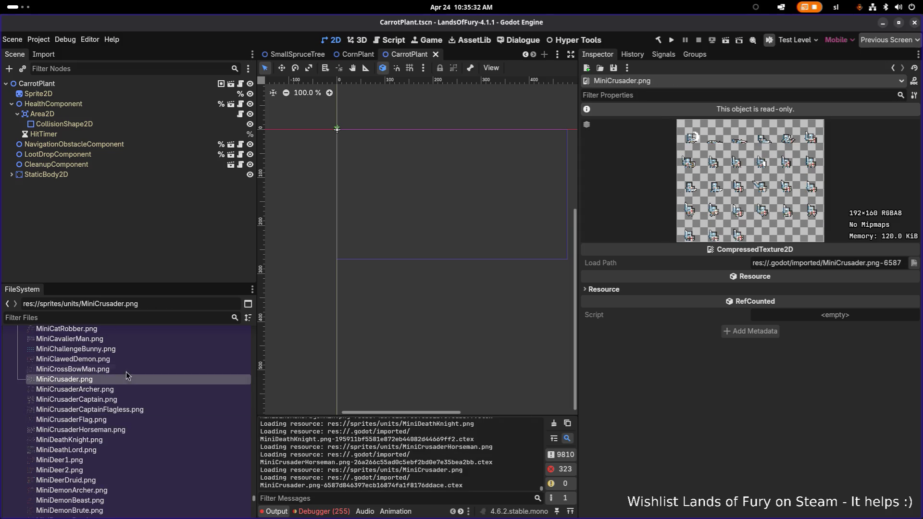
{"action": "left_click", "coordinate": [126, 368]}
{"action": "scroll", "coordinate": [122, 379], "scroll_direction": "up", "scroll_amount": 2}
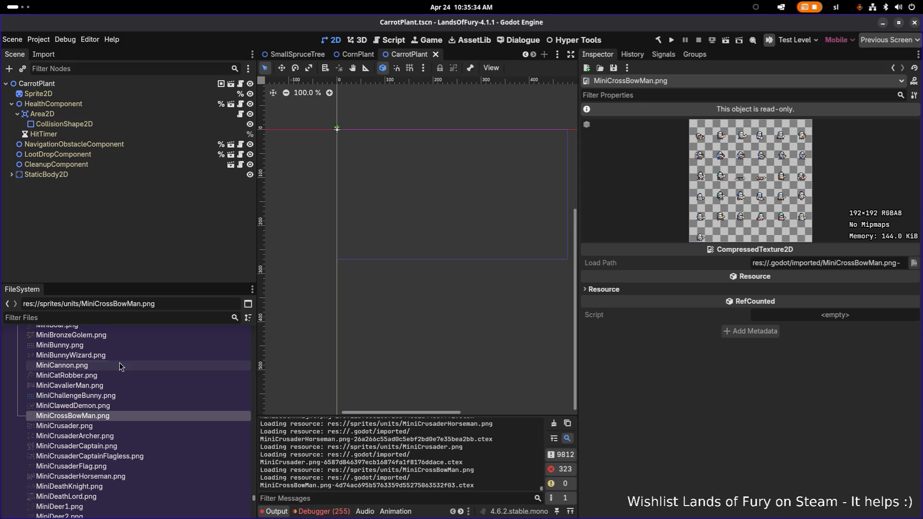
{"action": "left_click", "coordinate": [119, 362]}
{"action": "left_click", "coordinate": [120, 355]}
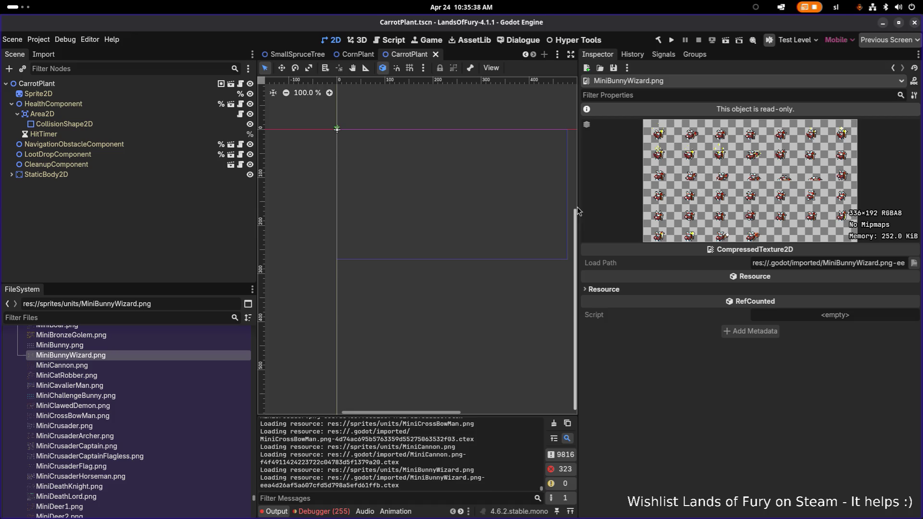
{"action": "left_click_drag", "start_coordinate": [578, 205], "coordinate": [431, 211]}
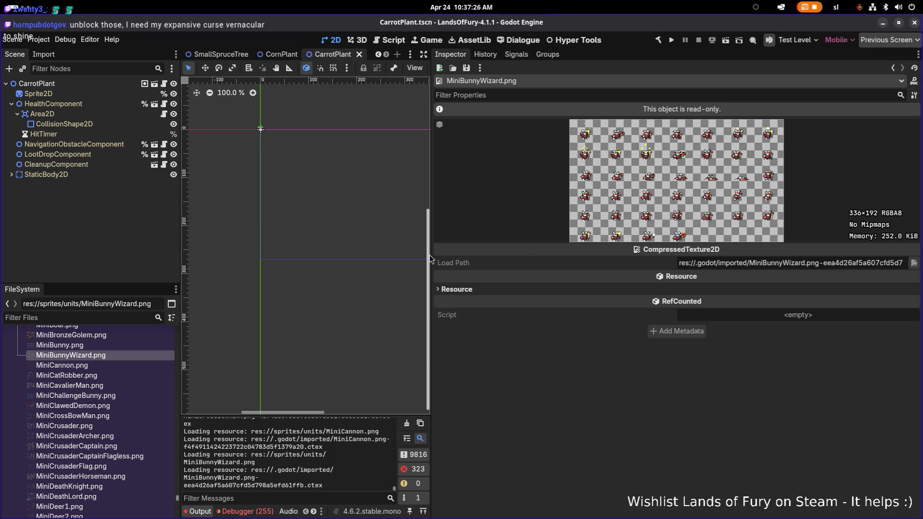
Drag the viewport–Inspector splitter right, then back left to widen MiniBunnyWizard.png's texture details
{"action": "left_click_drag", "start_coordinate": [431, 262], "coordinate": [630, 275]}
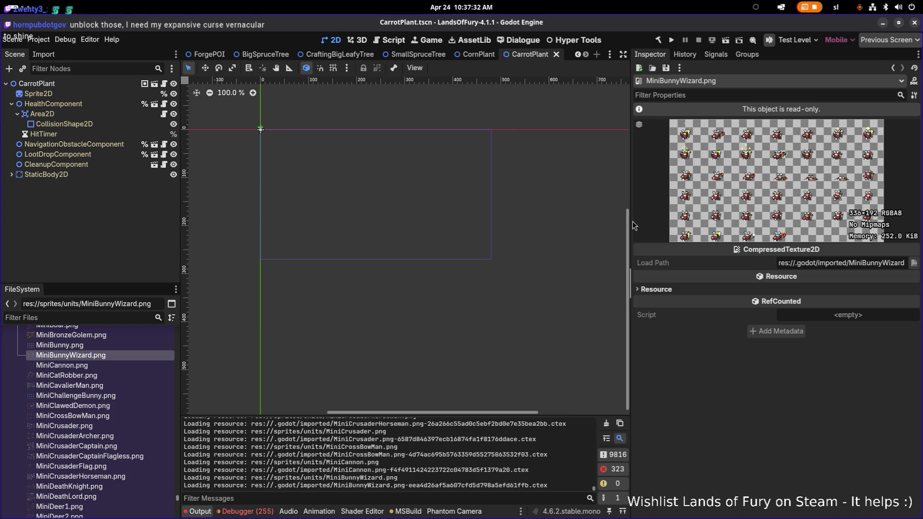
{"action": "left_click_drag", "start_coordinate": [631, 223], "coordinate": [478, 224]}
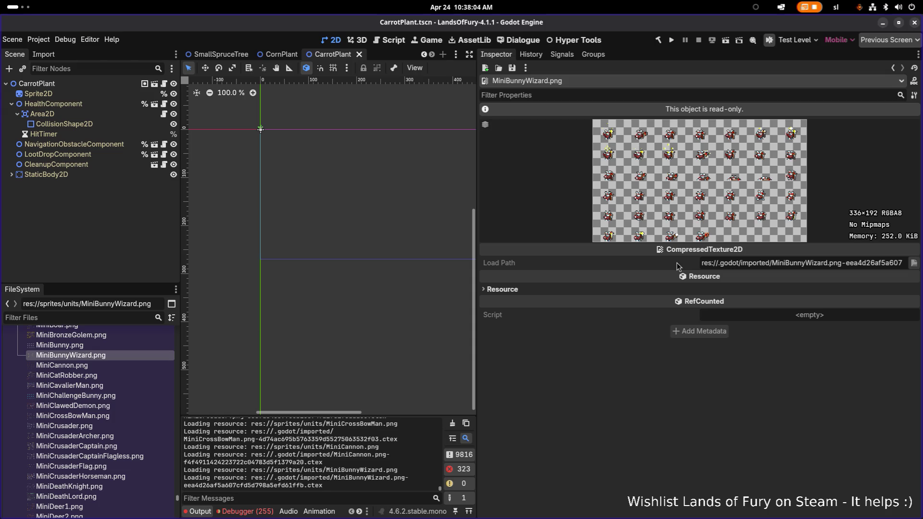
Compare MiniBunny.png with MiniBunnyWizard.png, ending on MiniBunny.png's 128×96 texture, then switch to Aseprite
{"action": "left_click", "coordinate": [110, 346]}
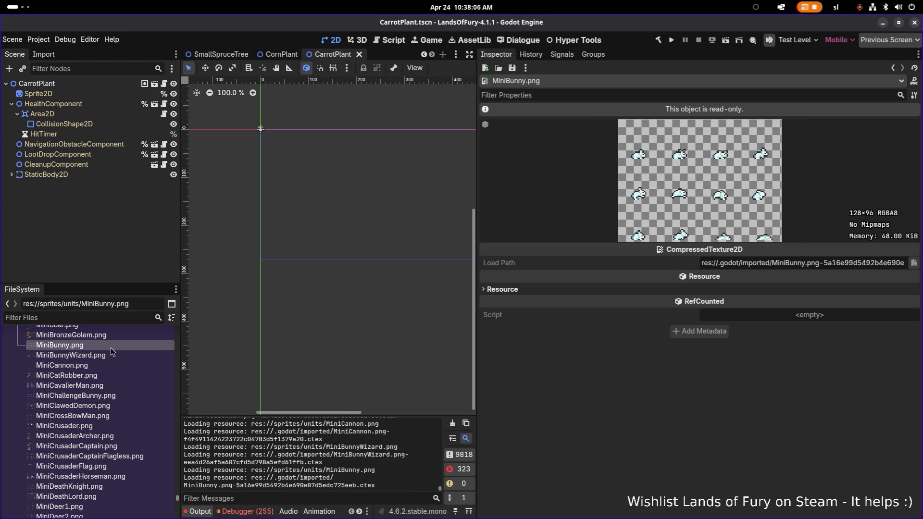
{"action": "mouse_move", "coordinate": [111, 347]}
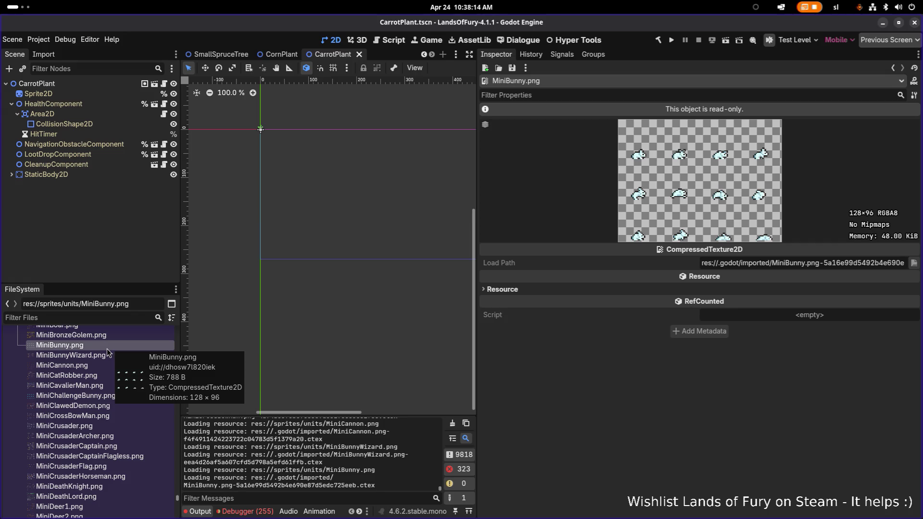
{"action": "left_click", "coordinate": [97, 360]}
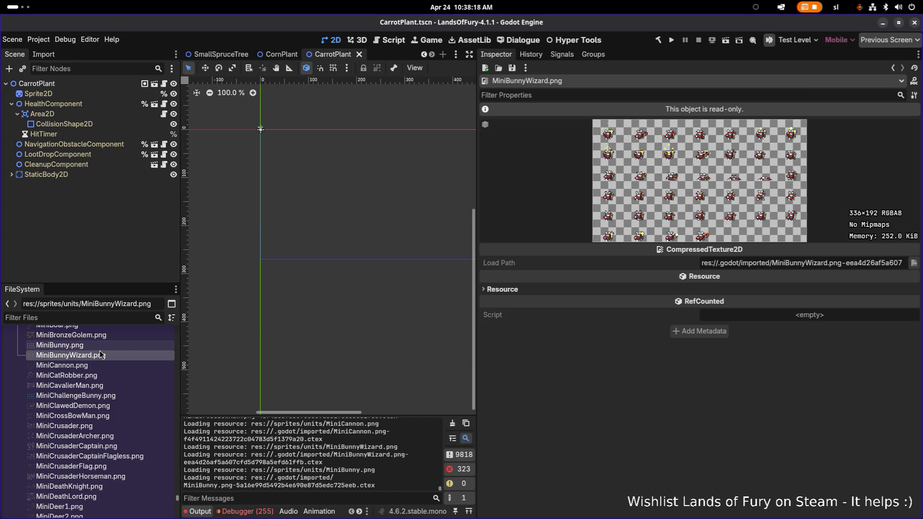
{"action": "left_click", "coordinate": [99, 350]}
{"action": "mouse_move", "coordinate": [98, 354]}
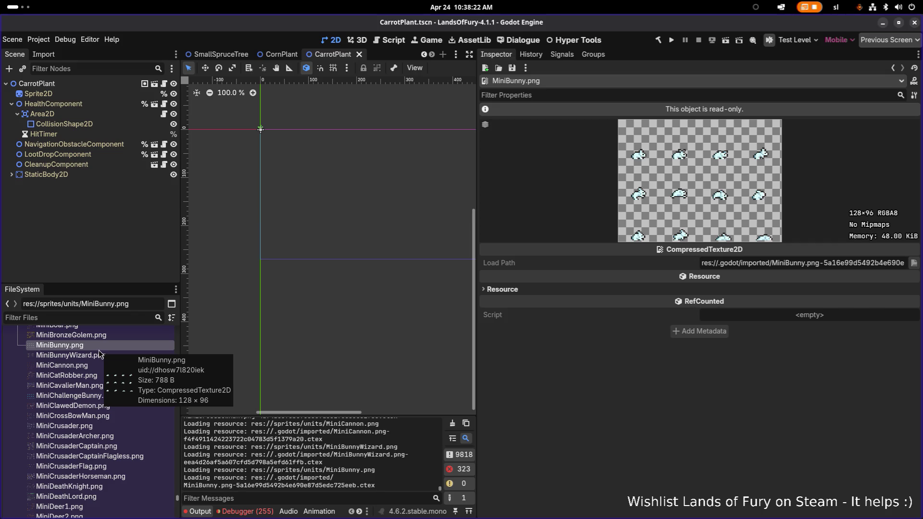
{"action": "key", "text": "alt+Tab"}
In Aseprite, open MiniBunny.aseprite from the godot-project aseprites folder
{"action": "left_click", "coordinate": [604, 255]}
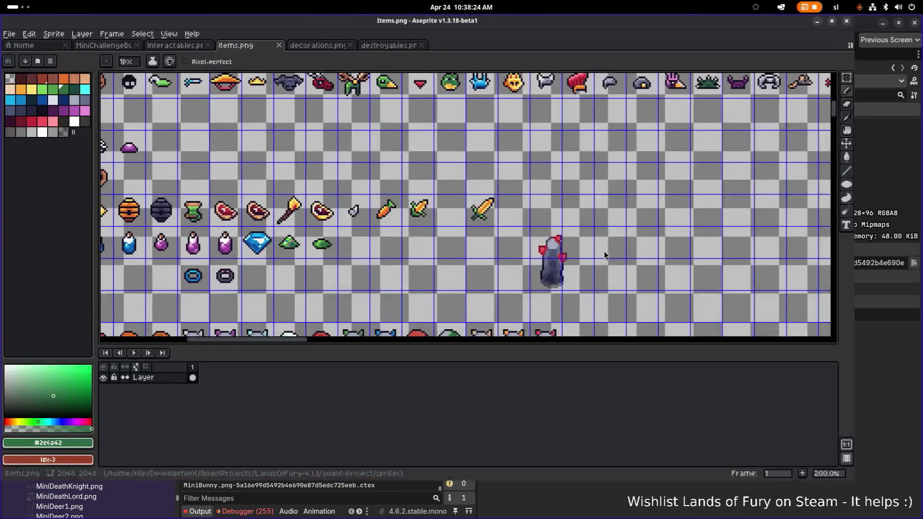
{"action": "left_click", "coordinate": [9, 37]}
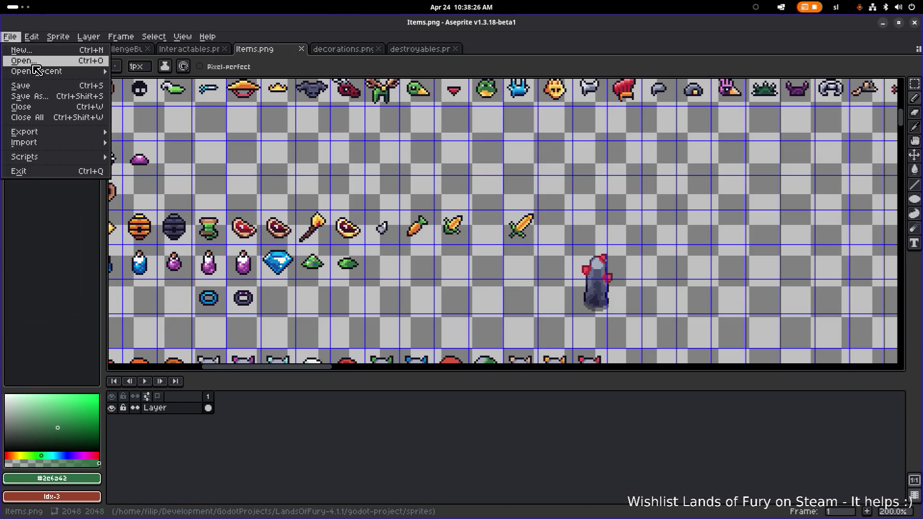
{"action": "left_click", "coordinate": [23, 61]}
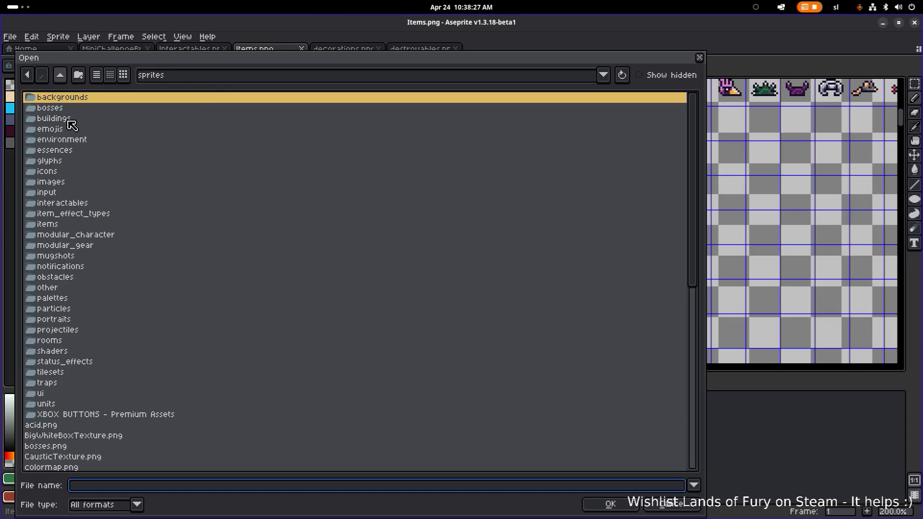
{"action": "left_click", "coordinate": [59, 74]}
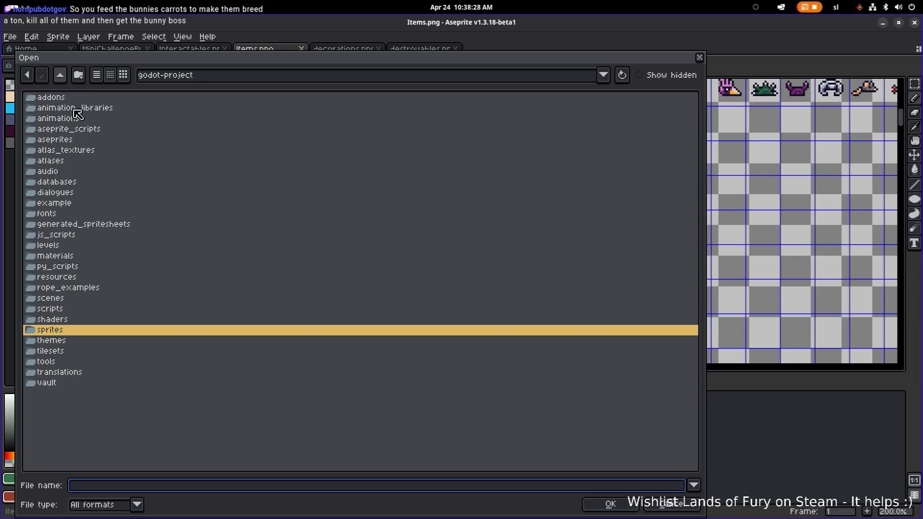
{"action": "double_click", "coordinate": [75, 142]}
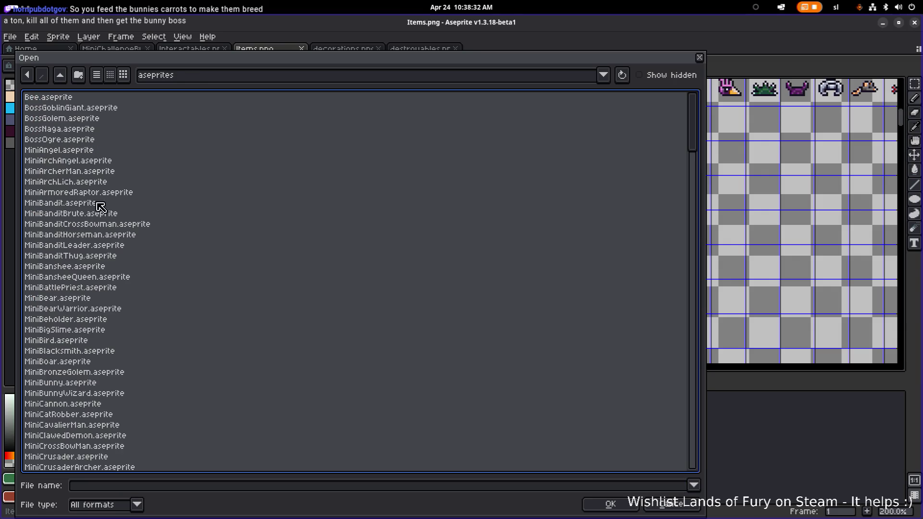
{"action": "double_click", "coordinate": [72, 383]}
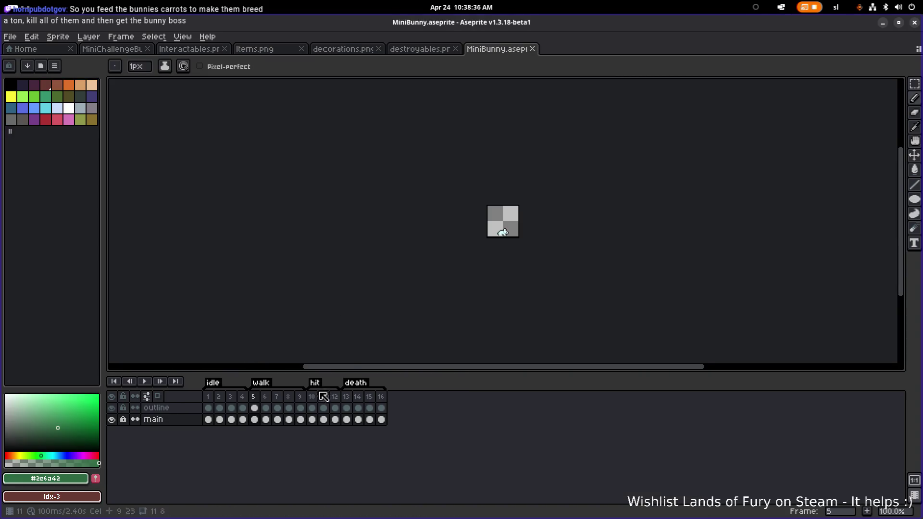
Jump to frame 10 and play the MiniBunny animation
{"action": "scroll", "coordinate": [490, 240], "scroll_direction": "up", "scroll_amount": 4}
{"action": "scroll", "coordinate": [443, 284], "scroll_direction": "up", "scroll_amount": 1}
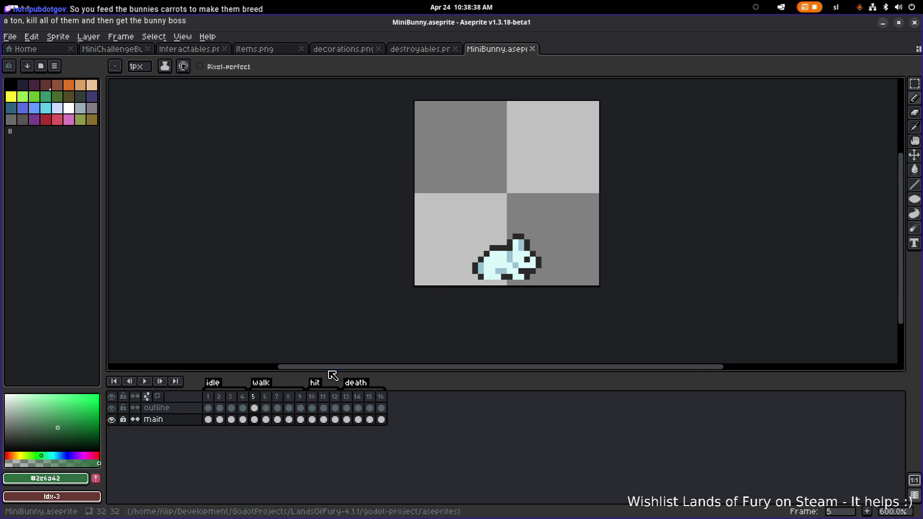
{"action": "left_click", "coordinate": [311, 419]}
{"action": "left_click", "coordinate": [144, 382]}
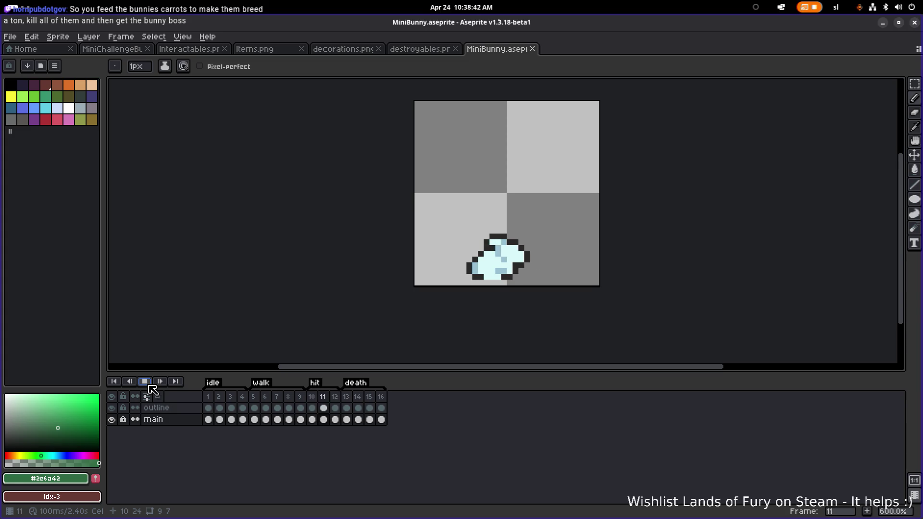
{"action": "scroll", "coordinate": [440, 303], "scroll_direction": "down", "scroll_amount": 4}
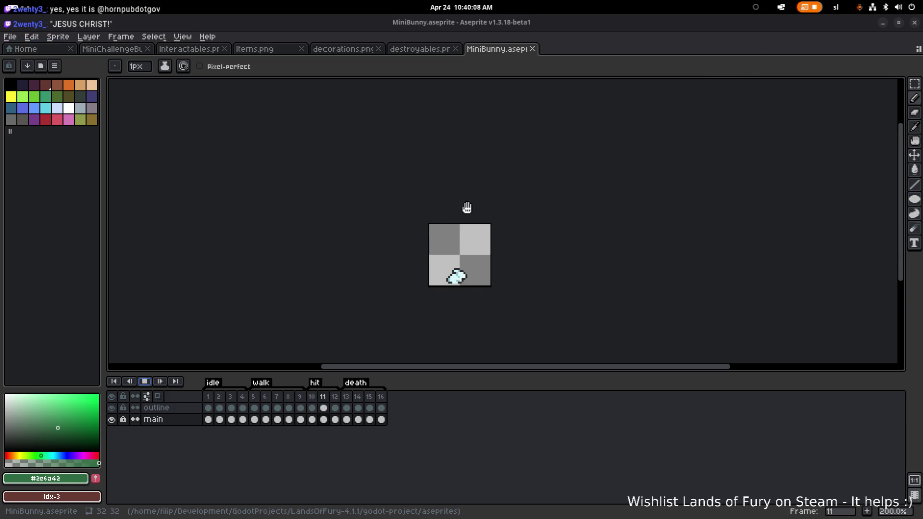
Halt the MiniBunny animation with the Stop button under the canvas
{"action": "left_click", "coordinate": [145, 381]}
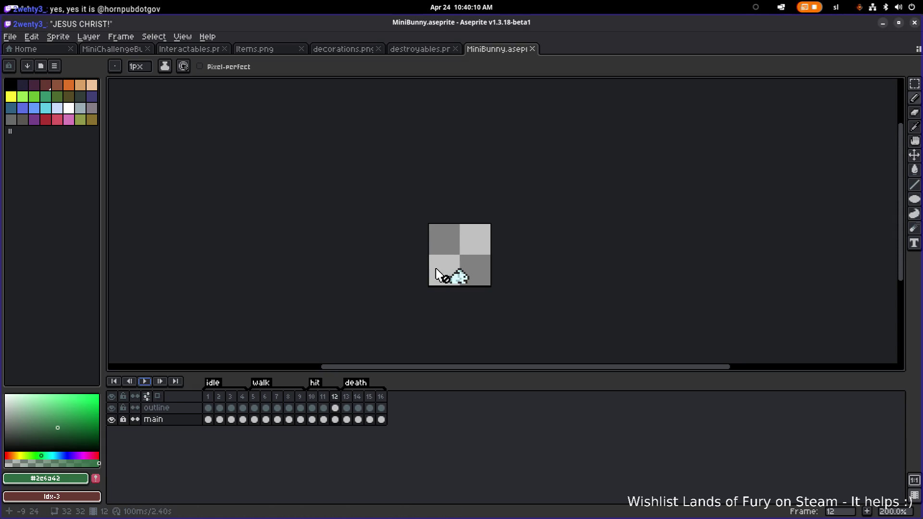
In Godot, filter FileSystem for 'challengebu' and select MiniChallengeBunny.png
{"action": "key", "text": "alt+Tab"}
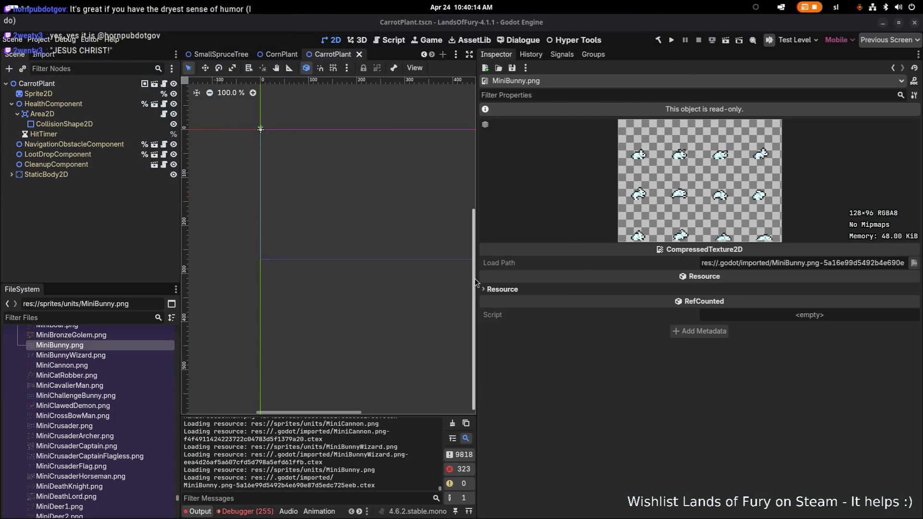
{"action": "left_click", "coordinate": [104, 318]}
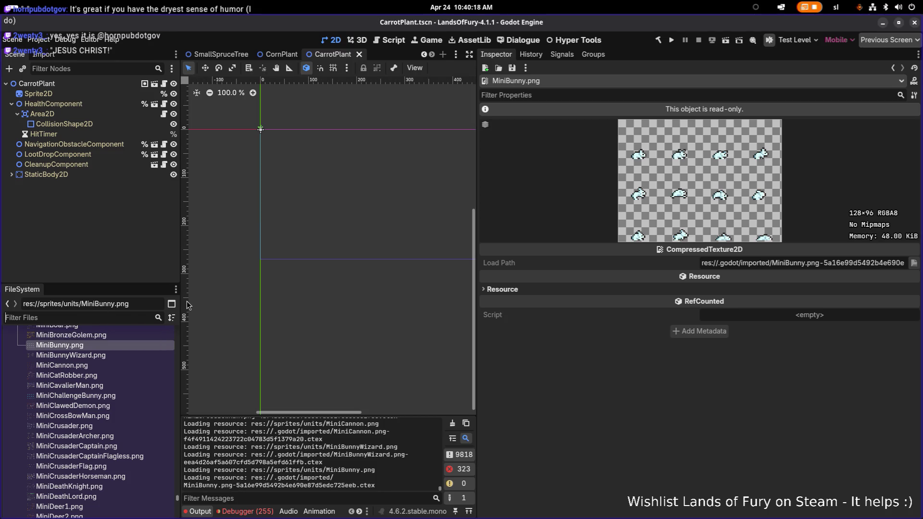
{"action": "type", "text": "challengebu"}
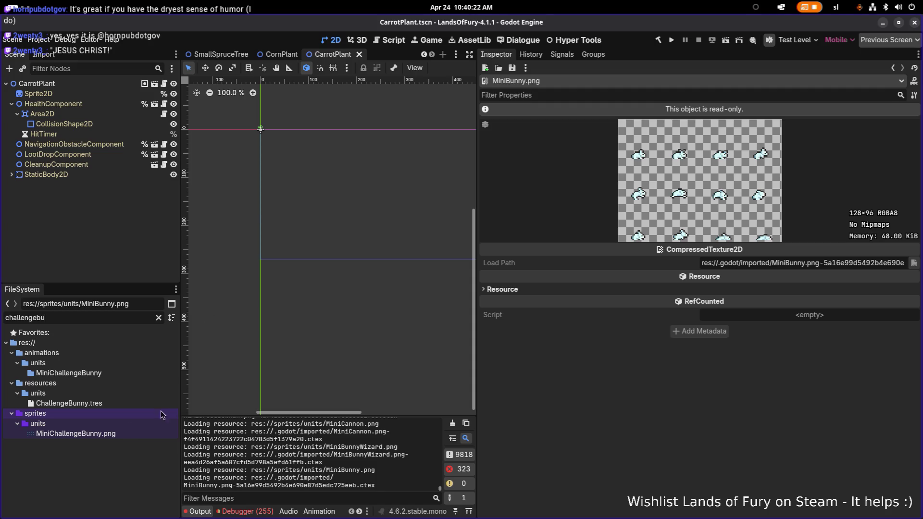
{"action": "left_click", "coordinate": [123, 434]}
Duplicate it as MiniFeralBunny.png, then filter for 'minifera' to locate the new file
{"action": "key", "text": "ctrl+d"}
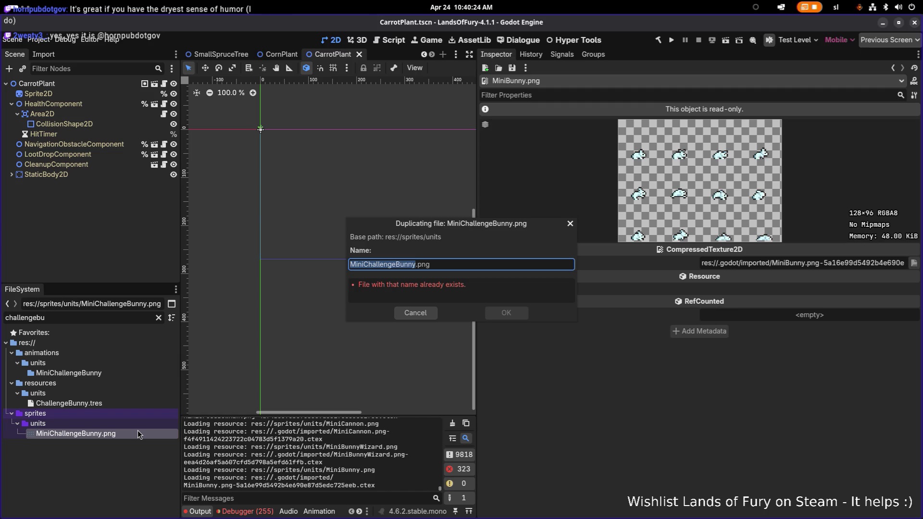
{"action": "key", "text": "Right"}
{"action": "key", "text": "shift+Left"}
{"action": "key", "text": "shift+Left"}
{"action": "key", "text": "shift+Left"}
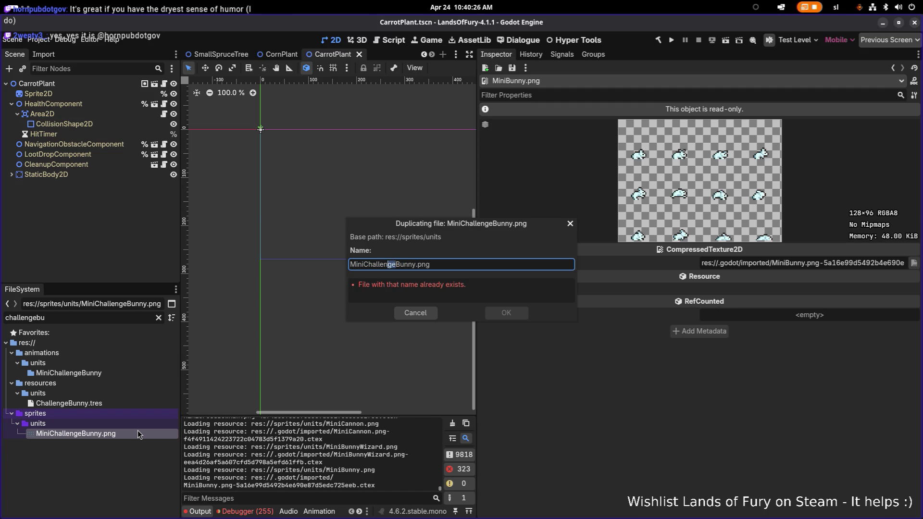
{"action": "type", "text": "Feral"}
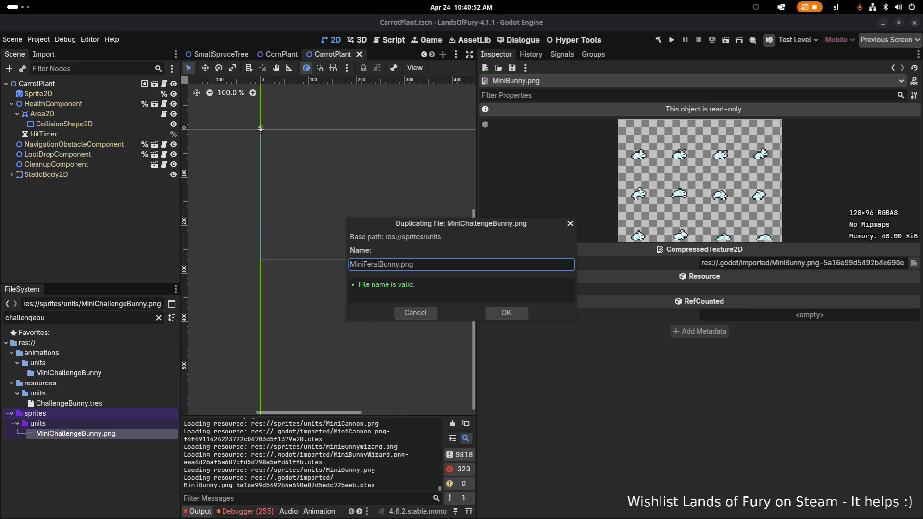
{"action": "left_click", "coordinate": [450, 267]}
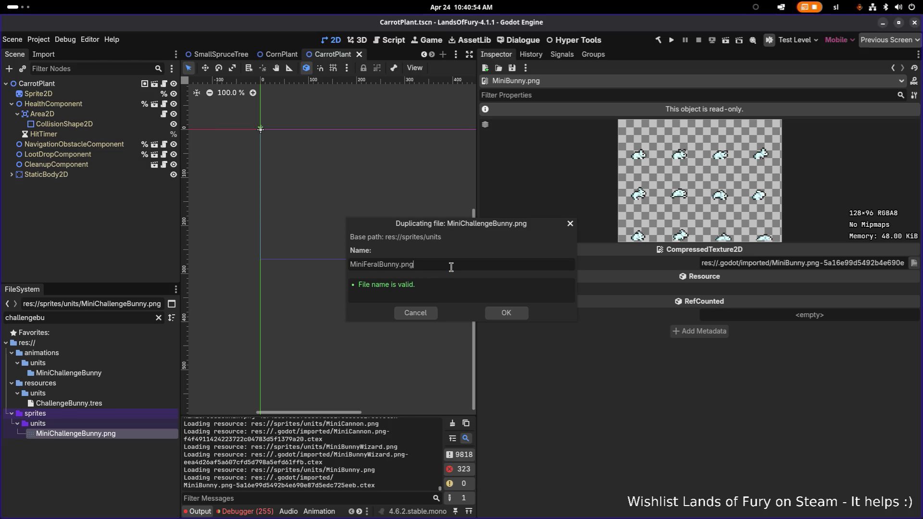
{"action": "left_click", "coordinate": [508, 314]}
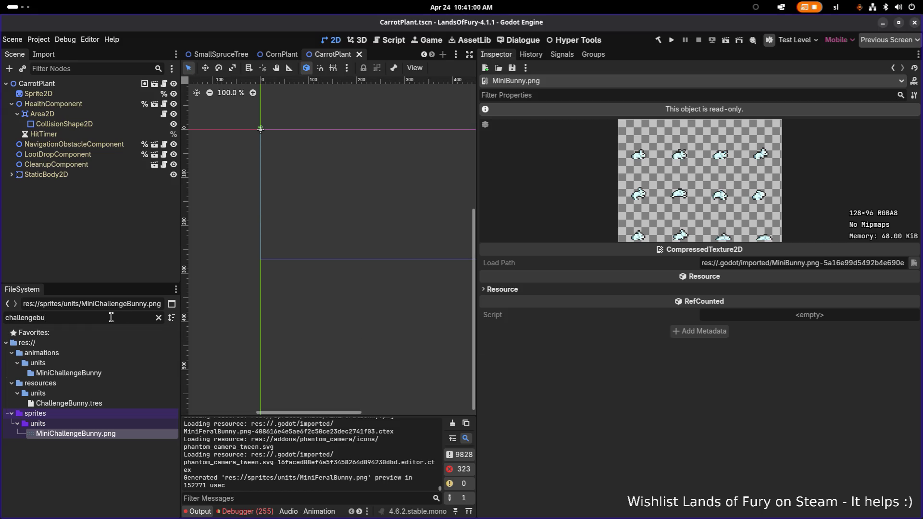
{"action": "double_click", "coordinate": [111, 317]}
{"action": "type", "text": "minifera"}
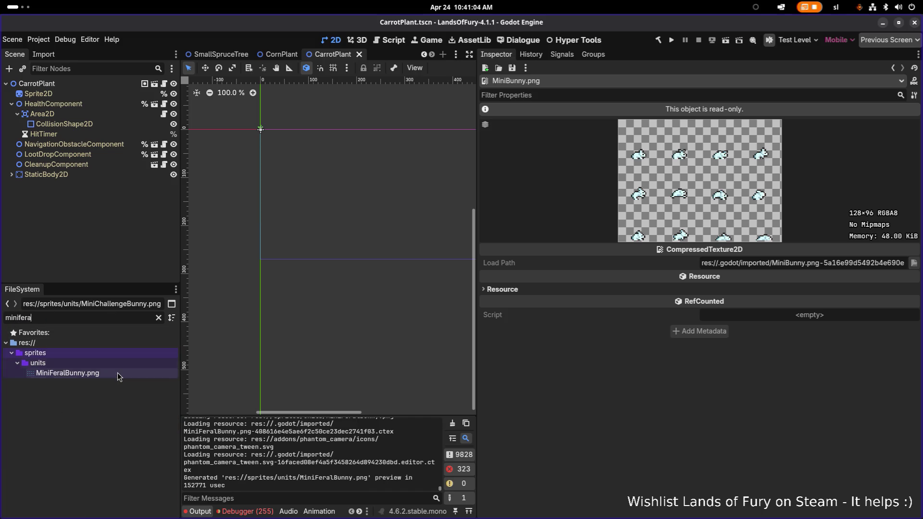
{"action": "right_click", "coordinate": [117, 373]}
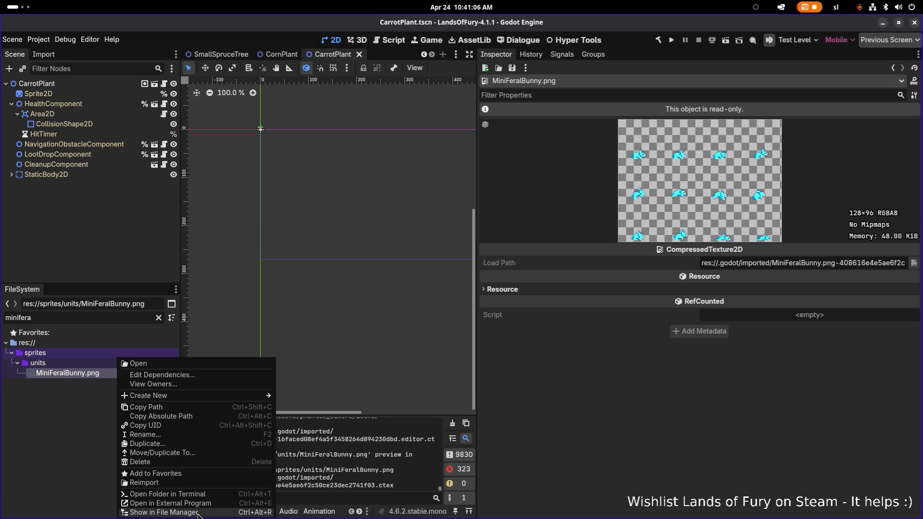
Reveal MiniFeralBunny.png in Files, search 'fera' to find it and its .import file, then return to Godot
{"action": "left_click", "coordinate": [201, 512]}
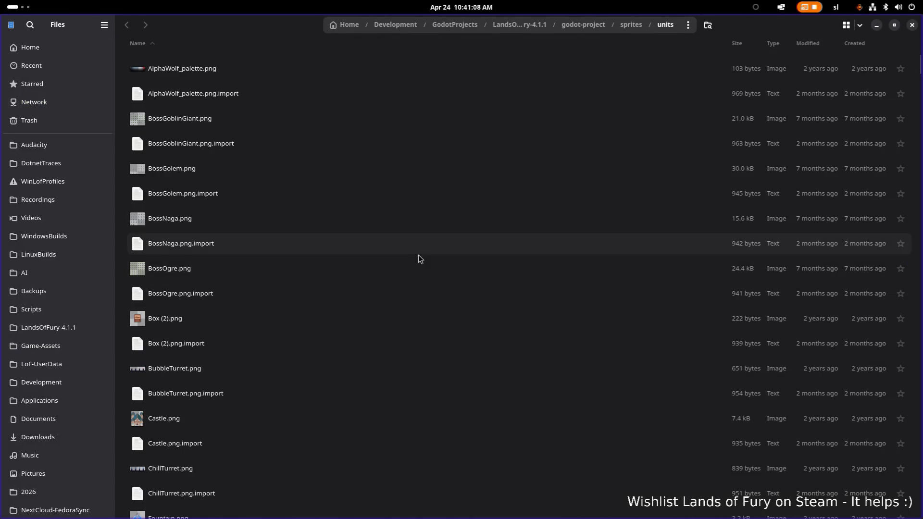
{"action": "type", "text": "fera"}
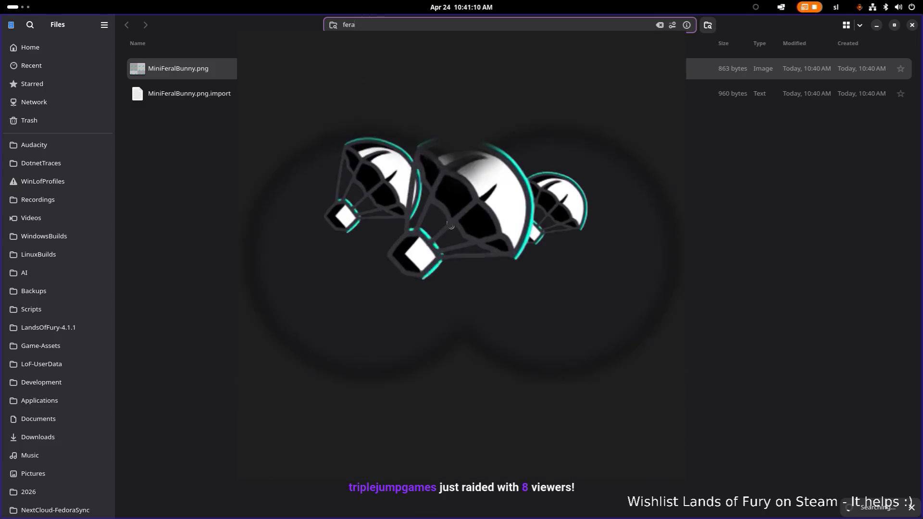
{"action": "key", "text": "alt+Tab"}
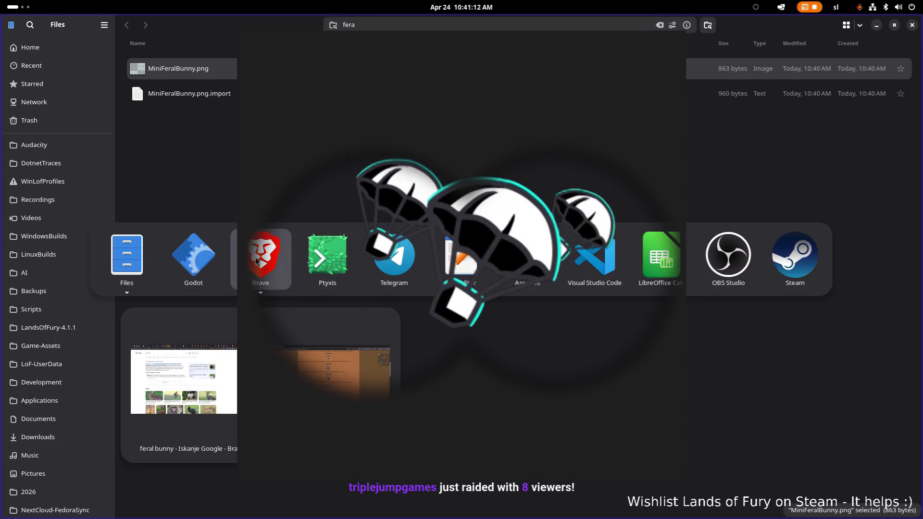
{"action": "key", "text": "Escape"}
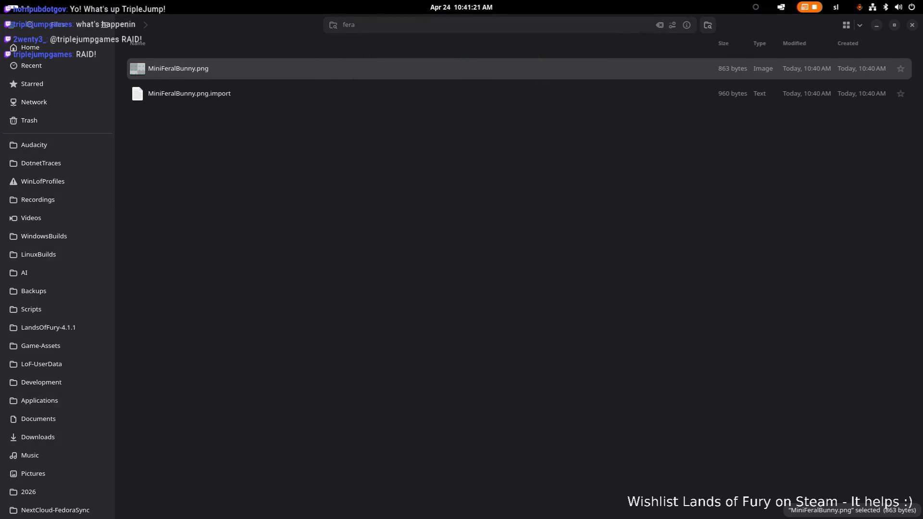
{"action": "left_click", "coordinate": [465, 294]}
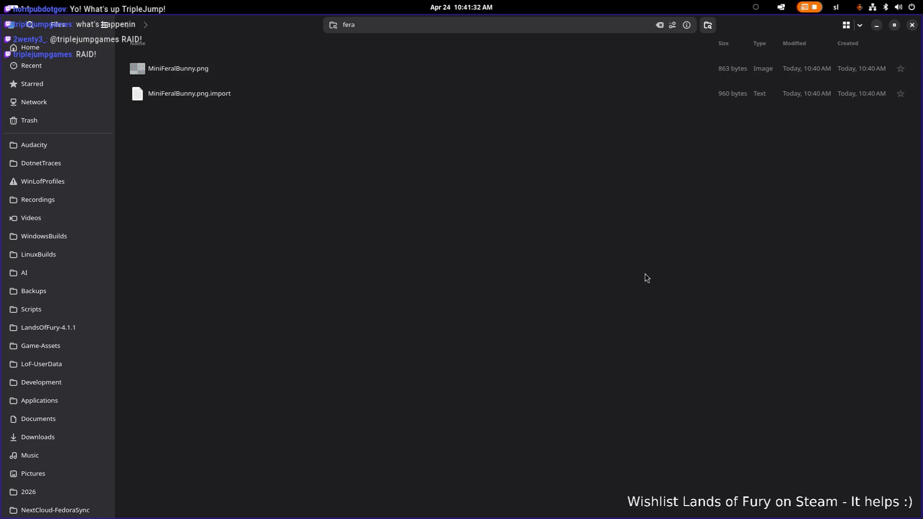
{"action": "key", "text": "alt+Tab"}
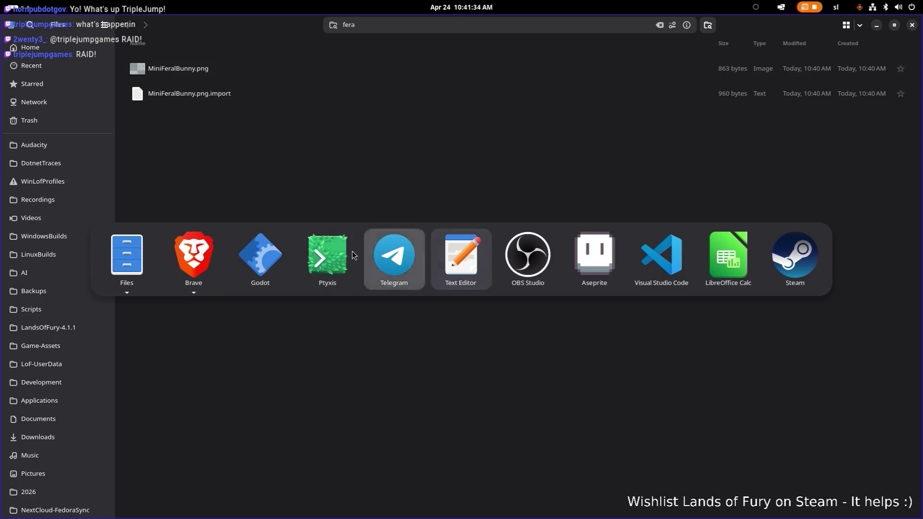
{"action": "left_click", "coordinate": [263, 252]}
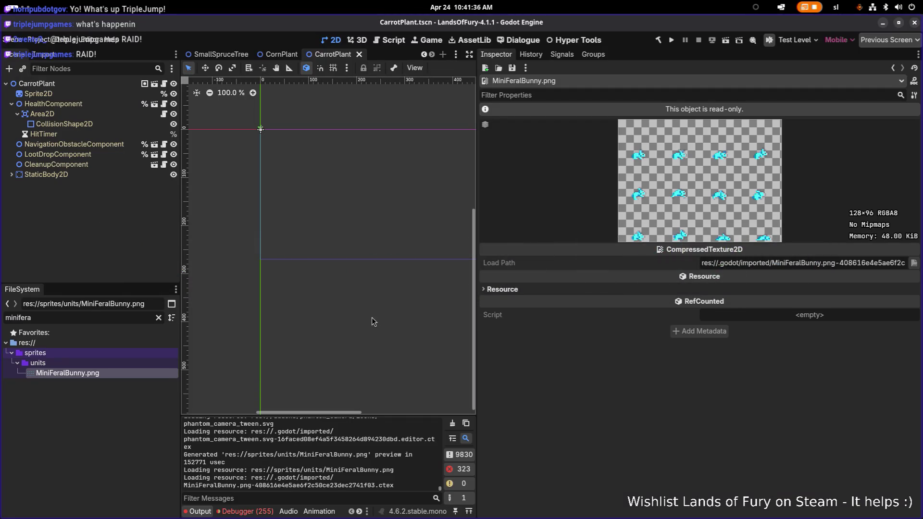
{"action": "left_click", "coordinate": [90, 318]}
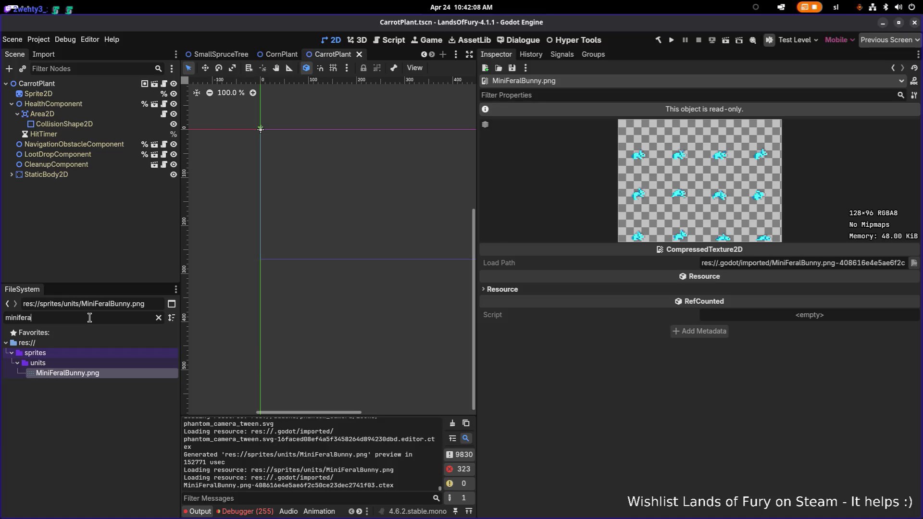
{"action": "key", "text": "alt+Tab"}
{"action": "key", "text": "alt+Tab"}
{"action": "key", "text": "alt+Tab"}
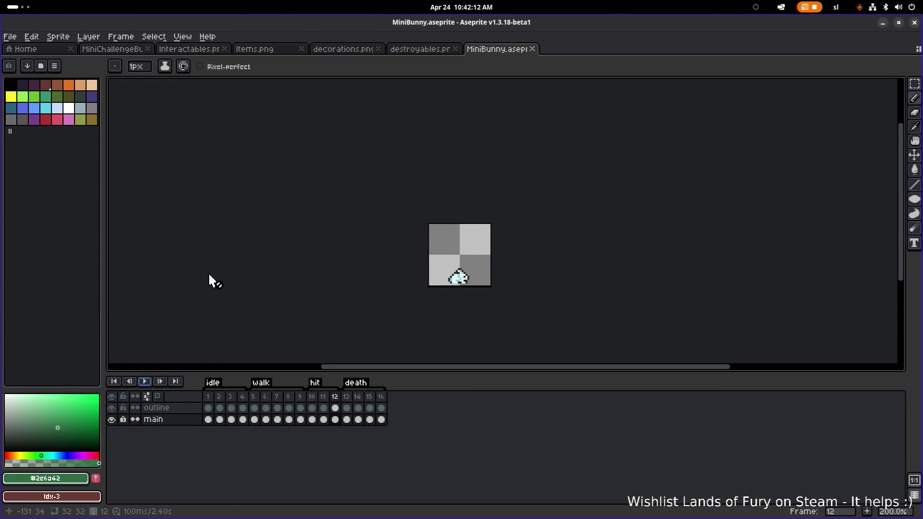
Briefly switch to Godot, select the 'minifera' filter text, and return to Aseprite
{"action": "key", "text": "alt+Tab"}
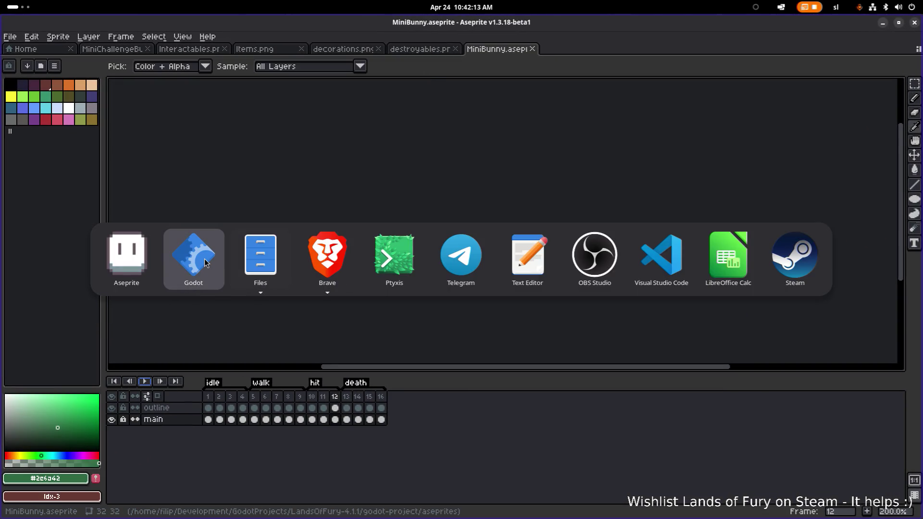
{"action": "left_click", "coordinate": [205, 265]}
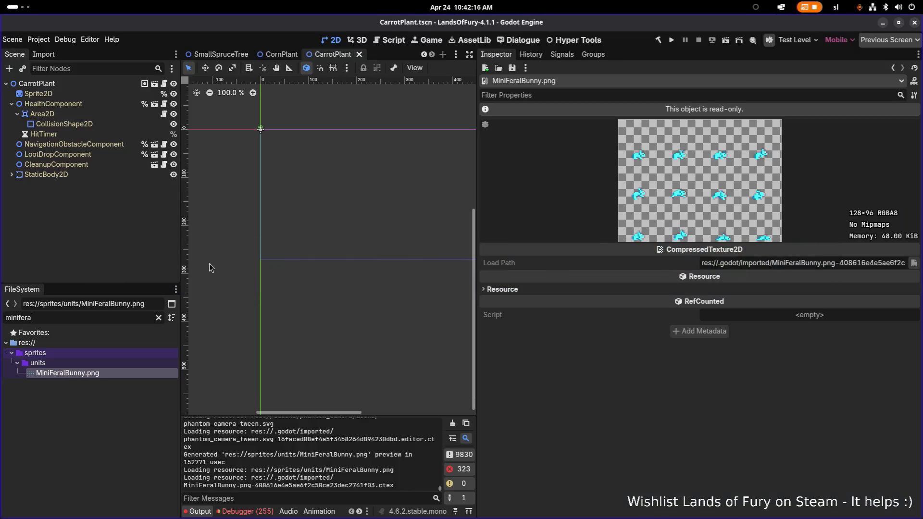
{"action": "double_click", "coordinate": [89, 320]}
{"action": "key", "text": "alt+Tab"}
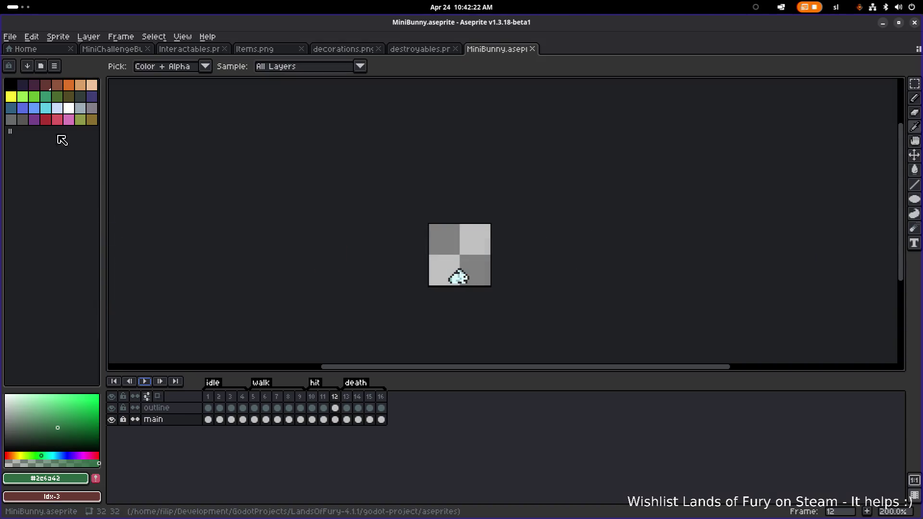
Open MiniBunnyWizard.aseprite from the aseprites folder in a new tab
{"action": "left_click", "coordinate": [10, 37]}
{"action": "left_click", "coordinate": [30, 65]}
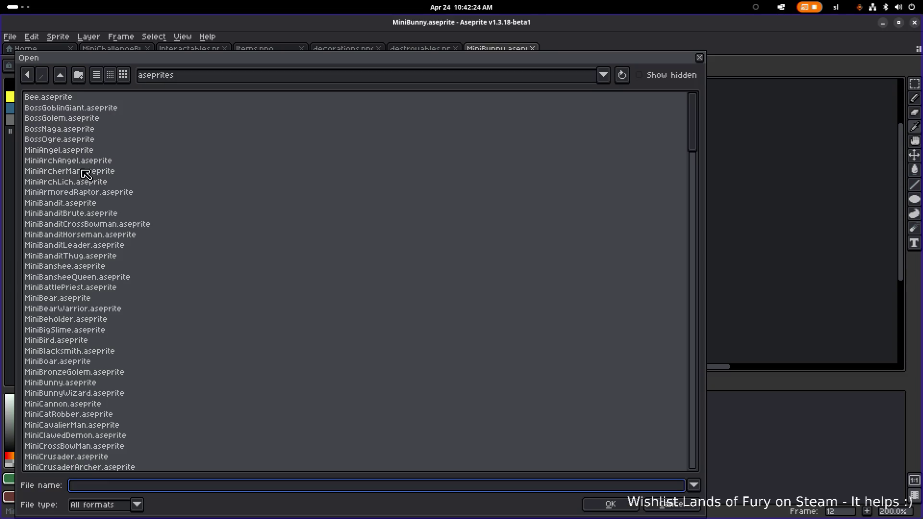
{"action": "scroll", "coordinate": [90, 262], "scroll_direction": "down", "scroll_amount": 9}
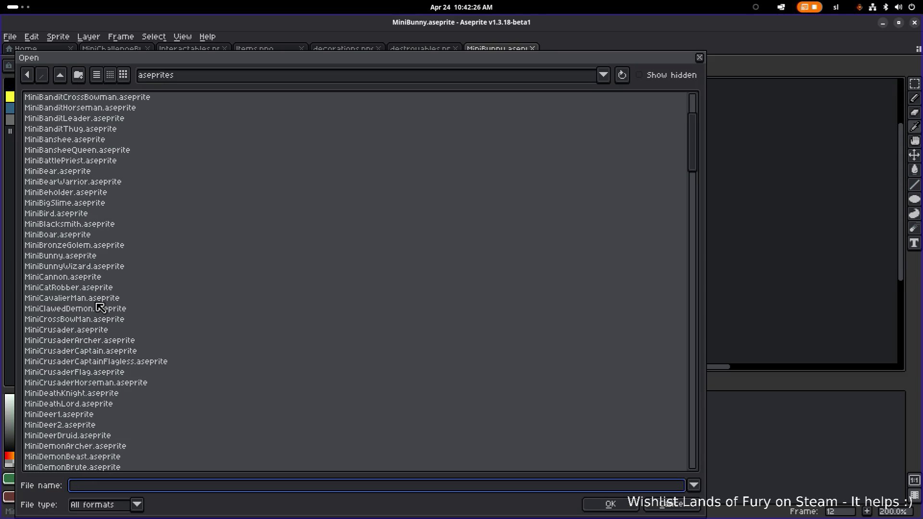
{"action": "scroll", "coordinate": [99, 309], "scroll_direction": "up", "scroll_amount": 3}
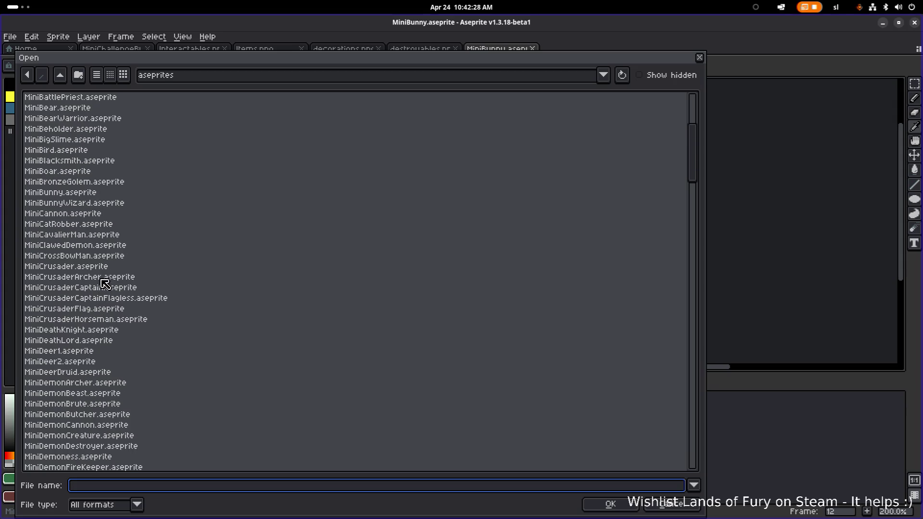
{"action": "double_click", "coordinate": [103, 200]}
{"action": "scroll", "coordinate": [496, 247], "scroll_direction": "up", "scroll_amount": 4}
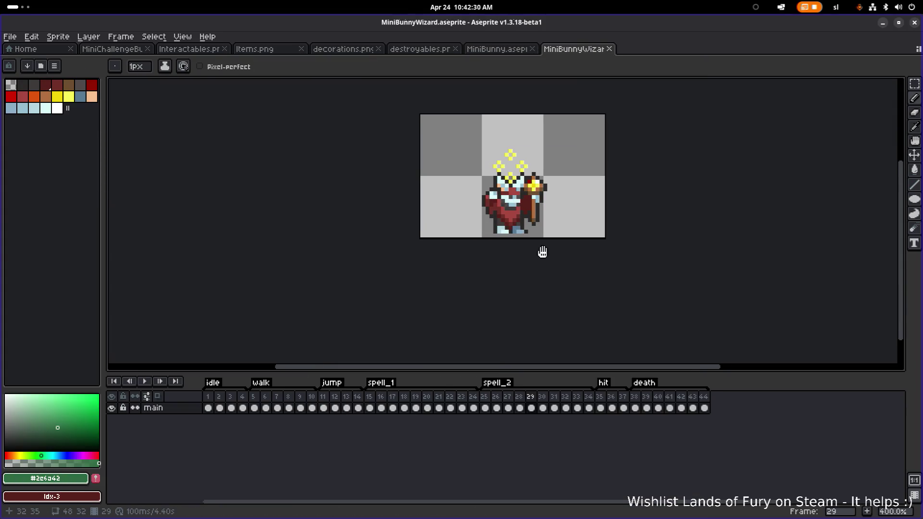
{"action": "left_click", "coordinate": [255, 399]}
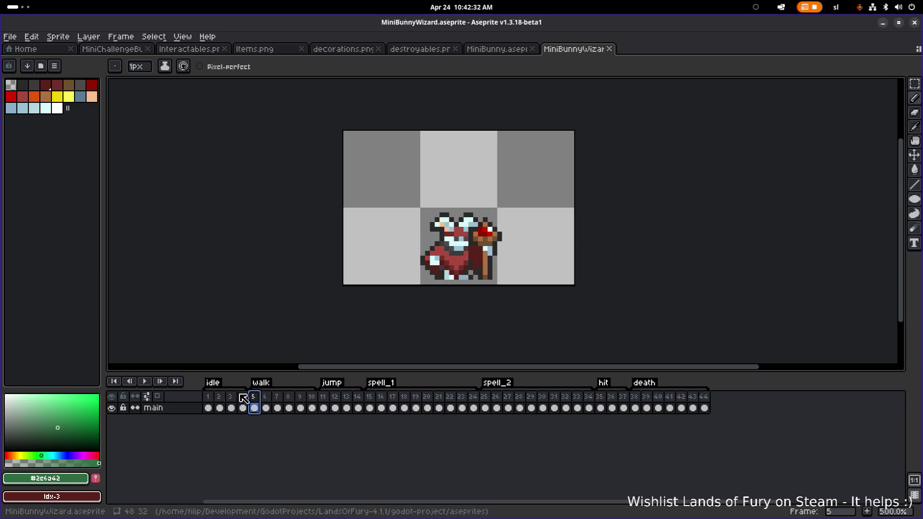
{"action": "left_click", "coordinate": [145, 382]}
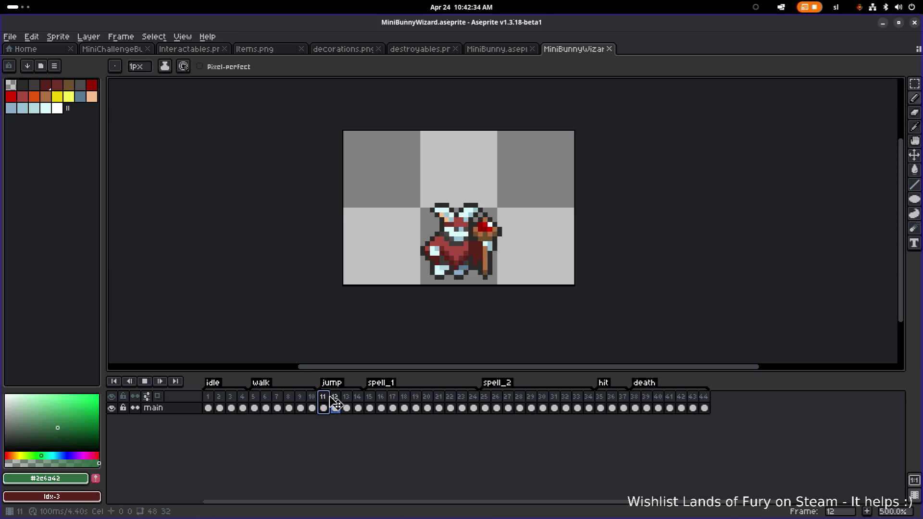
{"action": "left_click", "coordinate": [373, 403]}
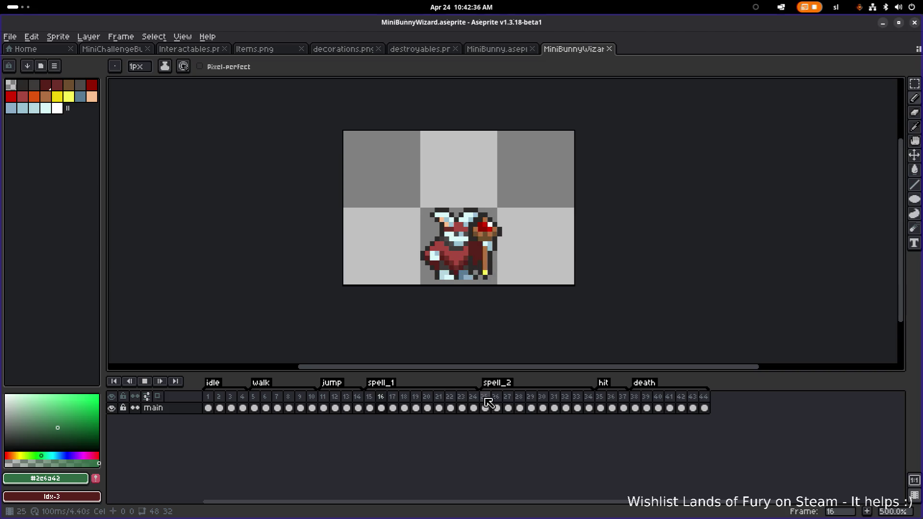
{"action": "left_click", "coordinate": [145, 382]}
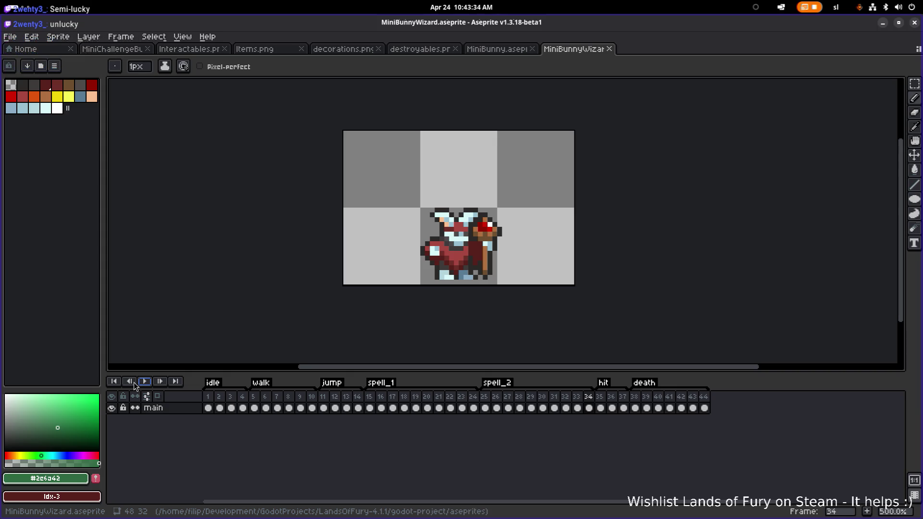
{"action": "key", "text": "alt+Tab"}
{"action": "key", "text": "alt+Tab"}
{"action": "key", "text": "alt+Tab"}
Filter the Godot FileSystem by 'luck' and inspect LuckEvents, LuckGold, LuckLockpick, LuckLoot and LuckWeaklings.tres
{"action": "key", "text": "alt+Tab"}
{"action": "key", "text": "alt+Tab"}
{"action": "key", "text": "alt+Tab"}
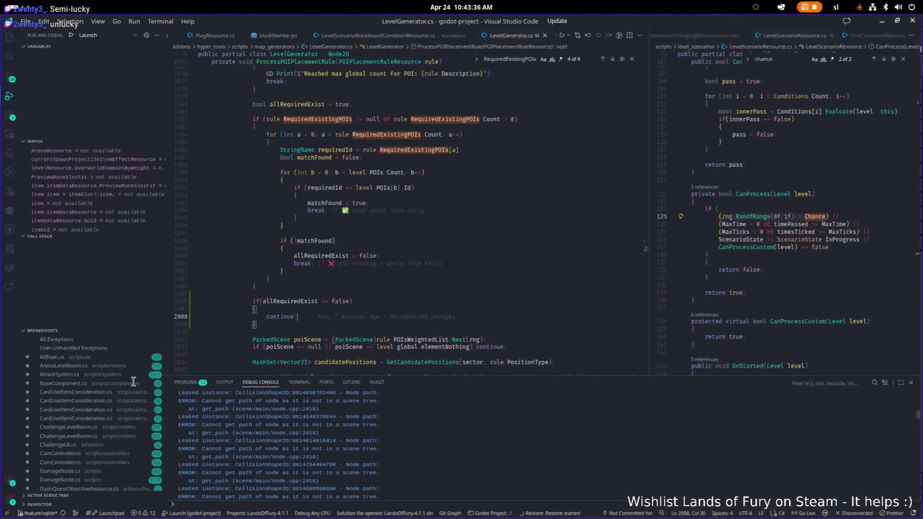
{"action": "key", "text": "alt+Tab"}
{"action": "key", "text": "alt+Tab"}
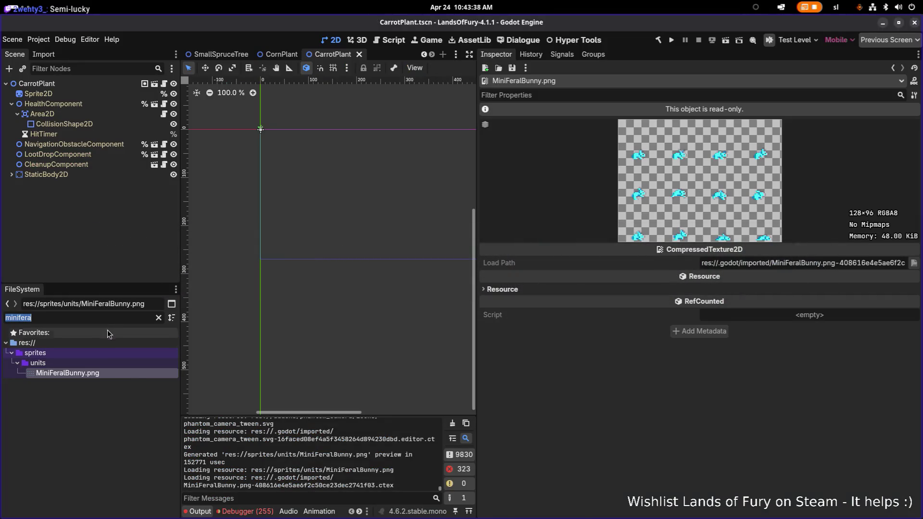
{"action": "type", "text": "luck"}
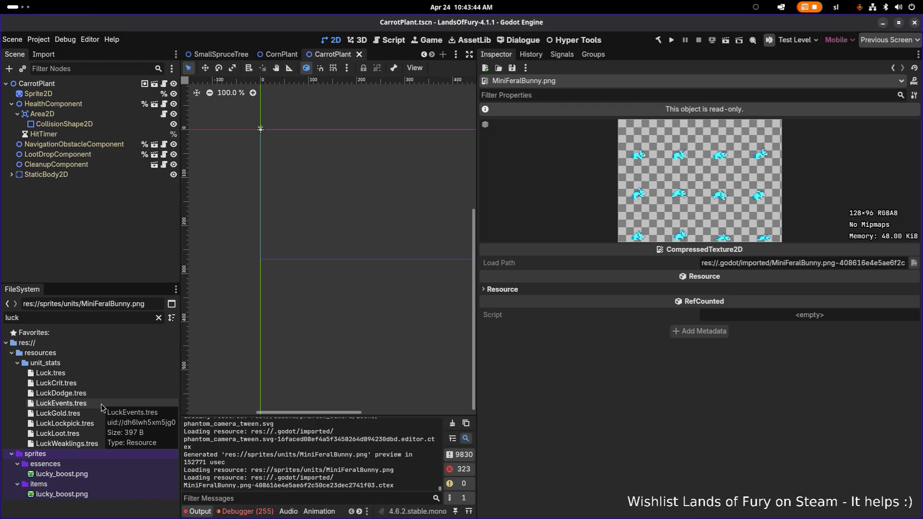
{"action": "left_click", "coordinate": [72, 405]}
{"action": "left_click", "coordinate": [68, 416]}
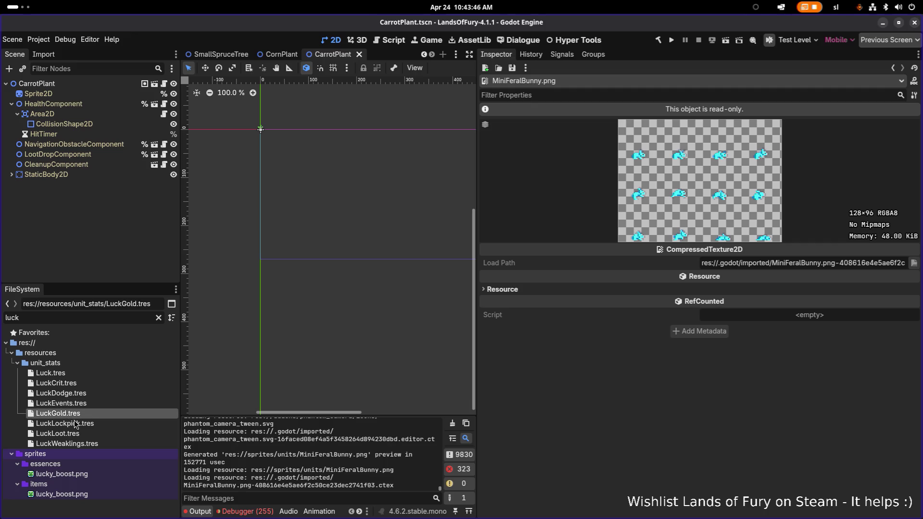
{"action": "left_click", "coordinate": [72, 423]}
{"action": "left_click", "coordinate": [72, 435]}
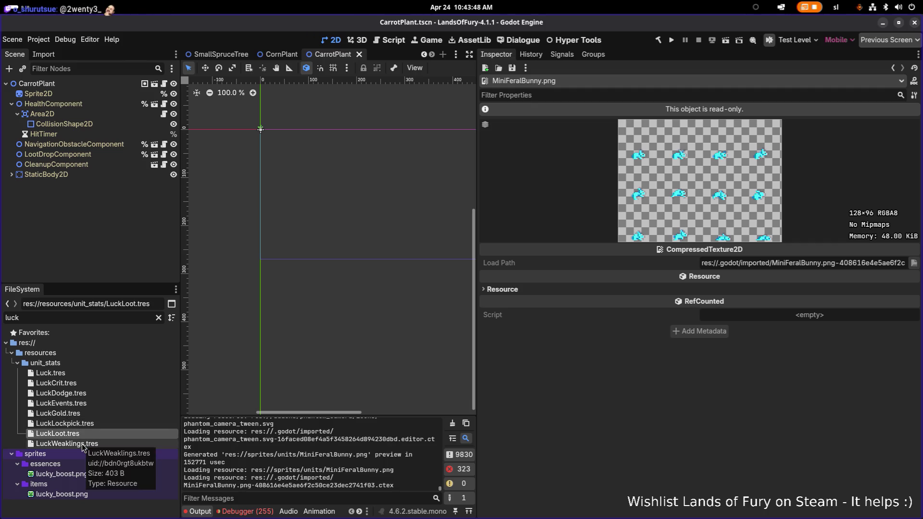
{"action": "left_click", "coordinate": [83, 444]}
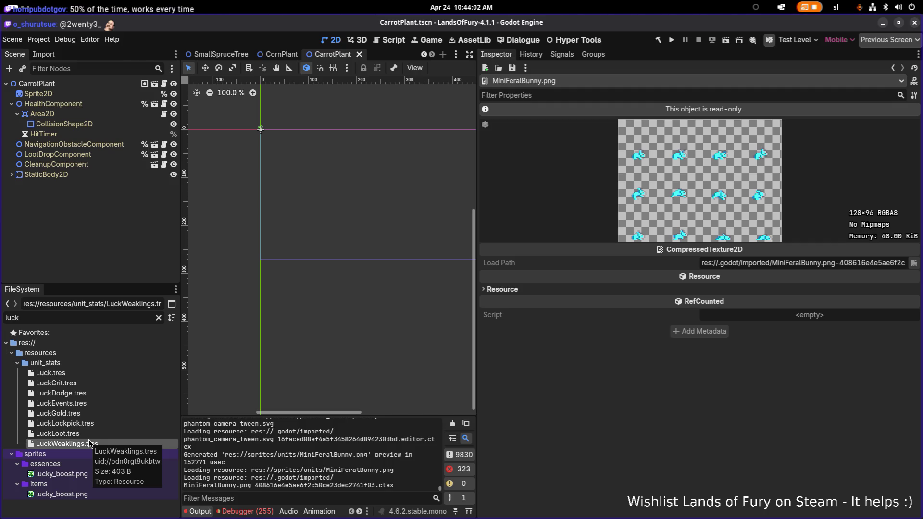
{"action": "key", "text": "alt+Tab"}
{"action": "key", "text": "alt+Tab"}
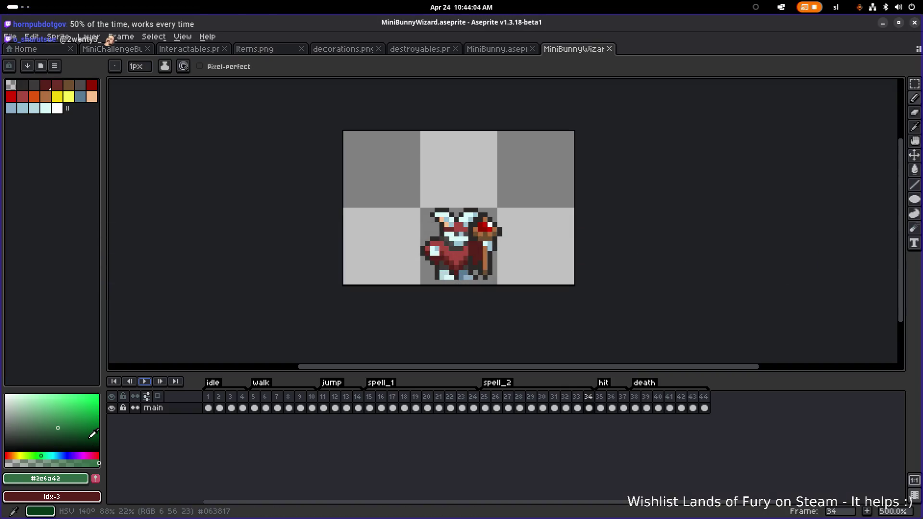
Browse the Aseprite Open dialog to godot-project's sprites/units folder
{"action": "left_click", "coordinate": [14, 39]}
{"action": "left_click", "coordinate": [24, 60]}
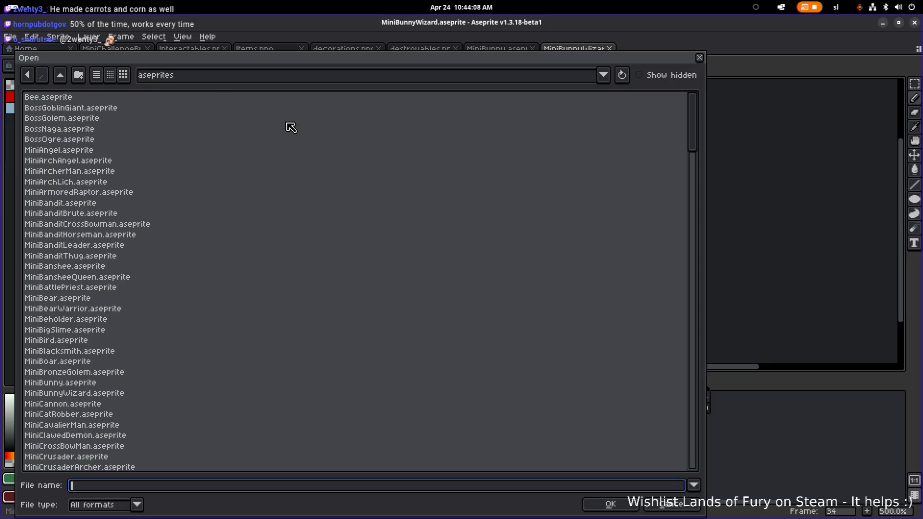
{"action": "left_click", "coordinate": [60, 75]}
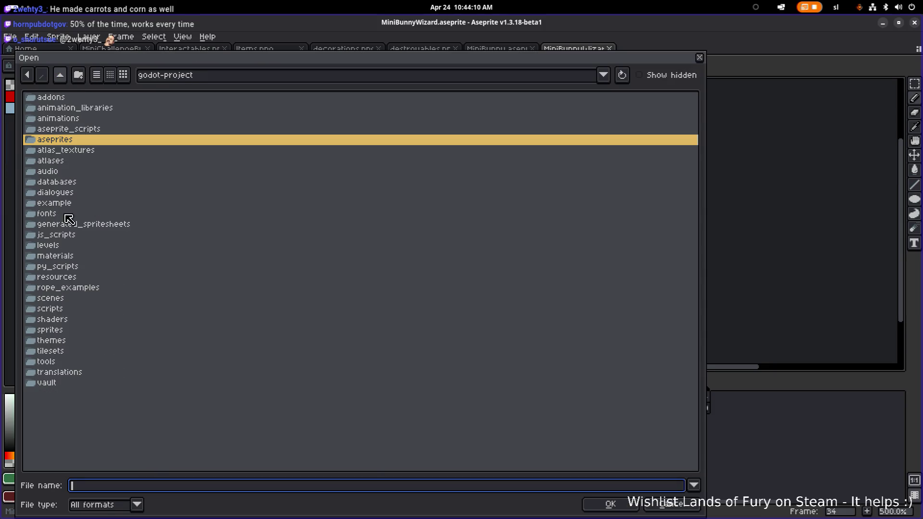
{"action": "left_click", "coordinate": [70, 330]}
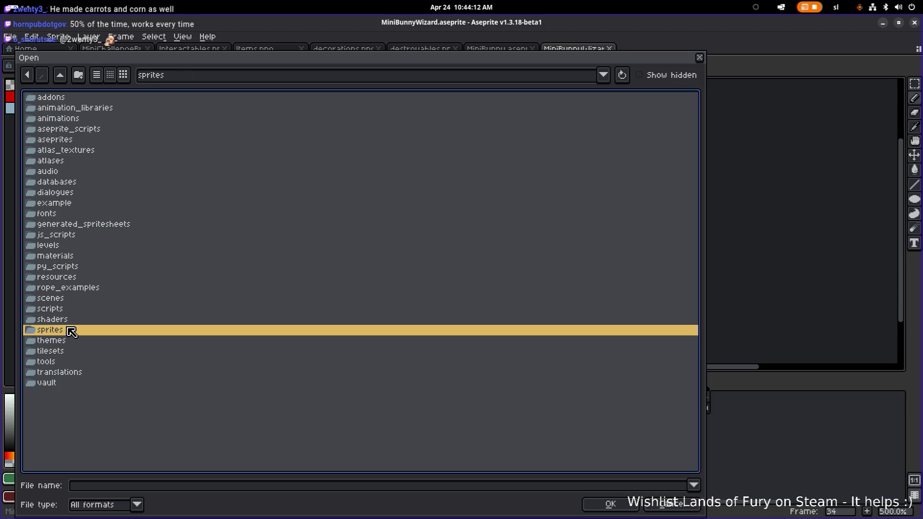
{"action": "double_click", "coordinate": [56, 408]}
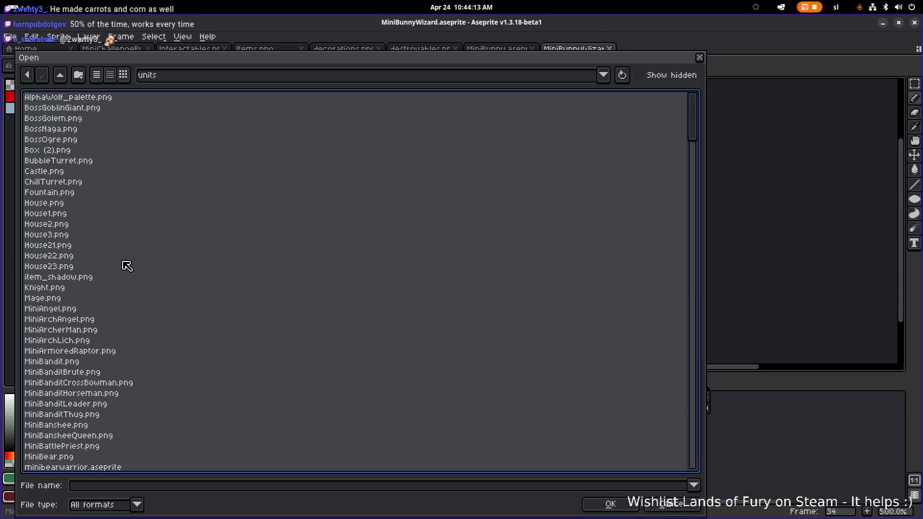
{"action": "left_click", "coordinate": [109, 211]}
Preview Box (2).png, Castle.png and MiniBird.png, then open MiniFeralBunny.png
{"action": "left_click", "coordinate": [124, 149]}
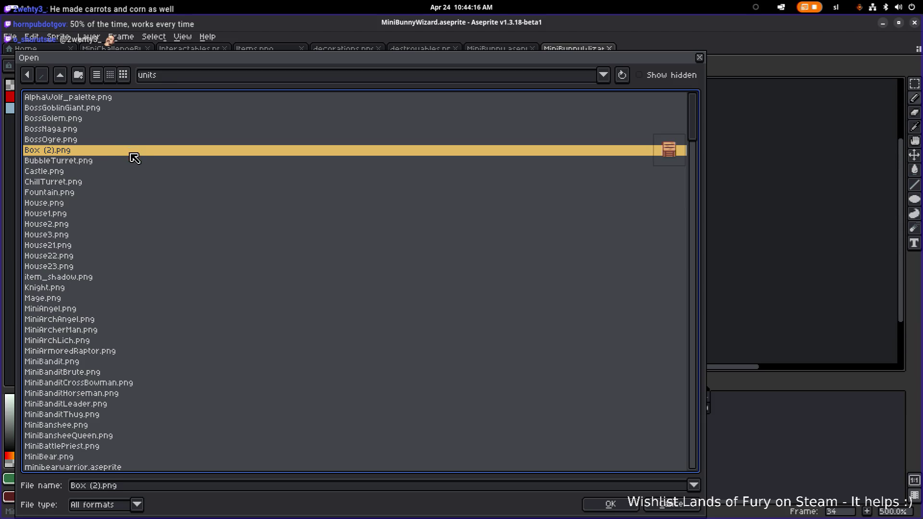
{"action": "left_click", "coordinate": [78, 172]}
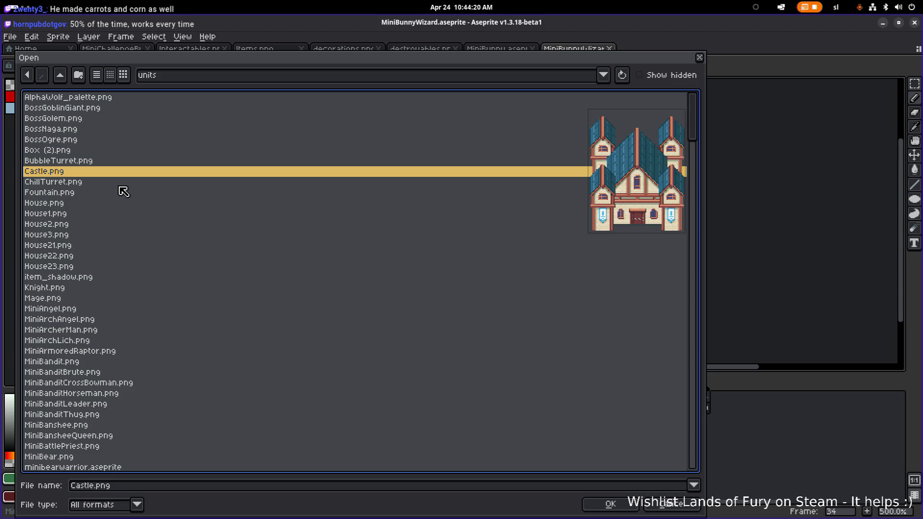
{"action": "scroll", "coordinate": [122, 214], "scroll_direction": "down", "scroll_amount": 9}
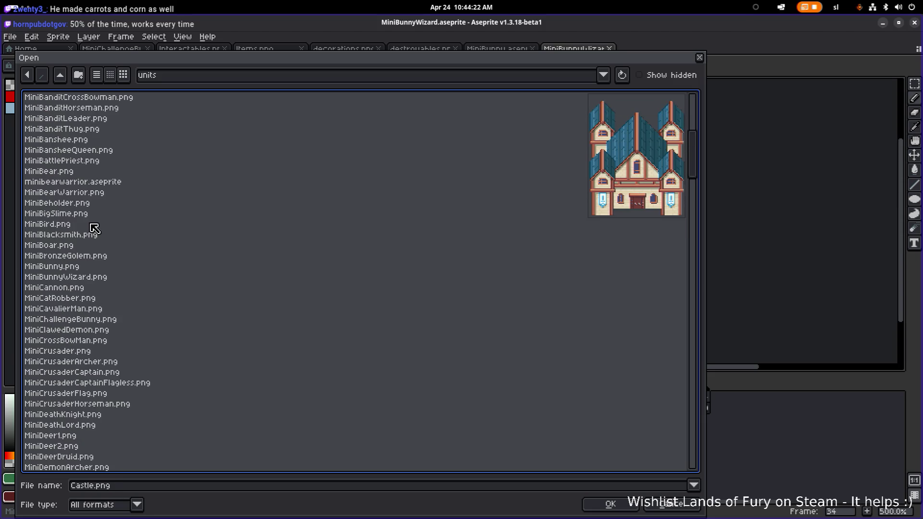
{"action": "left_click", "coordinate": [129, 223]}
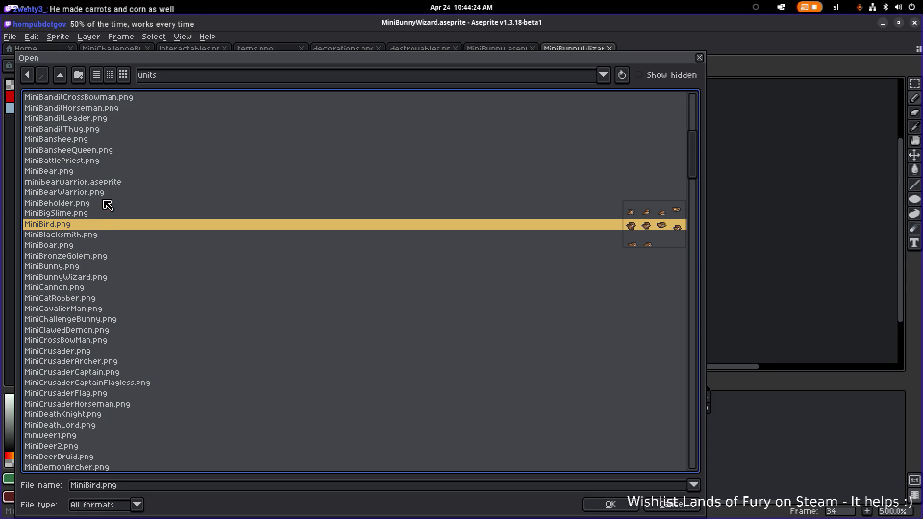
{"action": "scroll", "coordinate": [113, 214], "scroll_direction": "down", "scroll_amount": 11}
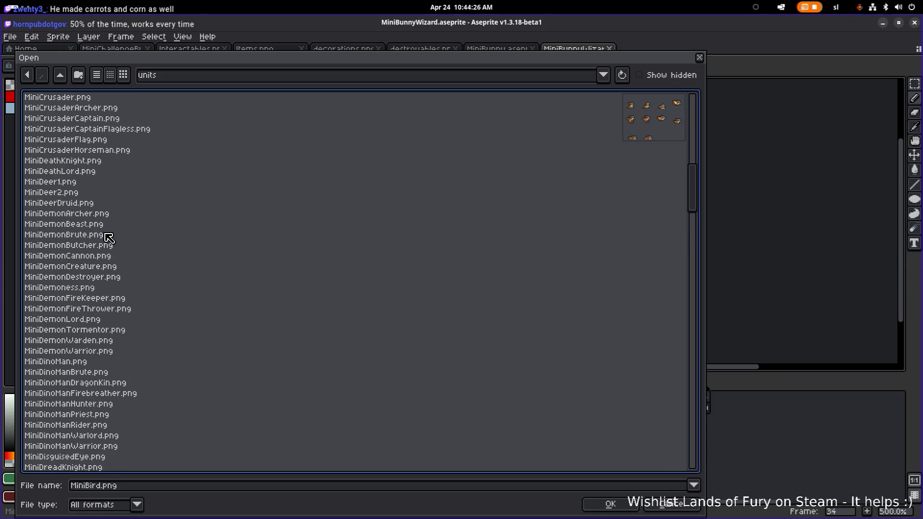
{"action": "scroll", "coordinate": [105, 270], "scroll_direction": "down", "scroll_amount": 10}
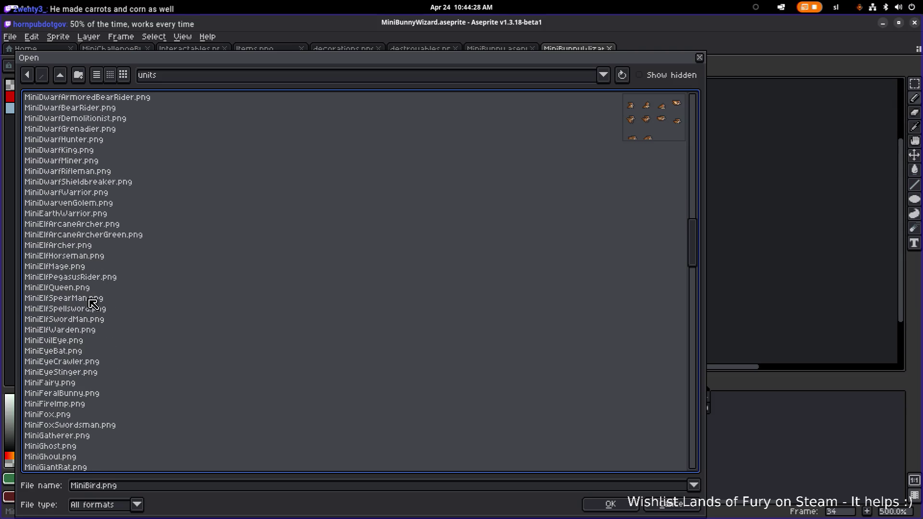
{"action": "left_click", "coordinate": [81, 395]}
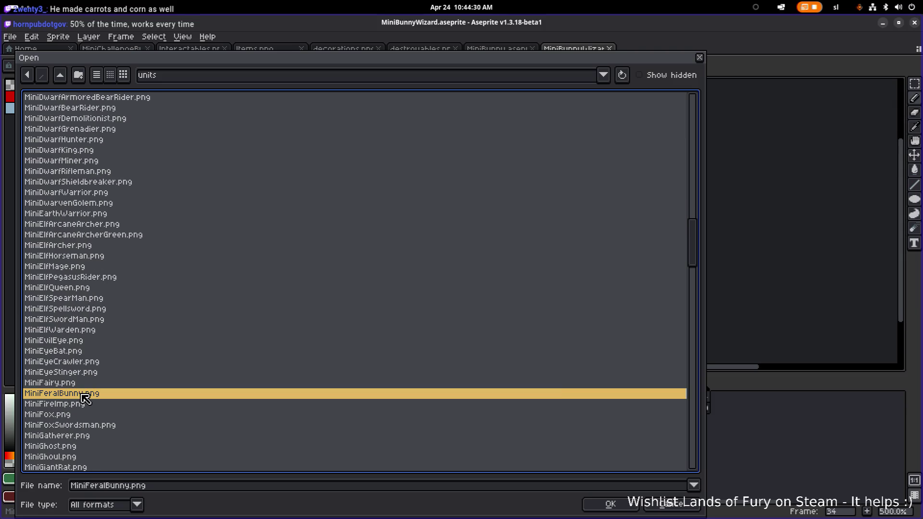
{"action": "double_click", "coordinate": [89, 397]}
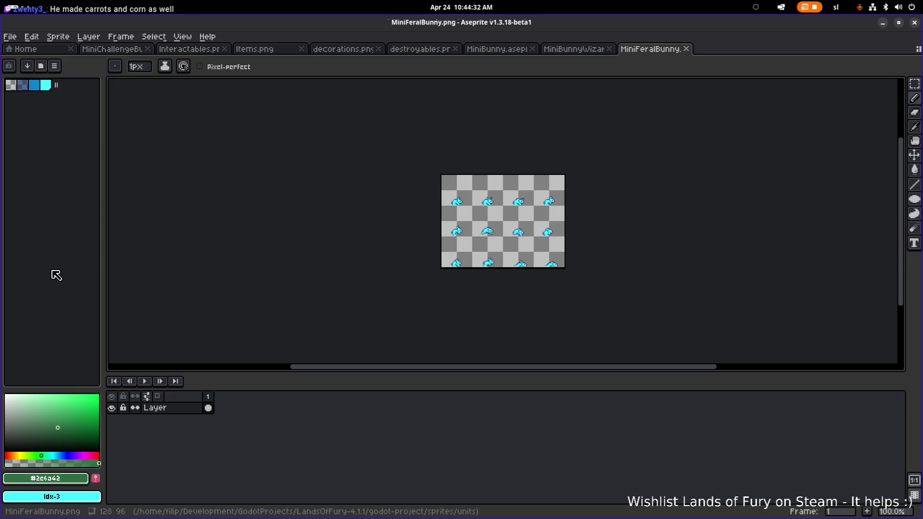
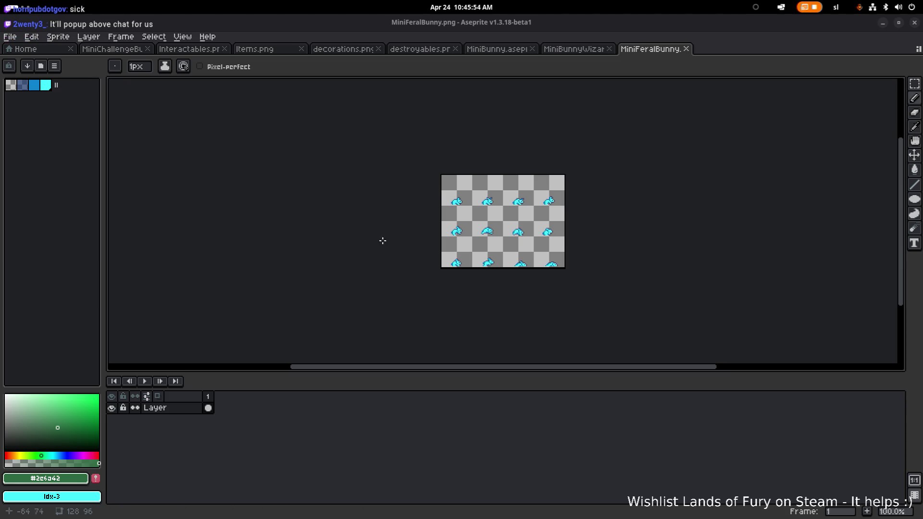
Load Aseprite's default colour palette
{"action": "scroll", "coordinate": [469, 194], "scroll_direction": "up", "scroll_amount": 1}
{"action": "left_click", "coordinate": [54, 65]}
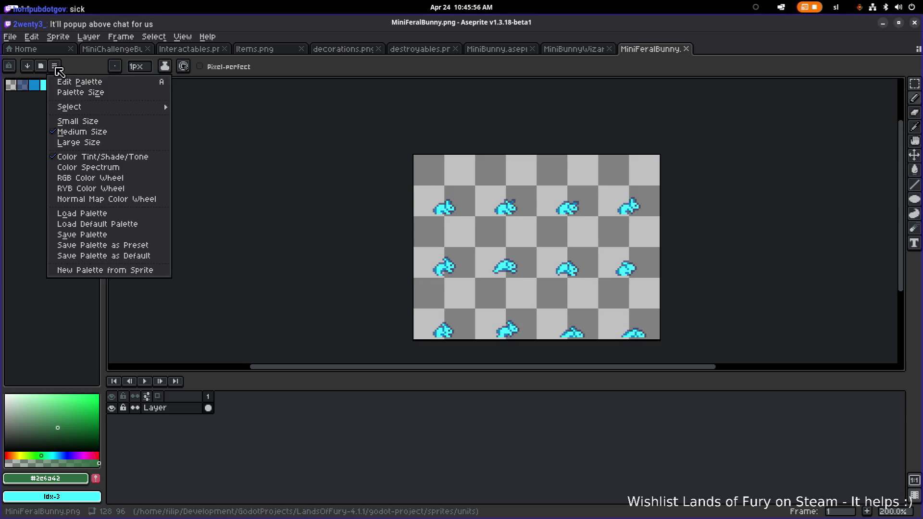
{"action": "left_click", "coordinate": [131, 224]}
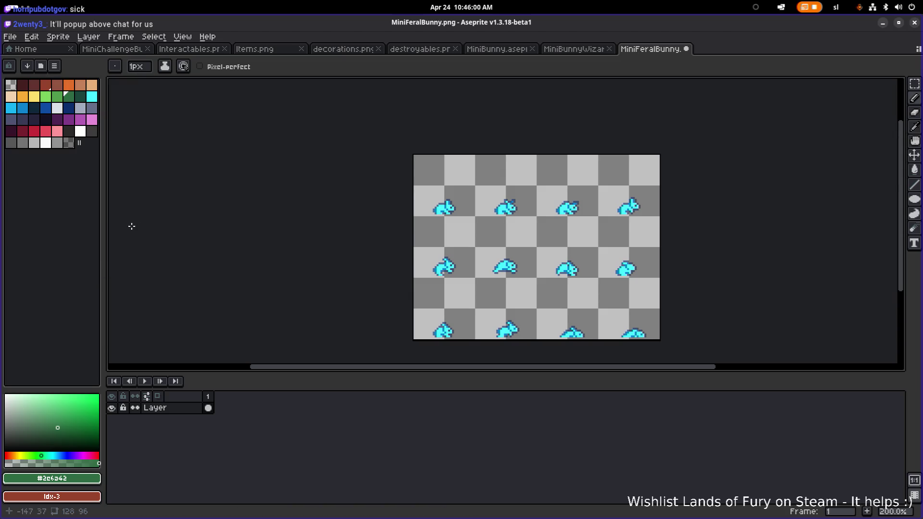
{"action": "scroll", "coordinate": [439, 216], "scroll_direction": "right", "scroll_amount": 2}
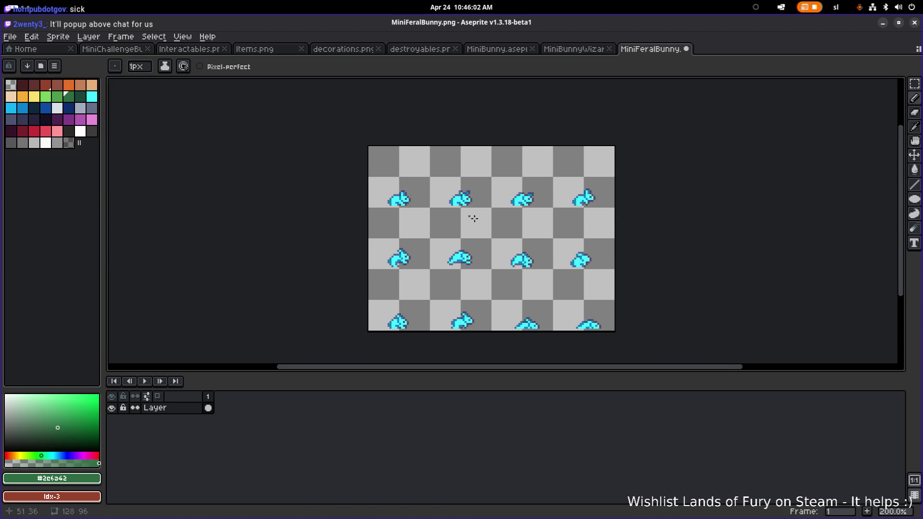
{"action": "scroll", "coordinate": [294, 191], "scroll_direction": "right", "scroll_amount": 2}
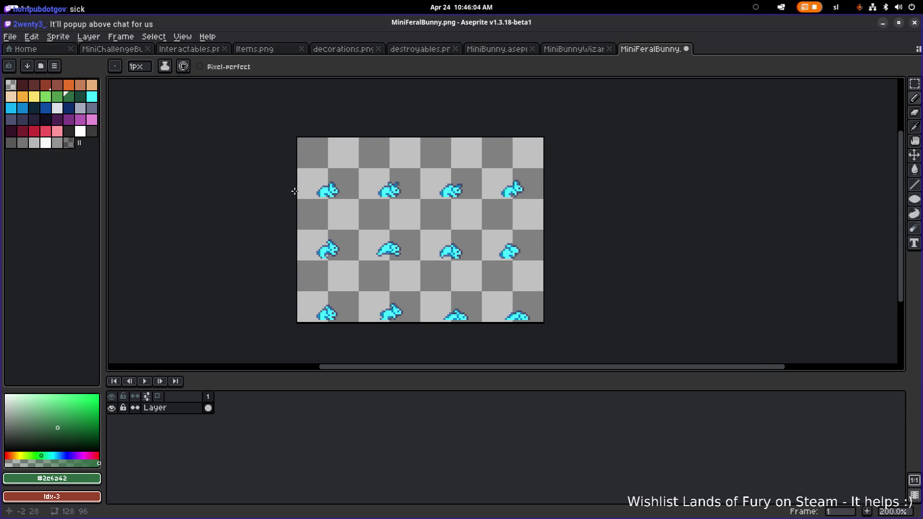
Choose a lighter red from the default palette as the drawing colour
{"action": "left_click", "coordinate": [34, 131]}
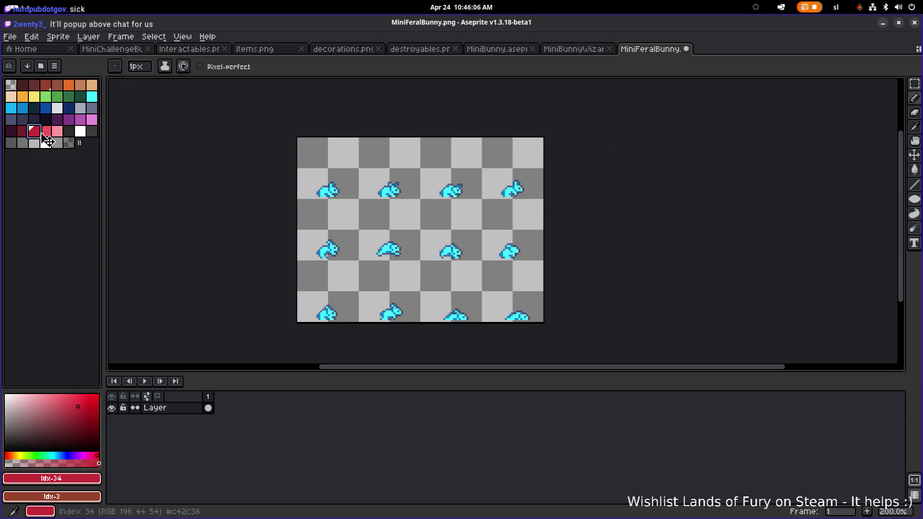
{"action": "key", "text": "0"}
{"action": "scroll", "coordinate": [312, 192], "scroll_direction": "up", "scroll_amount": 2}
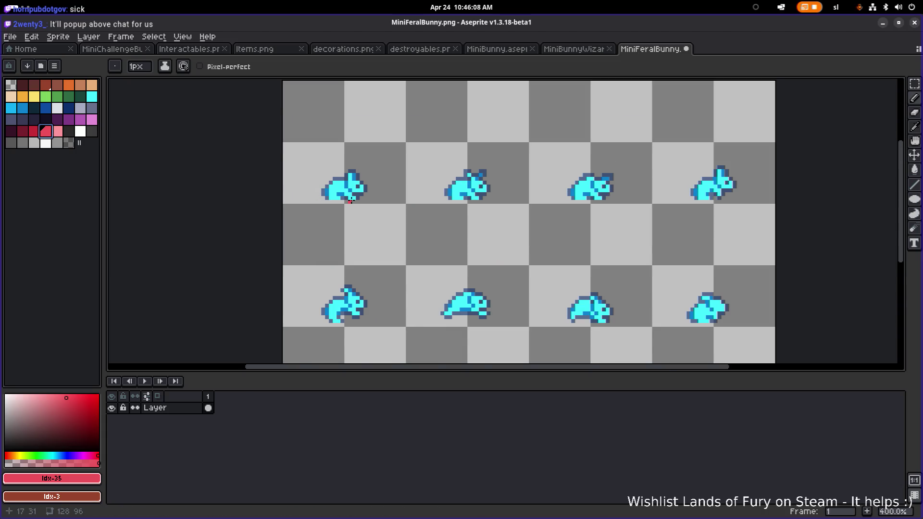
{"action": "scroll", "coordinate": [277, 190], "scroll_direction": "down", "scroll_amount": 1}
{"action": "scroll", "coordinate": [278, 190], "scroll_direction": "down", "scroll_amount": 2}
{"action": "scroll", "coordinate": [279, 184], "scroll_direction": "up", "scroll_amount": 2}
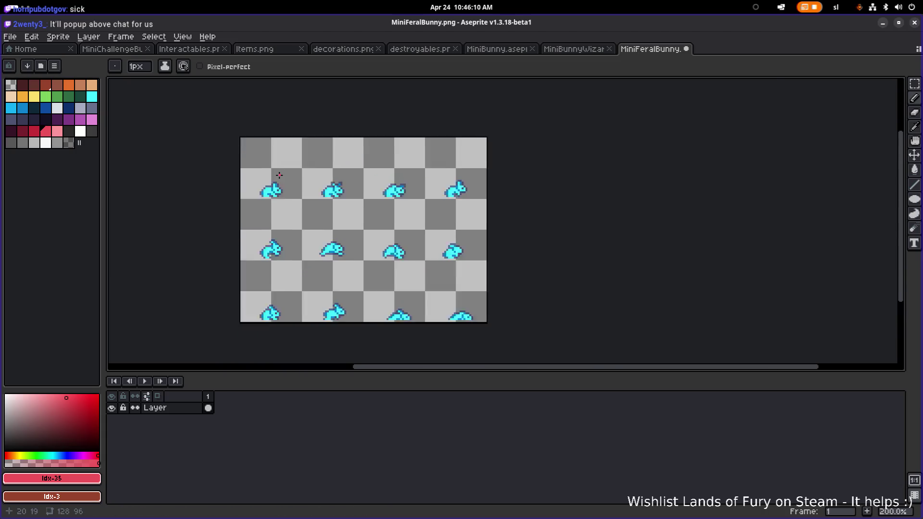
{"action": "scroll", "coordinate": [279, 184], "scroll_direction": "up", "scroll_amount": 5}
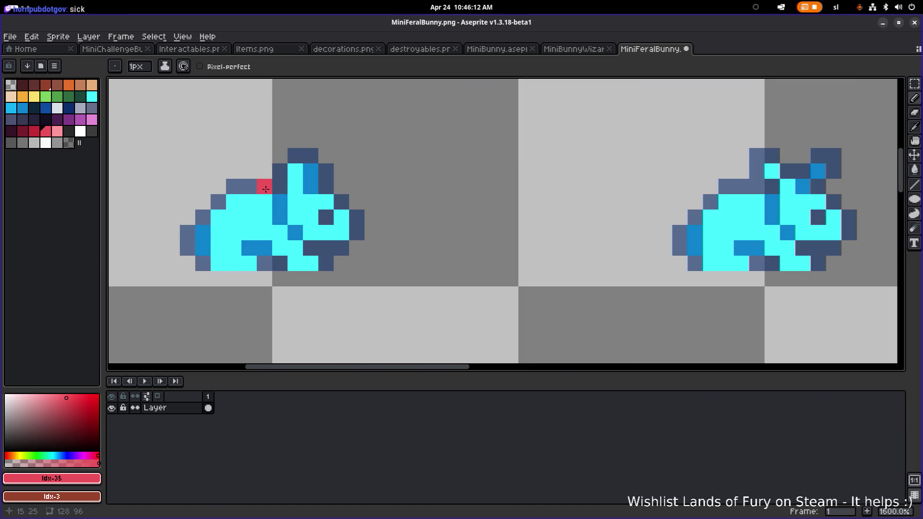
Pick the dark-blue outline colour #0d2f6d from the ear and start a Replace Color
{"action": "key", "text": "i"}
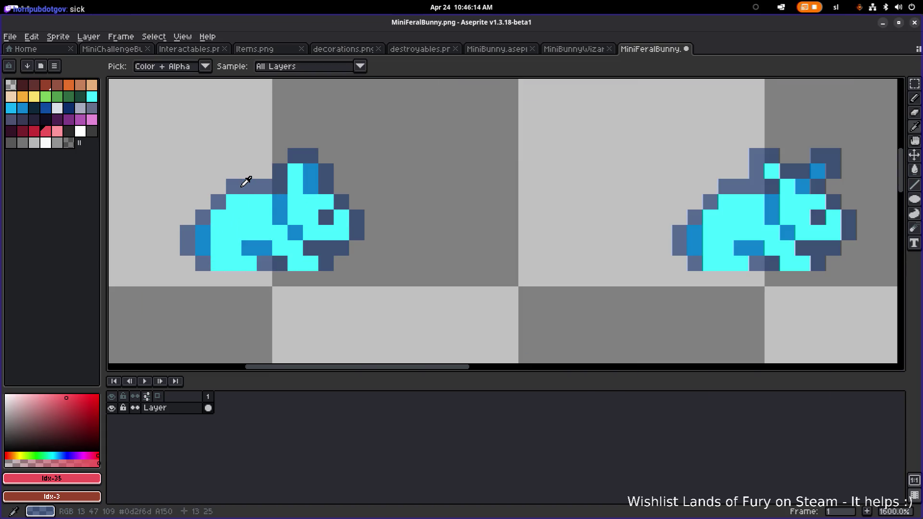
{"action": "left_click", "coordinate": [247, 187]}
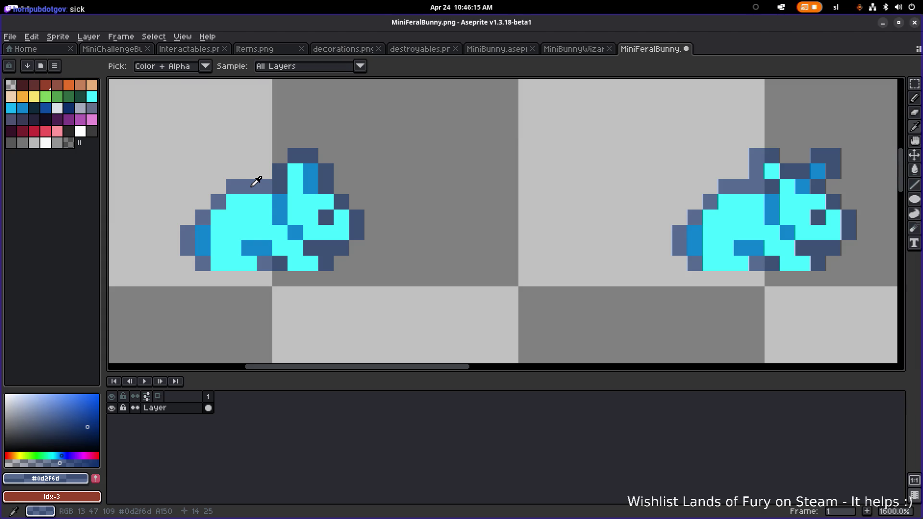
{"action": "key", "text": "b"}
{"action": "left_click", "coordinate": [250, 186]}
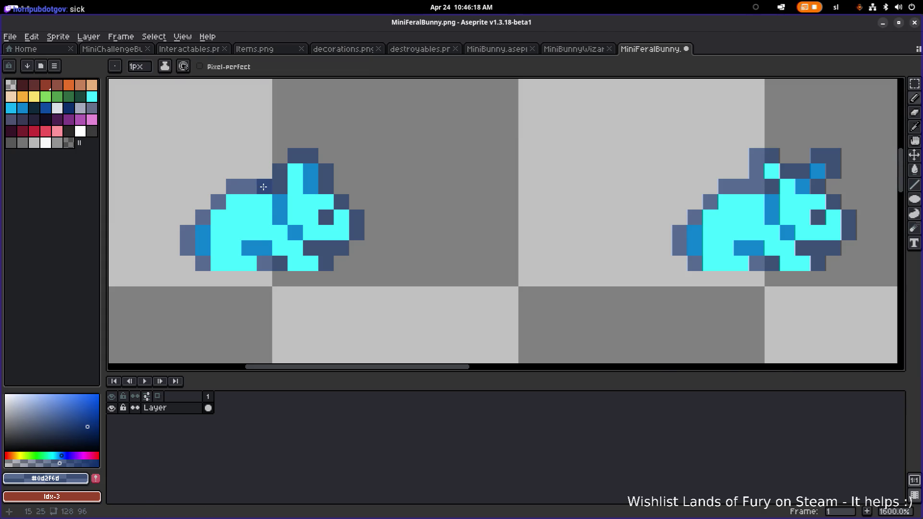
{"action": "key", "text": "shift+r"}
{"action": "left_click", "coordinate": [725, 342]}
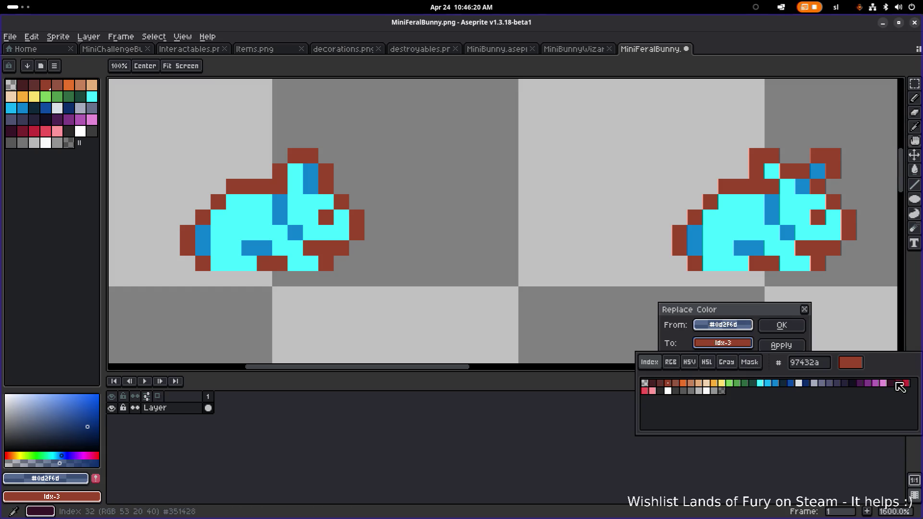
Replace the dark-blue outline colour with dark red #781f2c
{"action": "left_click", "coordinate": [900, 384]}
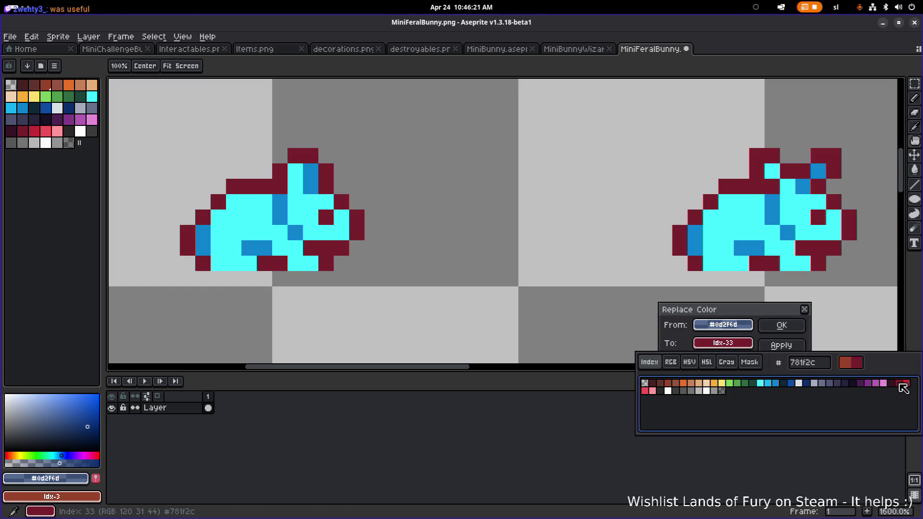
{"action": "left_click", "coordinate": [906, 384]}
{"action": "left_click", "coordinate": [899, 384]}
{"action": "left_click", "coordinate": [892, 384]}
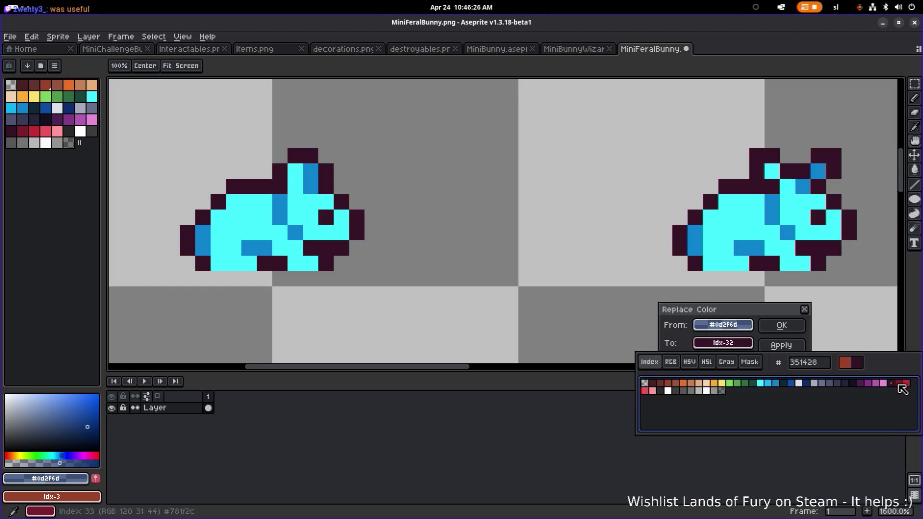
{"action": "left_click", "coordinate": [899, 384]}
{"action": "left_click", "coordinate": [781, 324]}
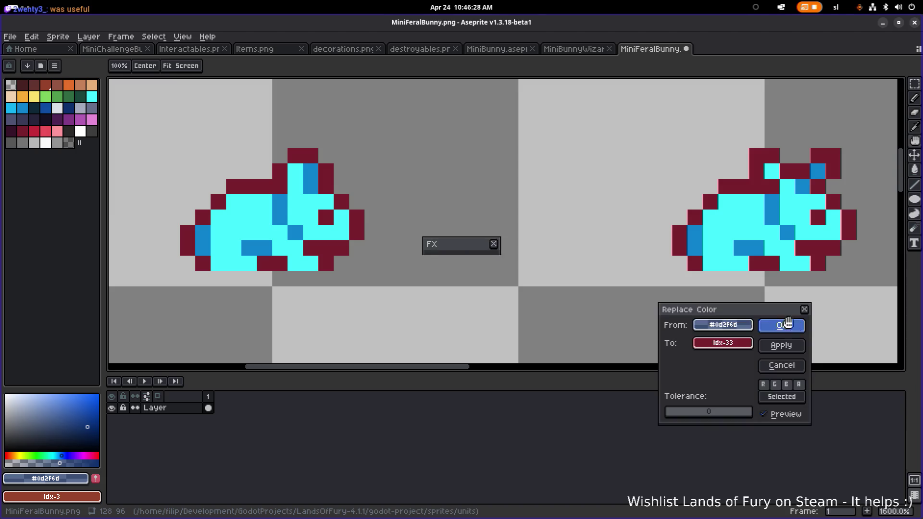
Replace the mid blue colour with red #c42c36
{"action": "left_click", "coordinate": [310, 199], "text": "alt"}
{"action": "key", "text": "shift+r"}
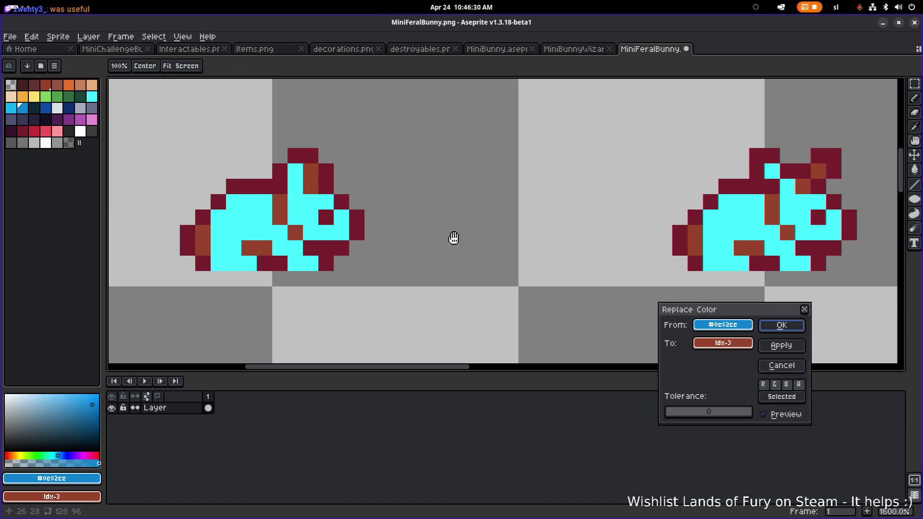
{"action": "left_click", "coordinate": [723, 342]}
{"action": "left_click", "coordinate": [906, 384]}
{"action": "key", "text": "Escape"}
{"action": "key", "text": "Escape"}
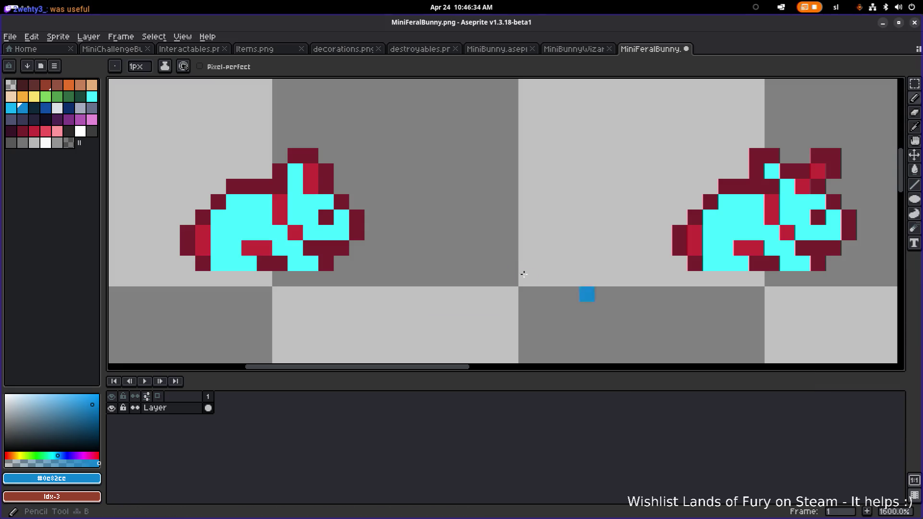
Replace the cyan body colour with the lighter red Idx-35
{"action": "left_click", "coordinate": [313, 205], "text": "alt"}
{"action": "key", "text": "shift+r"}
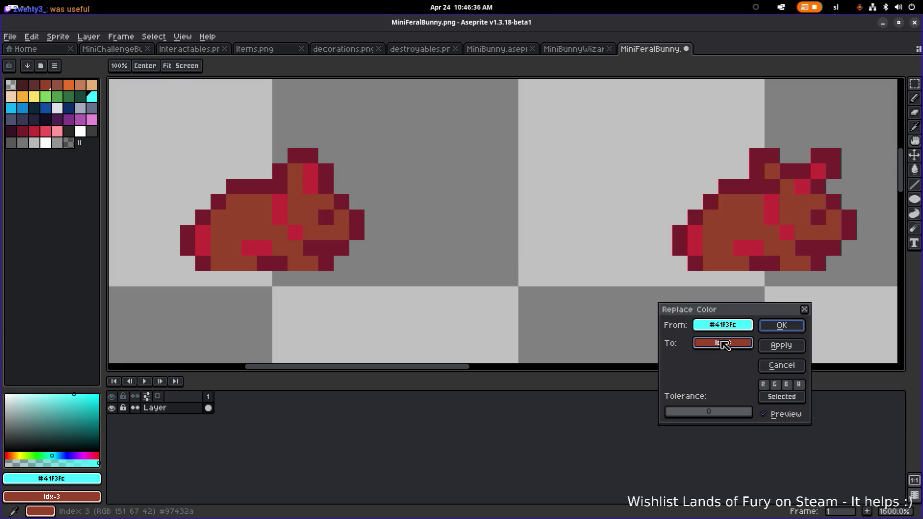
{"action": "left_click", "coordinate": [740, 349]}
{"action": "left_click", "coordinate": [908, 383]}
{"action": "left_click", "coordinate": [644, 391]}
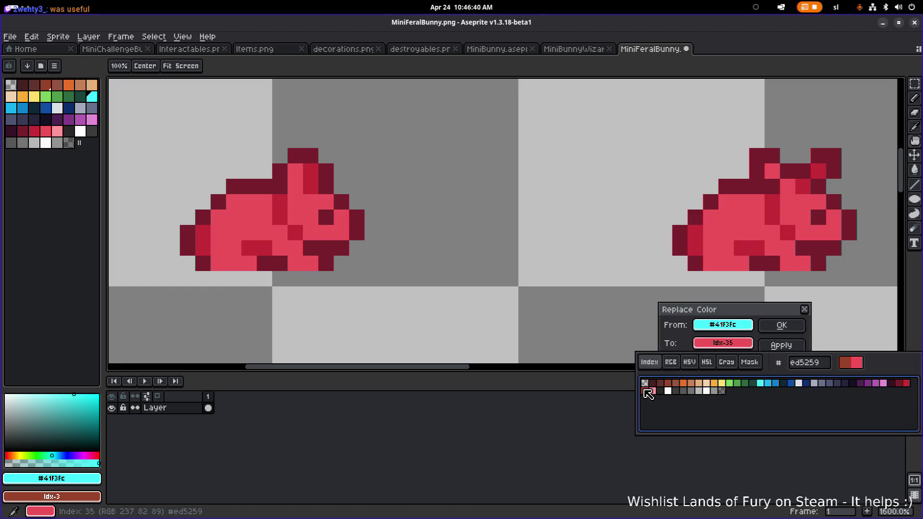
{"action": "left_click", "coordinate": [780, 326]}
Save the recoloured bunny sprite sheet and return to Godot
{"action": "scroll", "coordinate": [481, 216], "scroll_direction": "down", "scroll_amount": 5}
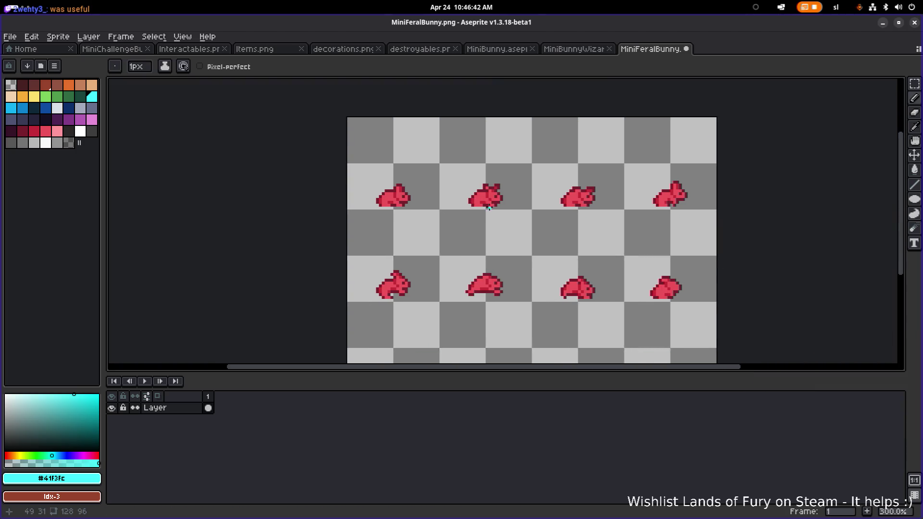
{"action": "left_click_drag", "start_coordinate": [504, 234], "coordinate": [479, 232]}
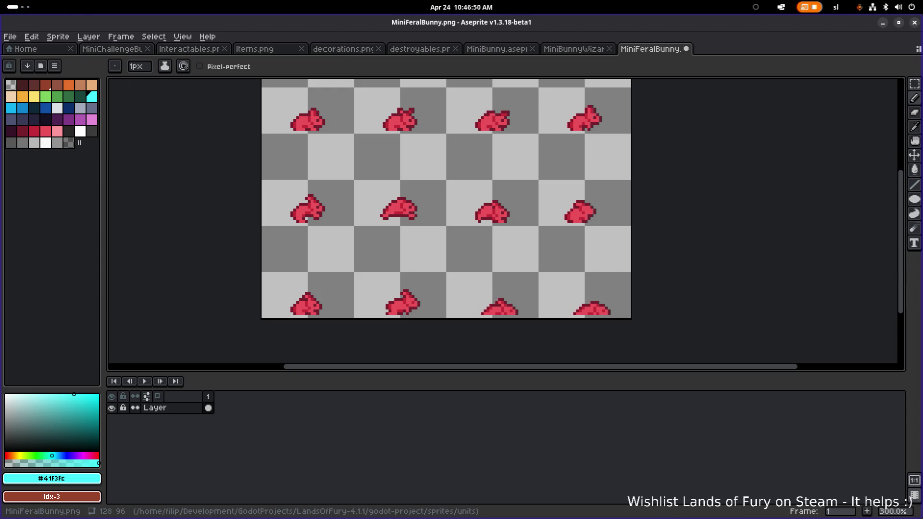
{"action": "scroll", "coordinate": [510, 255], "scroll_direction": "down", "scroll_amount": 1}
{"action": "key", "text": "ctrl+s"}
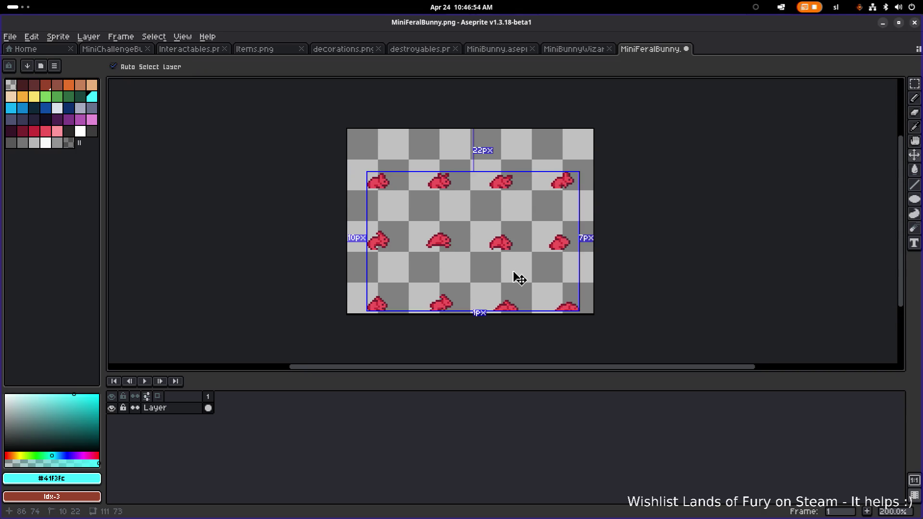
{"action": "left_click", "coordinate": [883, 23]}
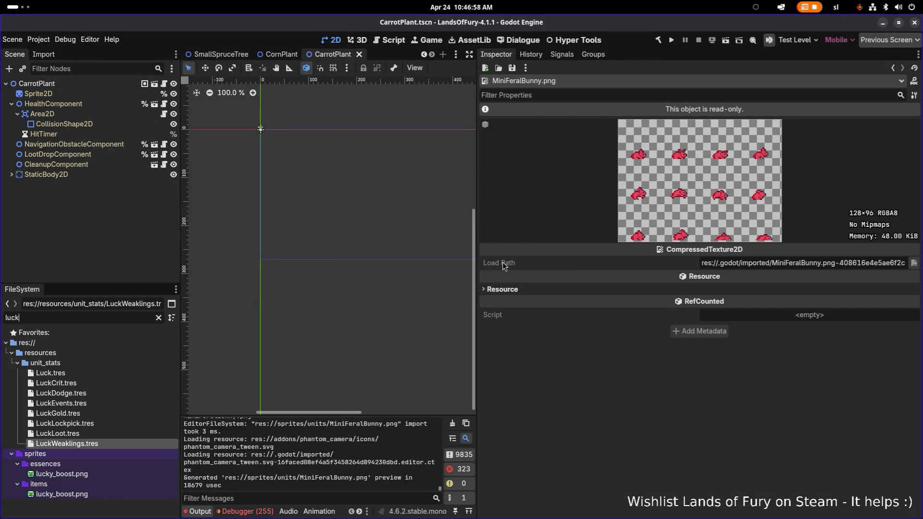
Filter the FileSystem for 'bunny' and select res://animations/units/MiniBunny
{"action": "key", "text": "BackSpace"}
{"action": "key", "text": "BackSpace"}
{"action": "key", "text": "BackSpace"}
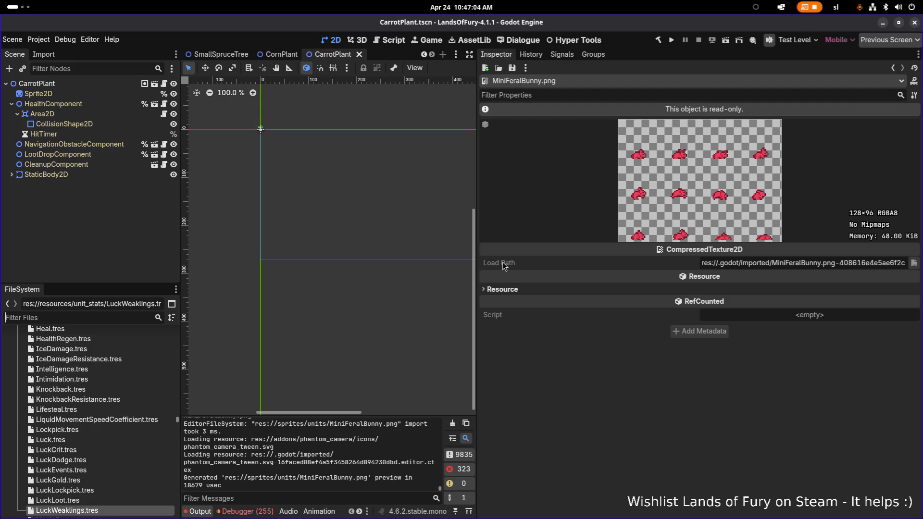
{"action": "type", "text": "bunny"}
{"action": "scroll", "coordinate": [114, 378], "scroll_direction": "up", "scroll_amount": 5}
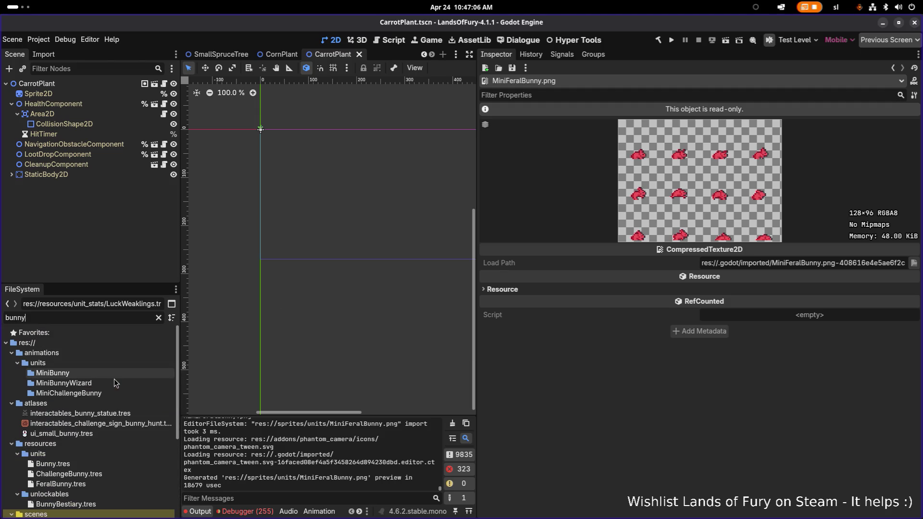
{"action": "left_click", "coordinate": [81, 374]}
{"action": "left_click", "coordinate": [107, 383]}
{"action": "left_click", "coordinate": [101, 374]}
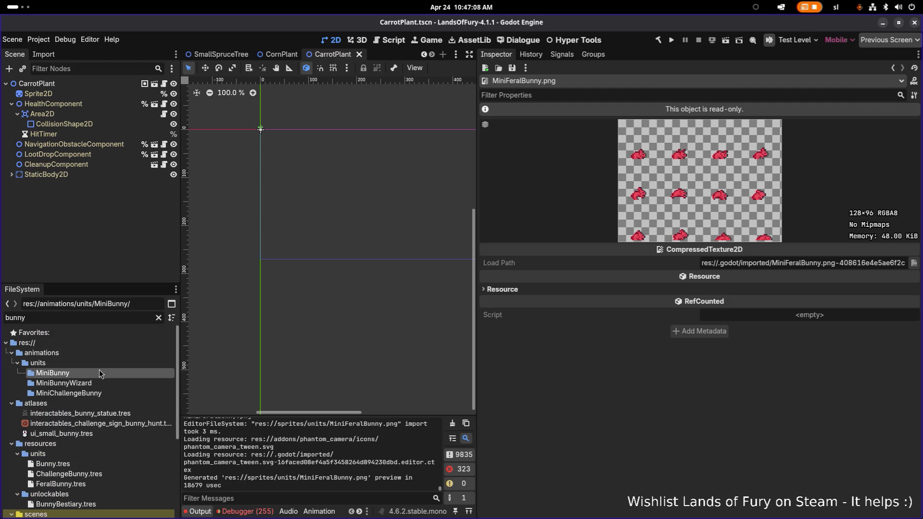
{"action": "left_click", "coordinate": [158, 318]}
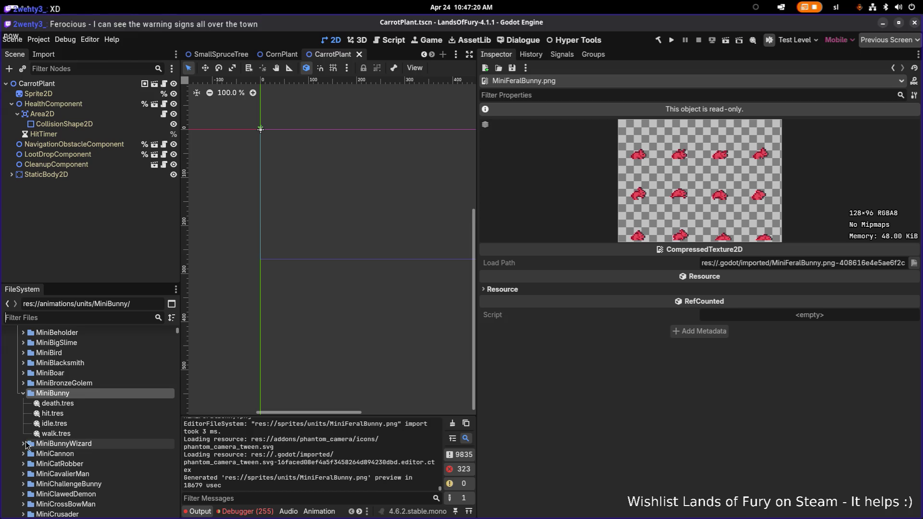
Collapse the MiniBunnyWizard and MiniBunny folders and duplicate MiniBunny
{"action": "left_click", "coordinate": [23, 444]}
{"action": "scroll", "coordinate": [52, 434], "scroll_direction": "down", "scroll_amount": 2}
{"action": "left_click", "coordinate": [23, 396]}
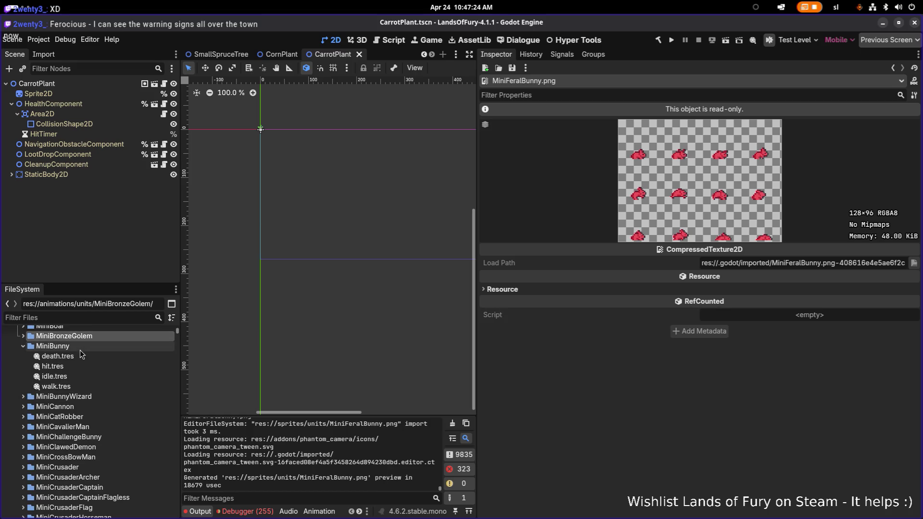
{"action": "left_click", "coordinate": [24, 347]}
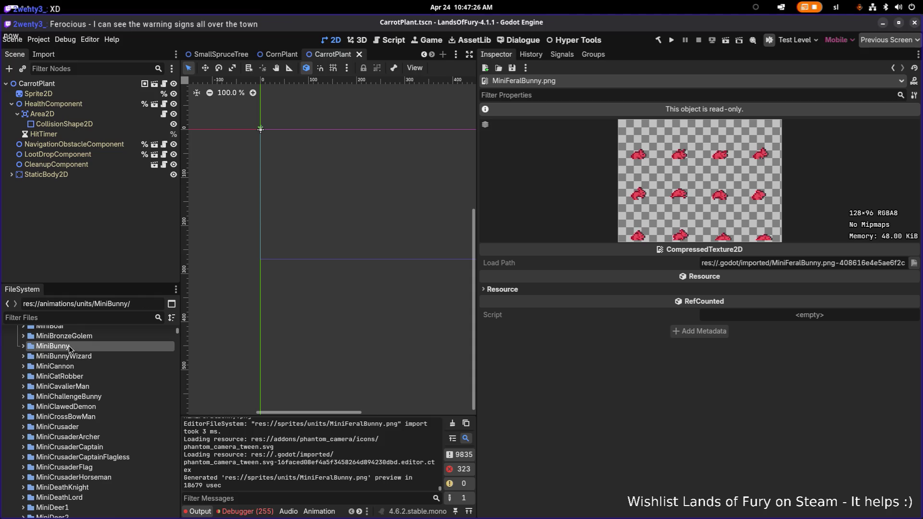
{"action": "key", "text": "ctrl+d"}
Name the duplicated folder MiniFeralBunny
{"action": "key", "text": "End"}
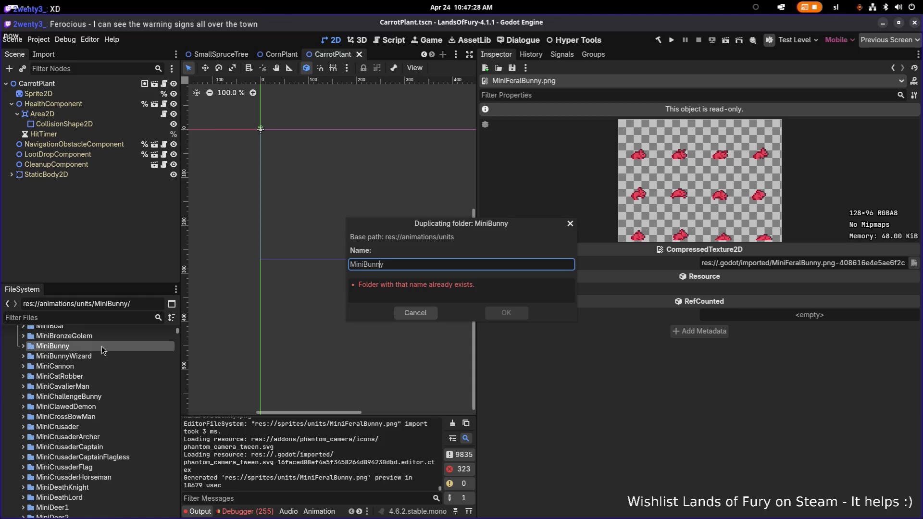
{"action": "type", "text": "Feral"}
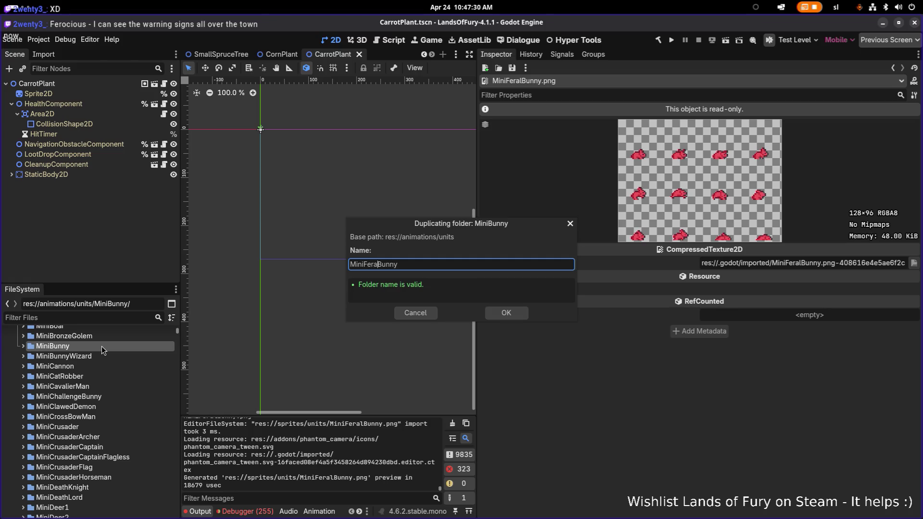
{"action": "key", "text": "Return"}
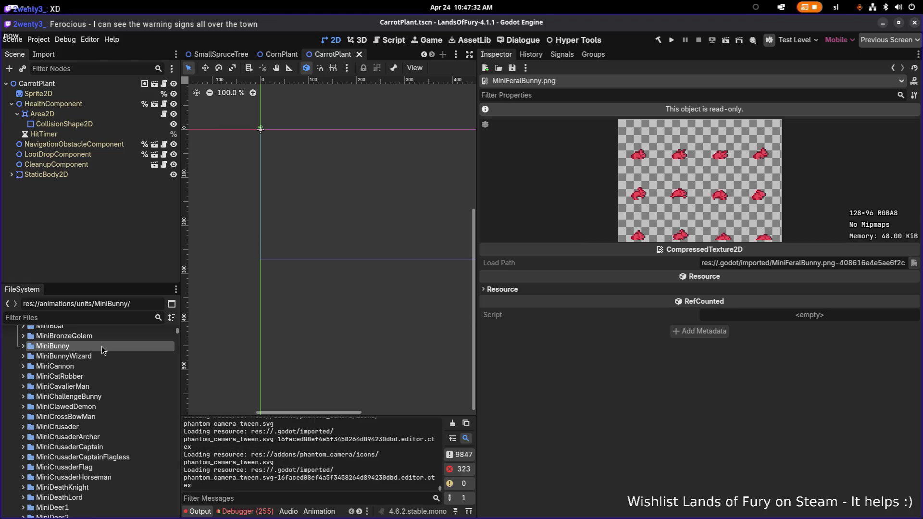
Filter for 'fera' and select hit.tres in the MiniFeralBunny folder
{"action": "type", "text": "fera"}
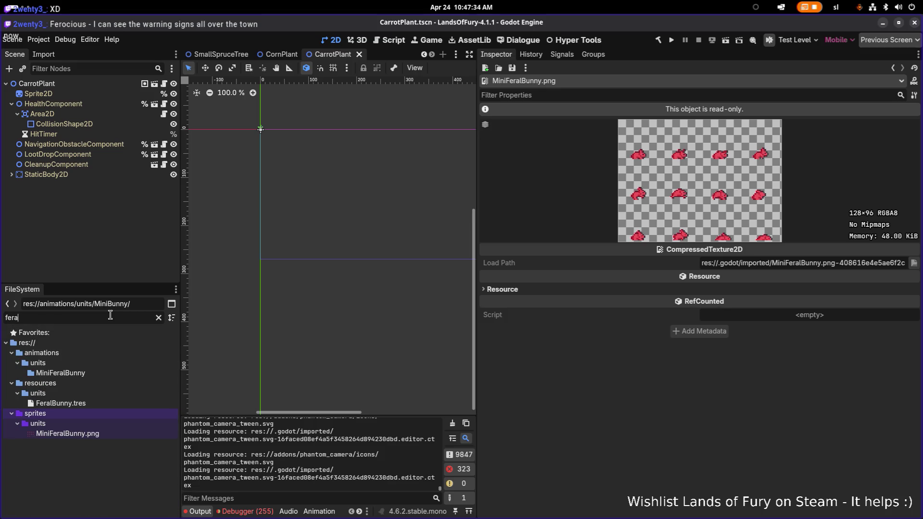
{"action": "left_click", "coordinate": [56, 373]}
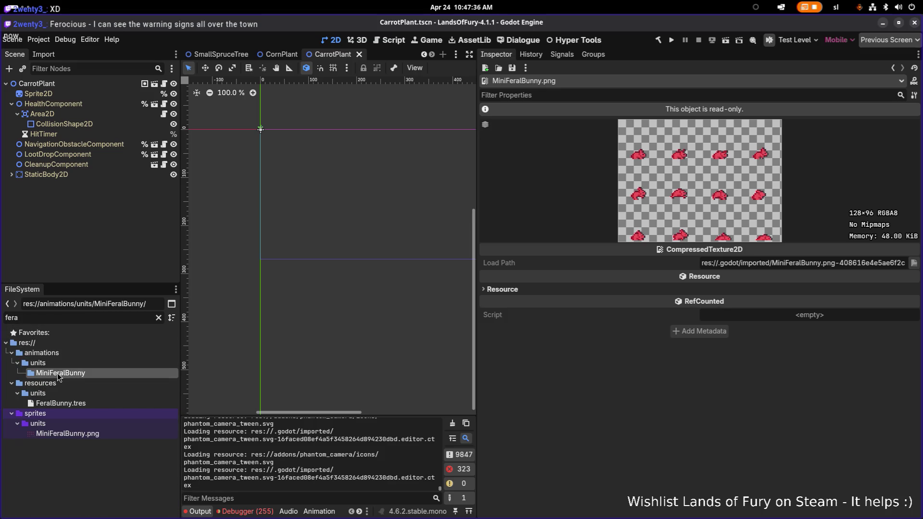
{"action": "left_click", "coordinate": [158, 318]}
{"action": "scroll", "coordinate": [96, 432], "scroll_direction": "down", "scroll_amount": 3}
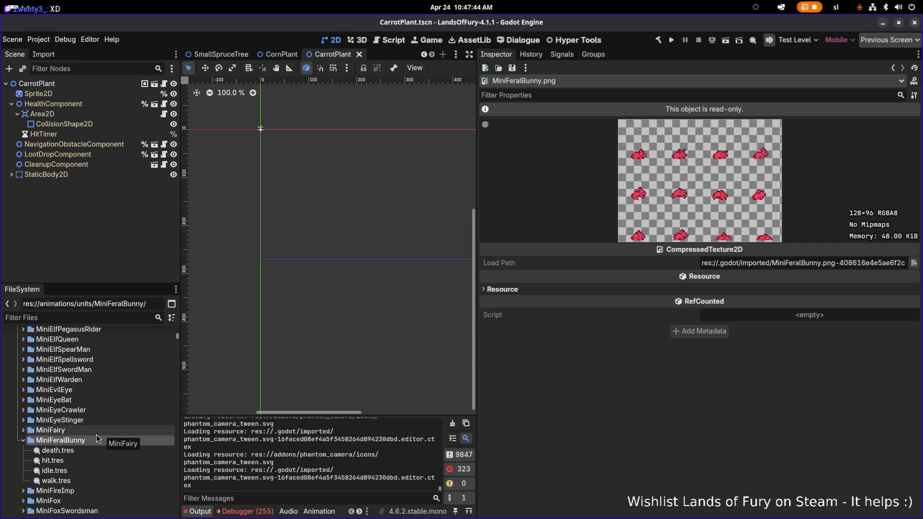
{"action": "left_click", "coordinate": [67, 459]}
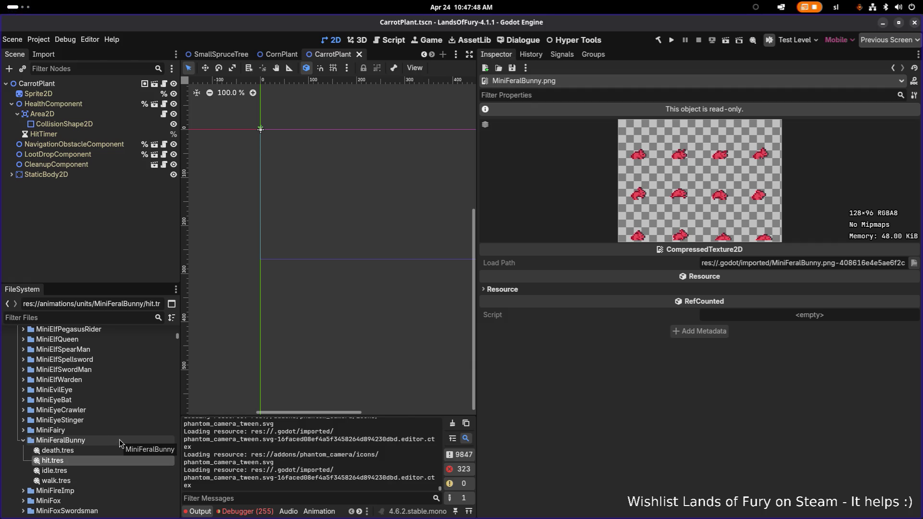
{"action": "scroll", "coordinate": [27, 433], "scroll_direction": "down", "scroll_amount": 2}
{"action": "left_click", "coordinate": [24, 444]}
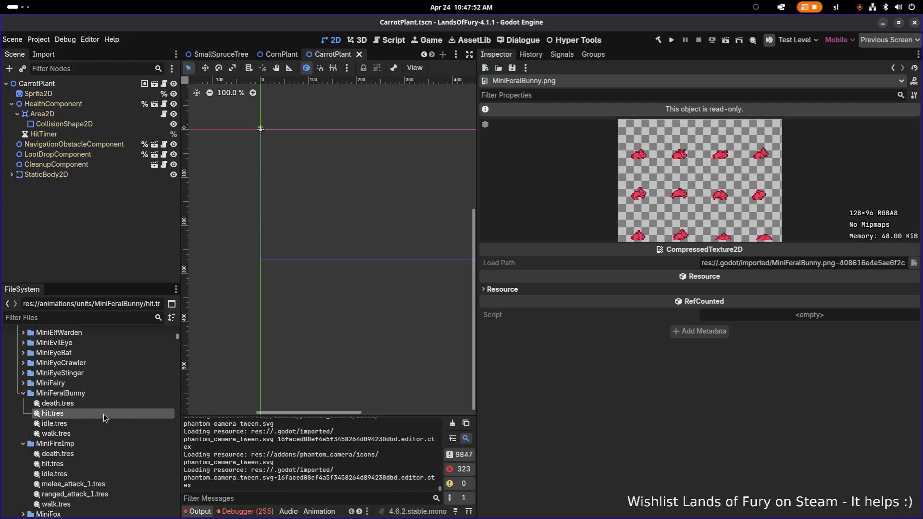
Duplicate hit.tres as melee_attack_1.tres
{"action": "key", "text": "ctrl+d"}
{"action": "type", "text": "melee_attack_1"}
{"action": "key", "text": "BackSpace"}
{"action": "key", "text": "BackSpace"}
{"action": "type", "text": "_1"}
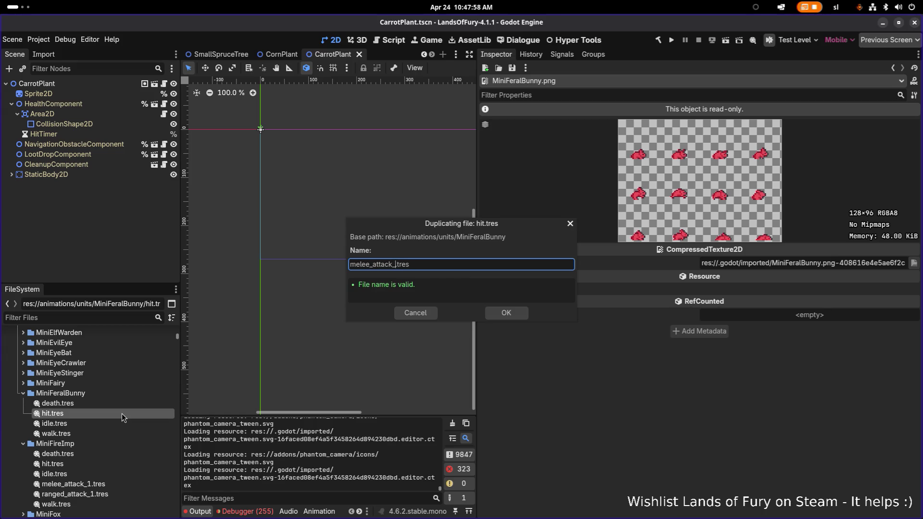
{"action": "key", "text": "Return"}
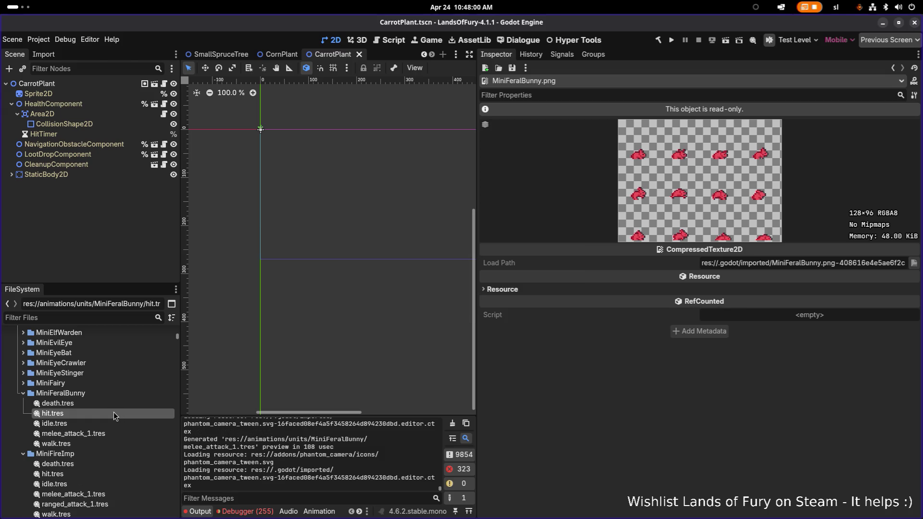
{"action": "key", "text": "alt+Tab"}
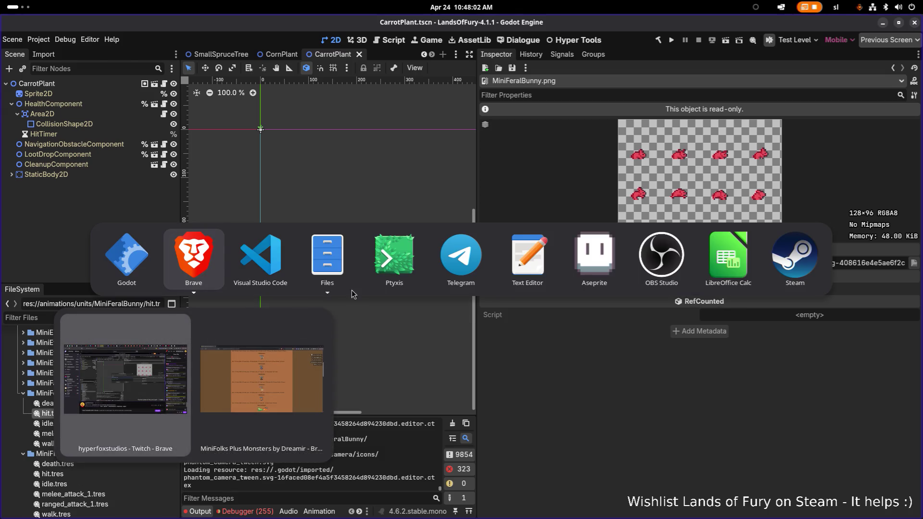
Search Visual Studio Code's quick open for 'melee_attack_1'
{"action": "left_click", "coordinate": [269, 257]}
{"action": "key", "text": "ctrl+p"}
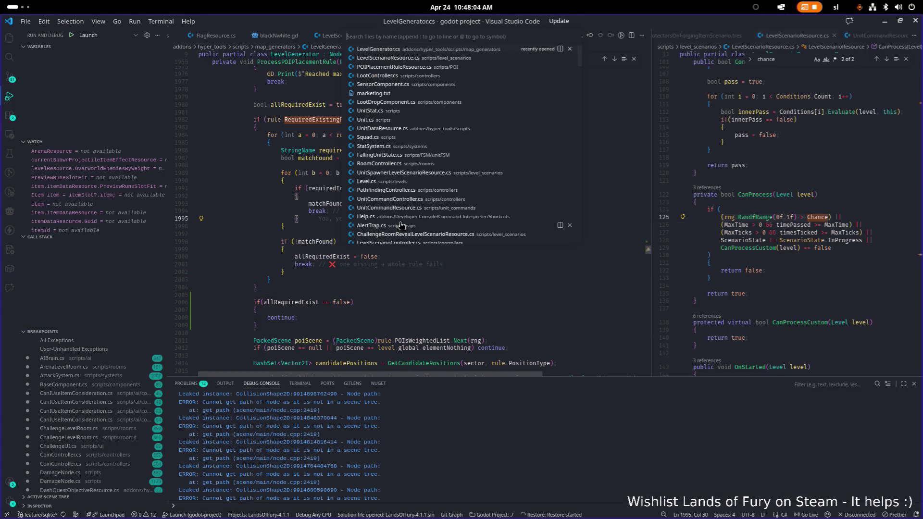
{"action": "type", "text": "m"}
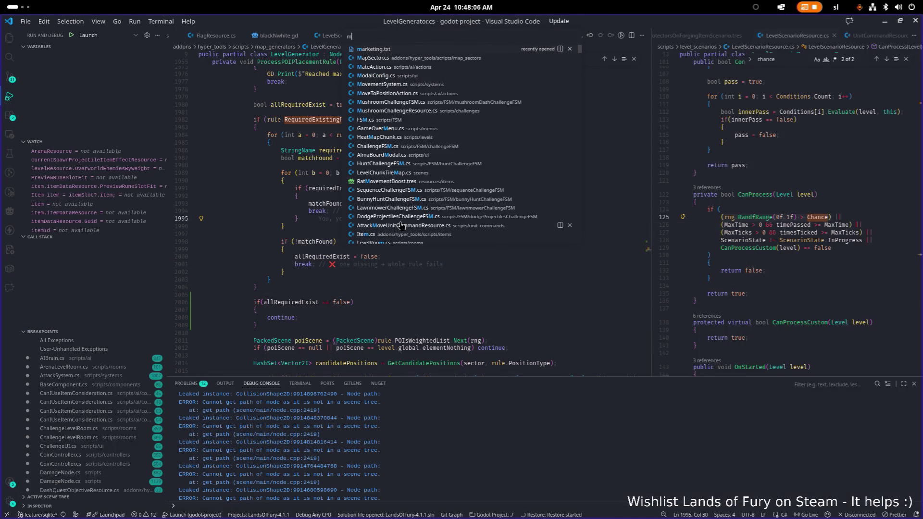
{"action": "type", "text": "elee_attk"}
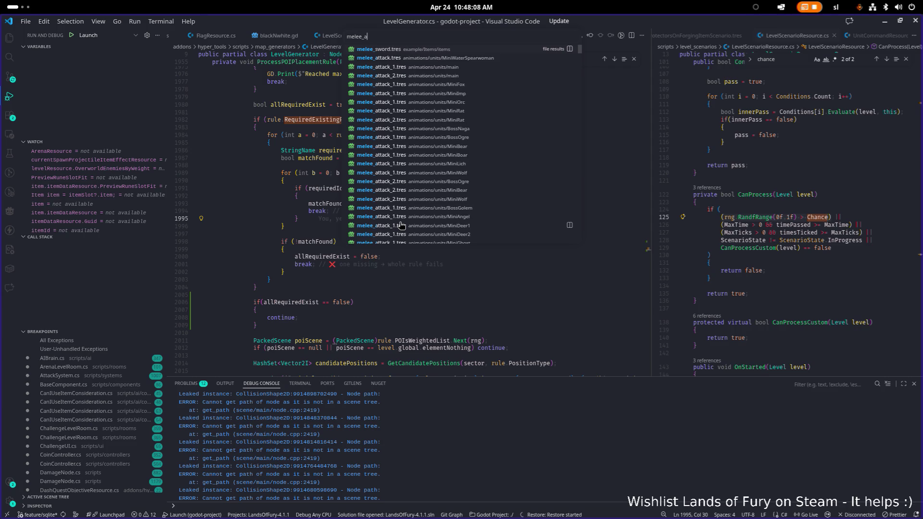
{"action": "key", "text": "BackSpace"}
{"action": "type", "text": "ack"}
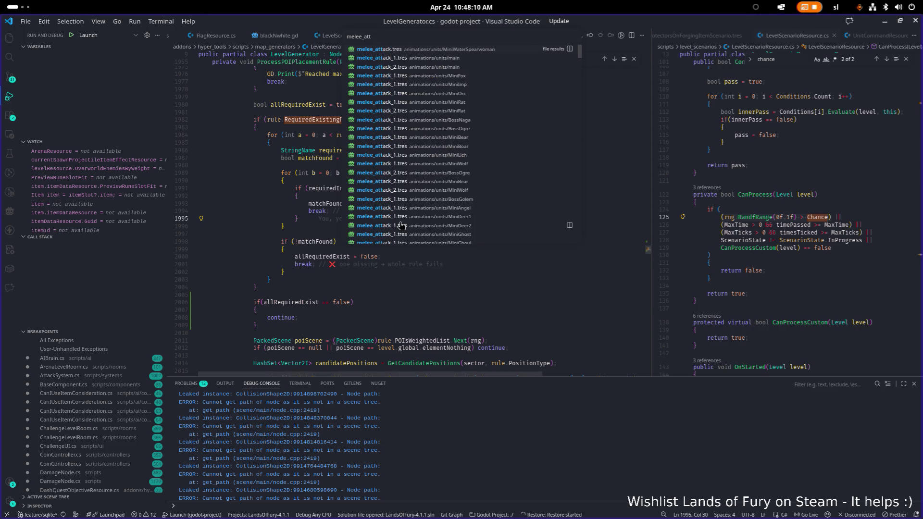
{"action": "type", "text": "_1"}
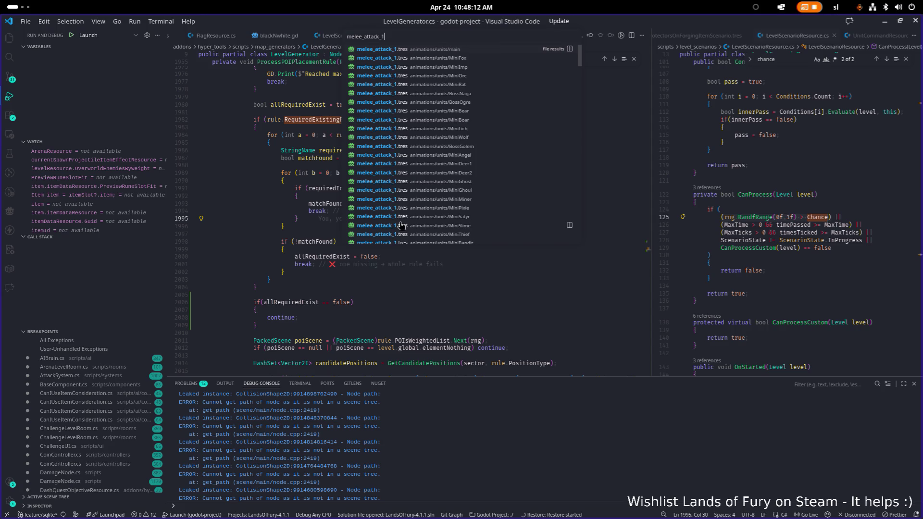
{"action": "scroll", "coordinate": [461, 146], "scroll_direction": "down", "scroll_amount": 5}
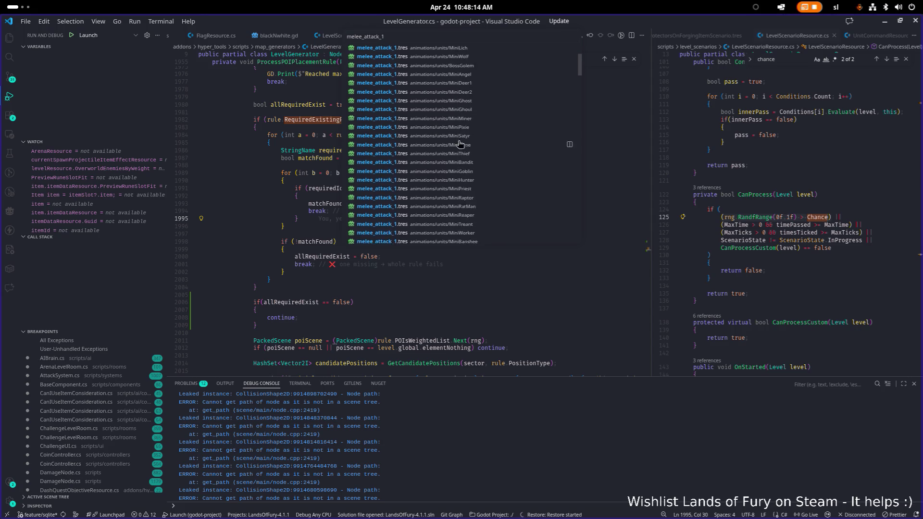
{"action": "scroll", "coordinate": [460, 145], "scroll_direction": "down", "scroll_amount": 4}
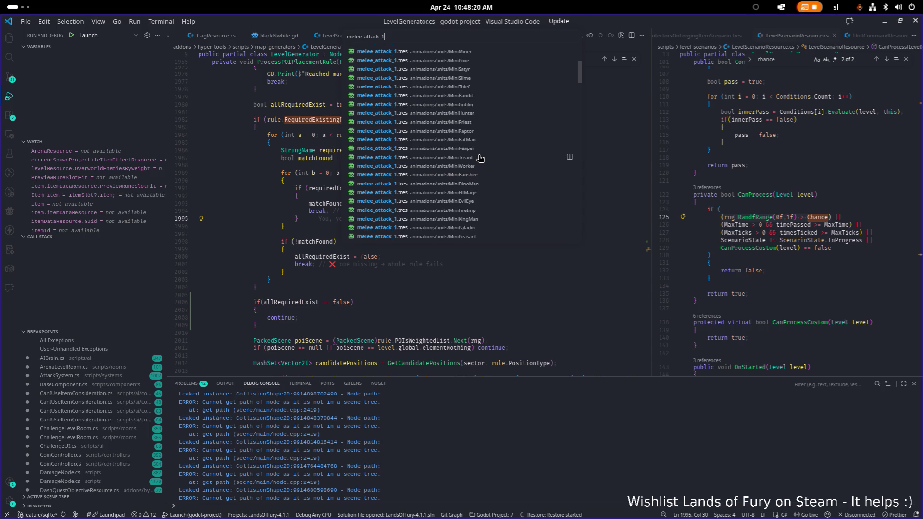
{"action": "type", "text": "fer"}
{"action": "key", "text": "BackSpace"}
{"action": "key", "text": "Escape"}
Show the godot-project file tree in the Explorer sidebar
{"action": "left_click", "coordinate": [315, 203]}
{"action": "key", "text": "ctrl+shift+e"}
{"action": "scroll", "coordinate": [120, 120], "scroll_direction": "up", "scroll_amount": 10}
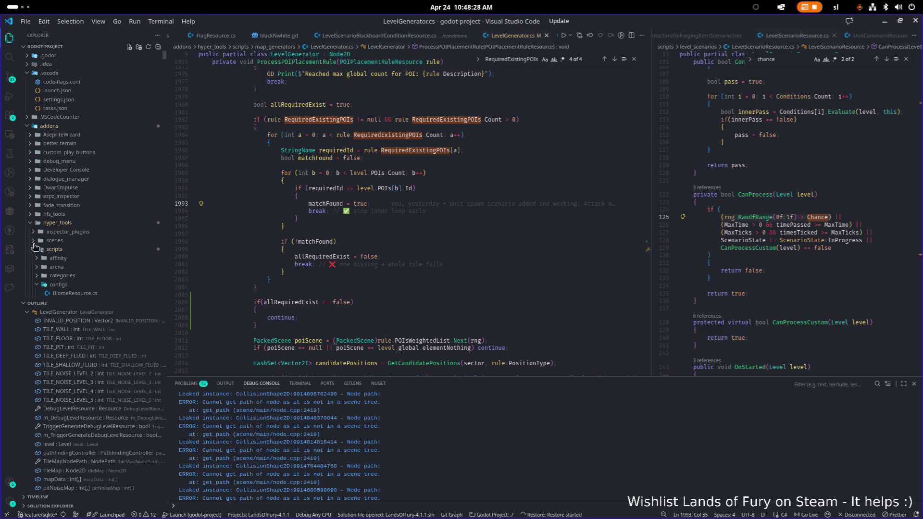
Collapse hyper_tools, shaderV and the other unit animation folders in the Explorer
{"action": "left_click", "coordinate": [33, 223]}
{"action": "scroll", "coordinate": [42, 228], "scroll_direction": "down", "scroll_amount": 3}
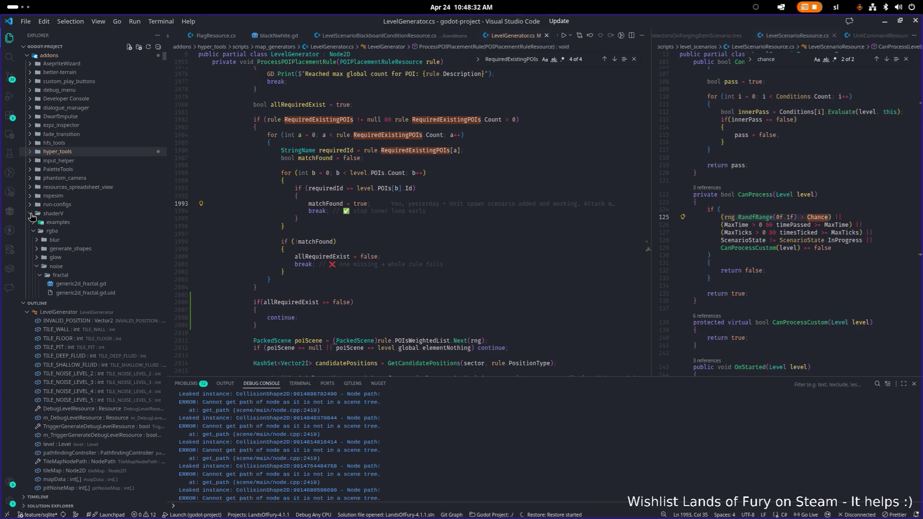
{"action": "left_click", "coordinate": [31, 216]}
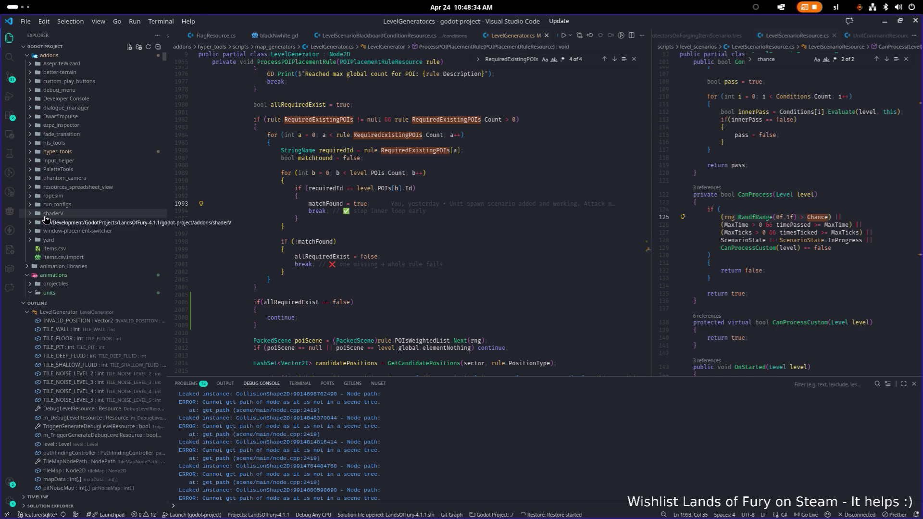
{"action": "scroll", "coordinate": [44, 192], "scroll_direction": "down", "scroll_amount": 5}
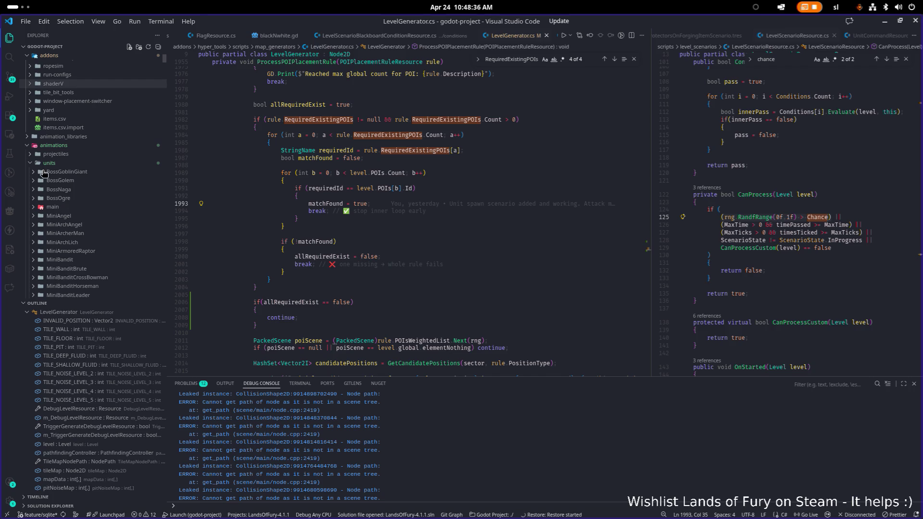
{"action": "scroll", "coordinate": [72, 163], "scroll_direction": "down", "scroll_amount": 3}
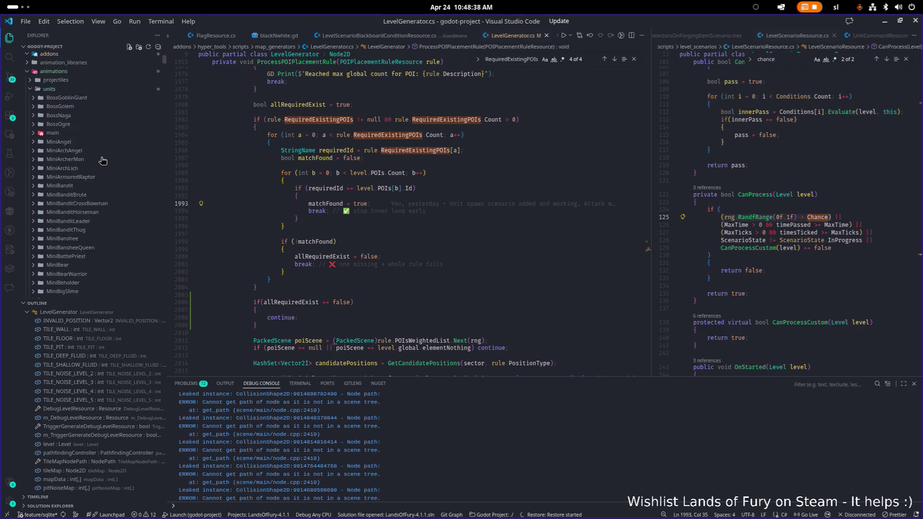
{"action": "scroll", "coordinate": [80, 214], "scroll_direction": "down", "scroll_amount": 7}
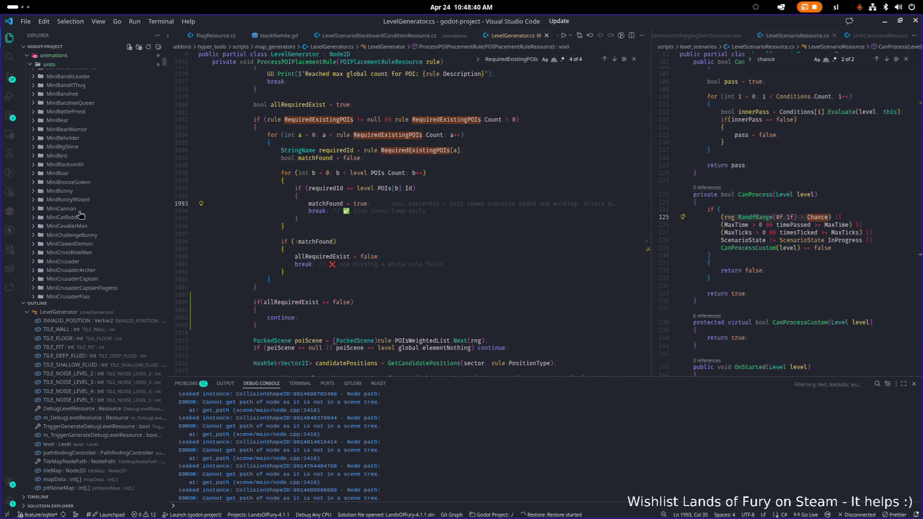
{"action": "scroll", "coordinate": [80, 214], "scroll_direction": "down", "scroll_amount": 6}
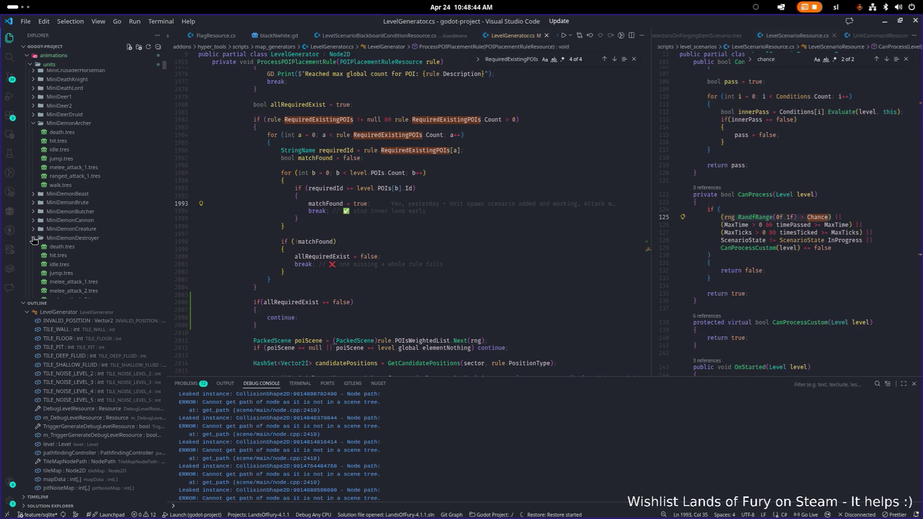
{"action": "left_click", "coordinate": [41, 239]}
{"action": "left_click", "coordinate": [33, 123]}
{"action": "scroll", "coordinate": [53, 158], "scroll_direction": "down", "scroll_amount": 2}
{"action": "scroll", "coordinate": [51, 158], "scroll_direction": "down", "scroll_amount": 8}
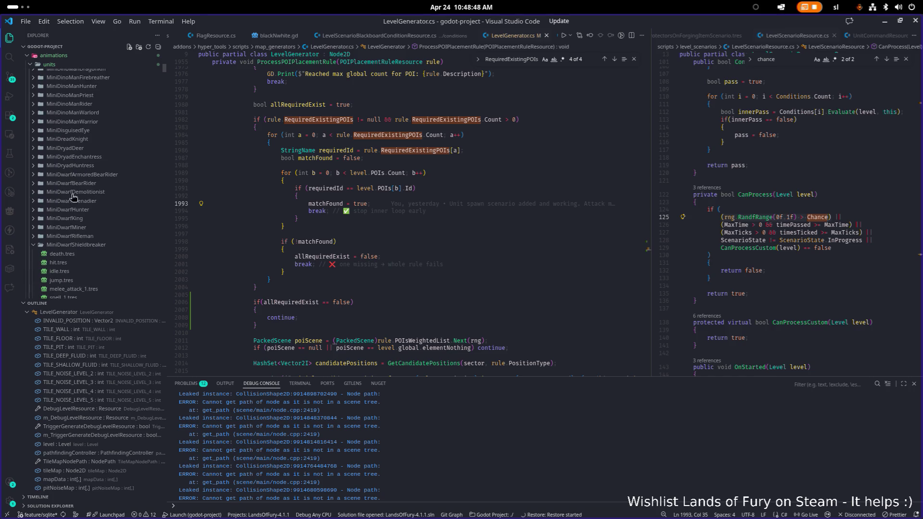
{"action": "left_click", "coordinate": [40, 162]}
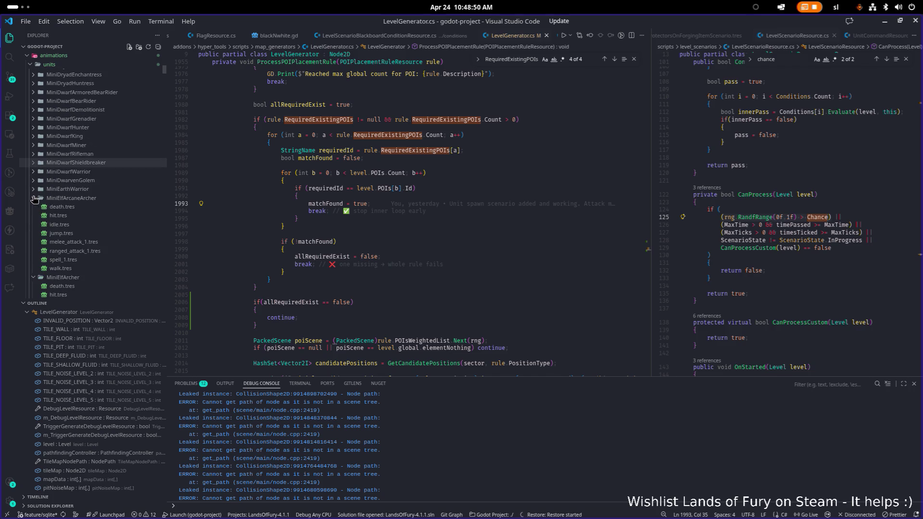
{"action": "left_click", "coordinate": [42, 198]}
Expand MiniFeralBunny and open its melee_attack_1.tres
{"action": "scroll", "coordinate": [44, 201], "scroll_direction": "down", "scroll_amount": 6}
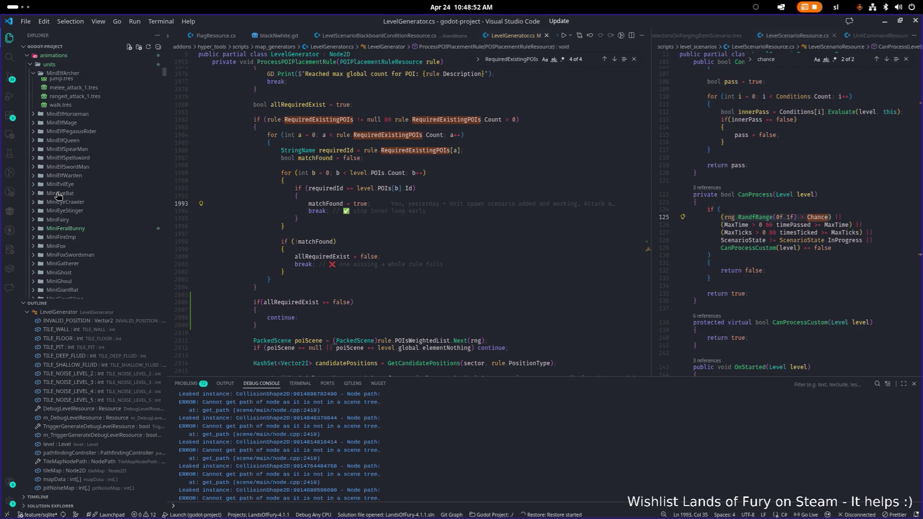
{"action": "left_click", "coordinate": [33, 226]}
{"action": "scroll", "coordinate": [53, 221], "scroll_direction": "down", "scroll_amount": 3}
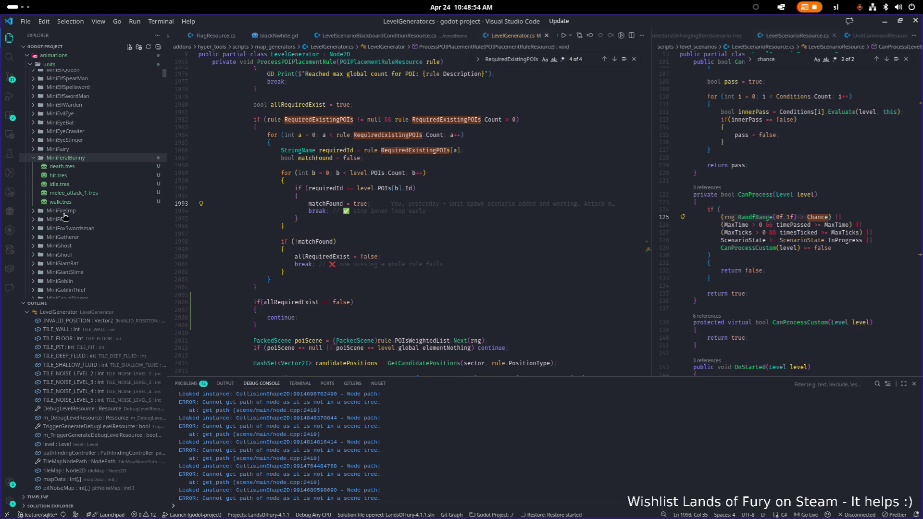
{"action": "left_click", "coordinate": [97, 197]}
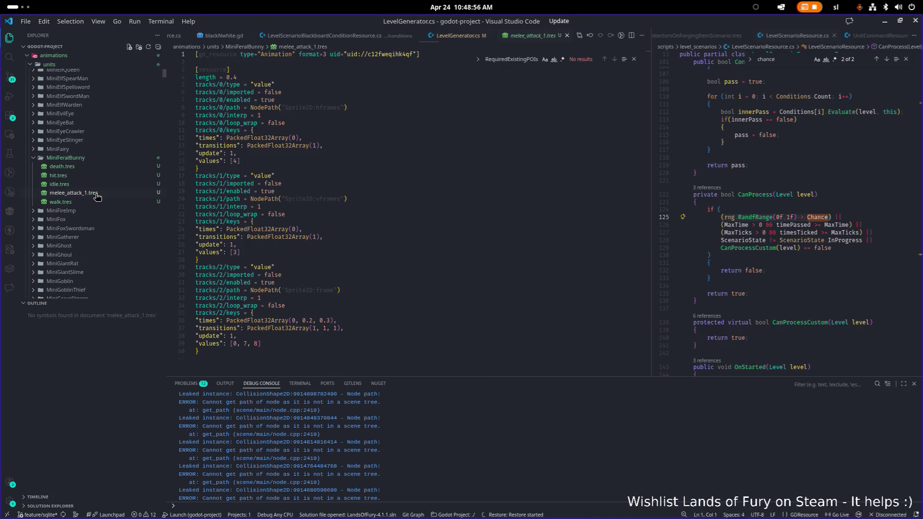
Inspect the keyframe times and the CanProcess conditions in LevelScenarioResource.cs
{"action": "left_click", "coordinate": [334, 207]}
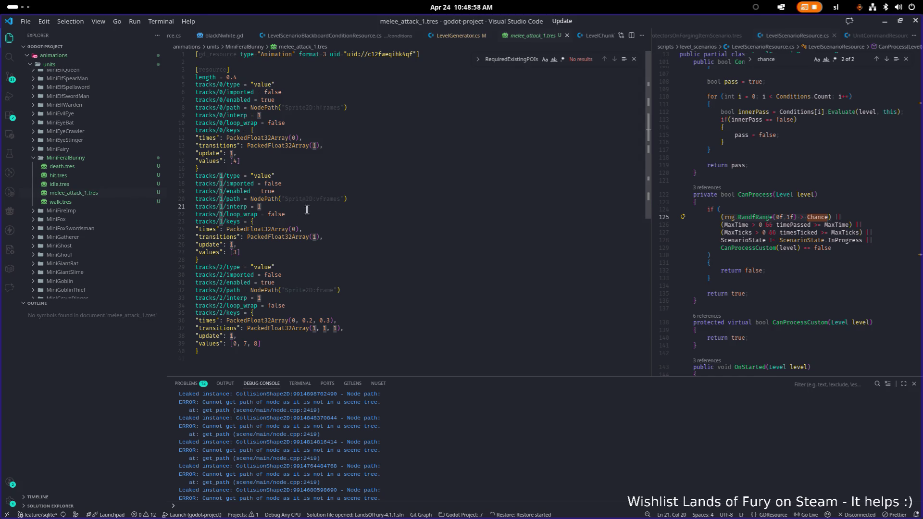
{"action": "left_click", "coordinate": [362, 228]}
{"action": "left_click_drag", "start_coordinate": [655, 212], "coordinate": [529, 212]}
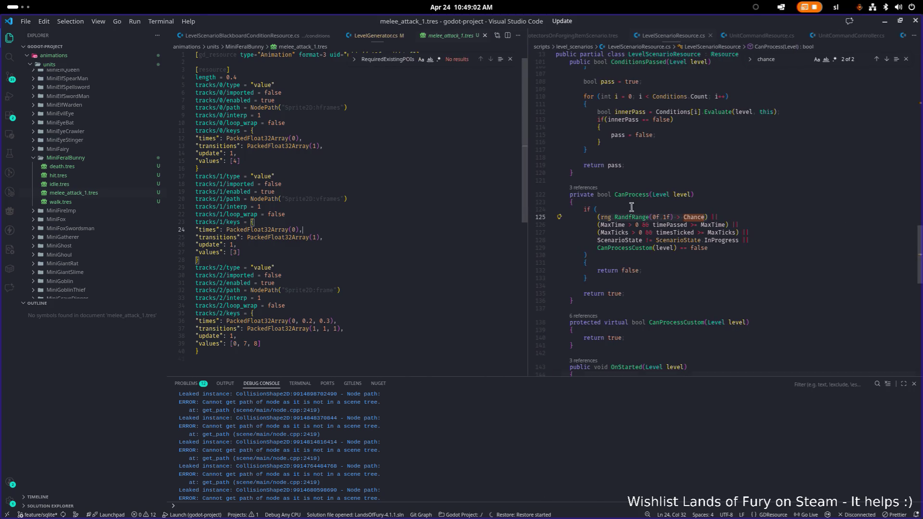
{"action": "left_click", "coordinate": [648, 202]}
{"action": "left_click", "coordinate": [406, 228]}
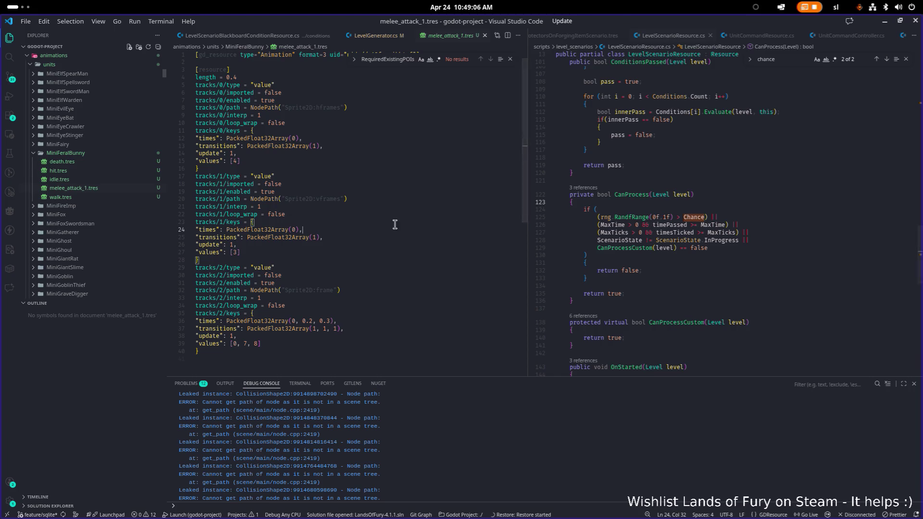
{"action": "left_click", "coordinate": [757, 217]}
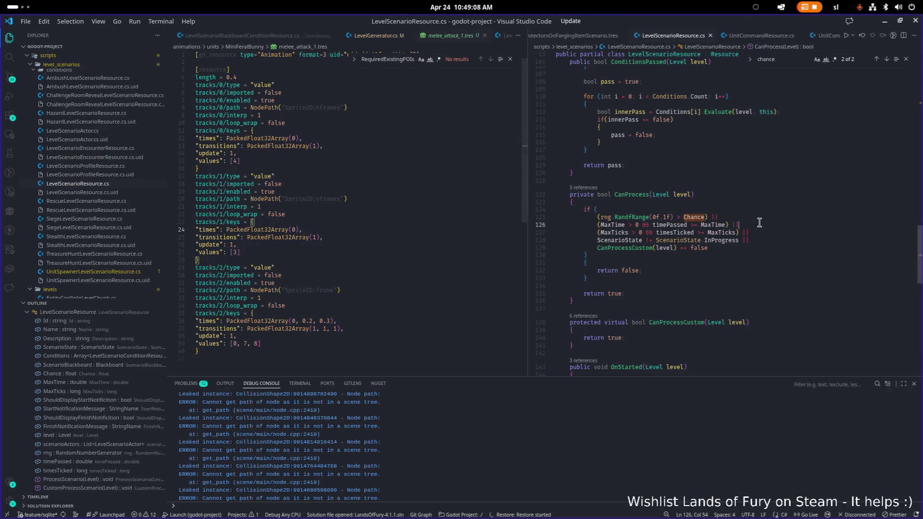
Open MiniRat's melee_attack_1.tres in the right editor by searching 'mele'
{"action": "key", "text": "ctrl+p"}
{"action": "type", "text": "mele"}
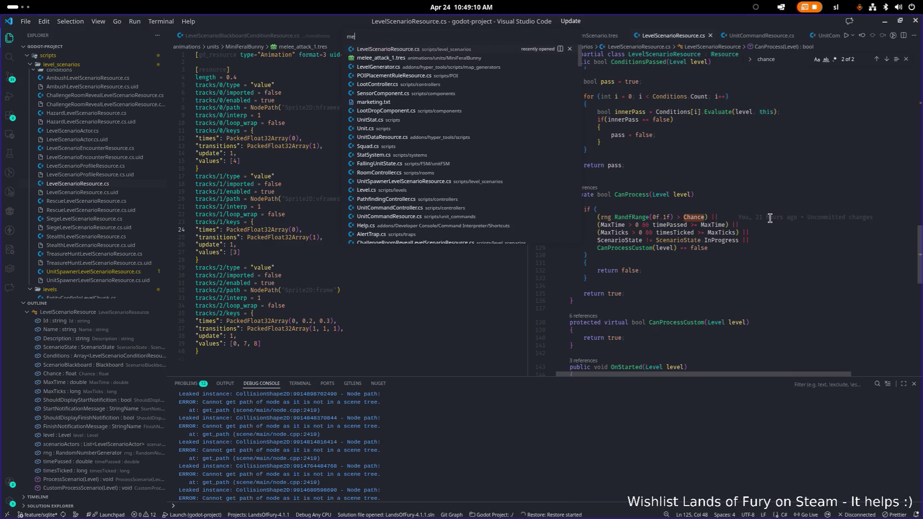
{"action": "key", "text": "Down"}
{"action": "key", "text": "Down"}
{"action": "key", "text": "Down"}
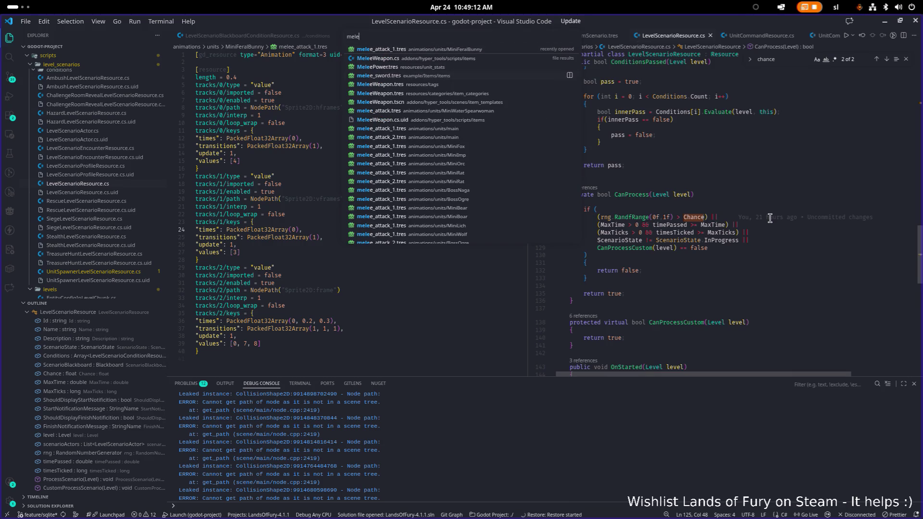
{"action": "key", "text": "Down"}
{"action": "key", "text": "Down"}
{"action": "key", "text": "Down"}
{"action": "key", "text": "Down"}
{"action": "key", "text": "Down"}
{"action": "key", "text": "Return"}
{"action": "scroll", "coordinate": [764, 221], "scroll_direction": "down", "scroll_amount": 5}
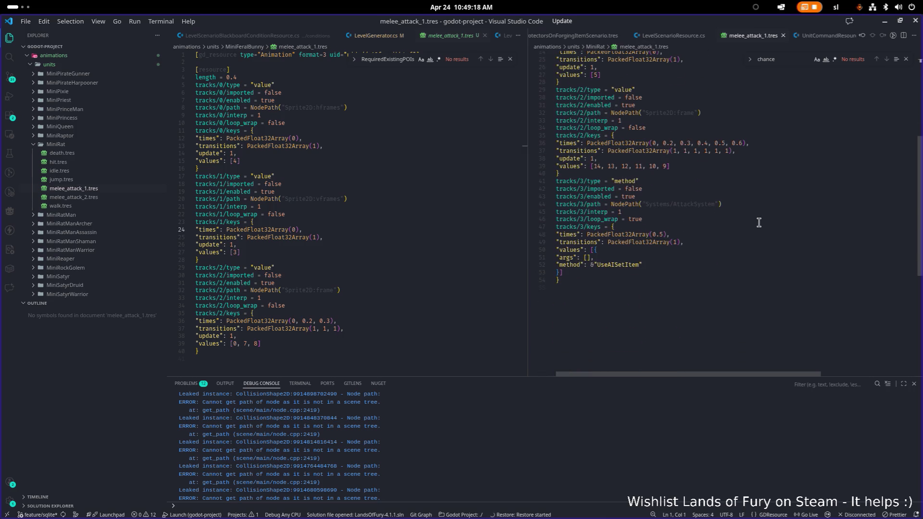
Inspect and select MiniRat's tracks/3 method block
{"action": "left_click", "coordinate": [627, 182]}
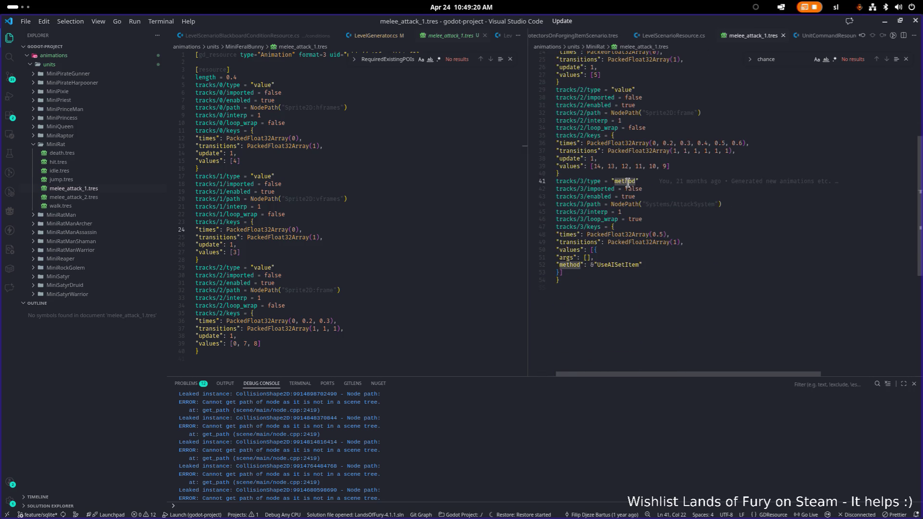
{"action": "left_click", "coordinate": [679, 218]}
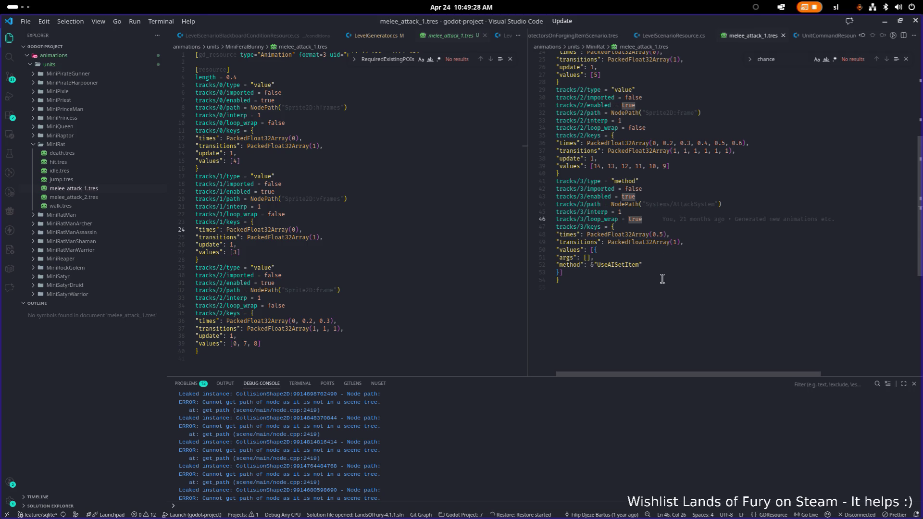
{"action": "left_click", "coordinate": [647, 299]}
{"action": "left_click_drag", "start_coordinate": [668, 312], "coordinate": [535, 183]}
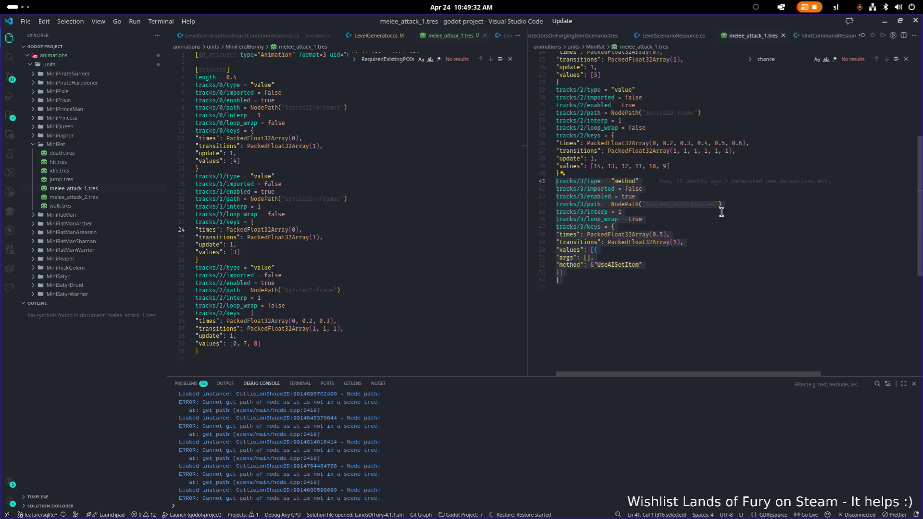
Add a blank line at the end of FeralBunny's file and paste the method track
{"action": "left_click", "coordinate": [244, 353]}
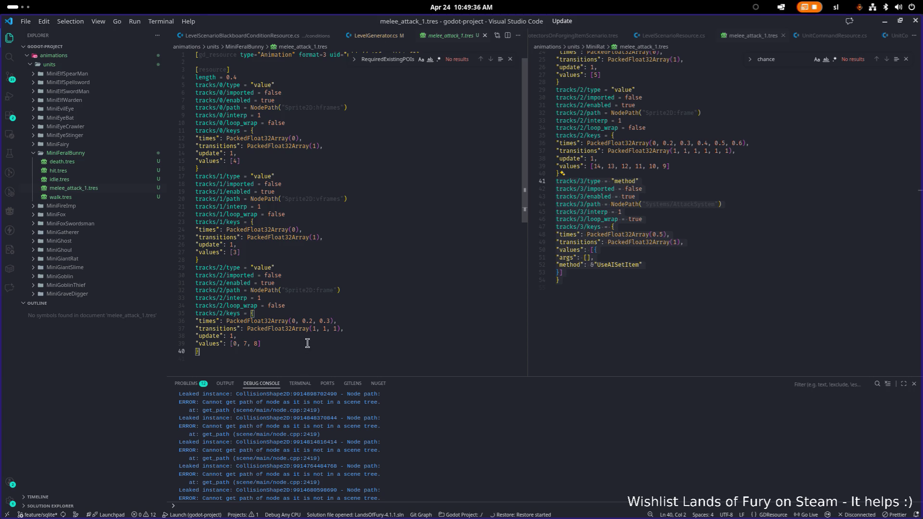
{"action": "key", "text": "Return"}
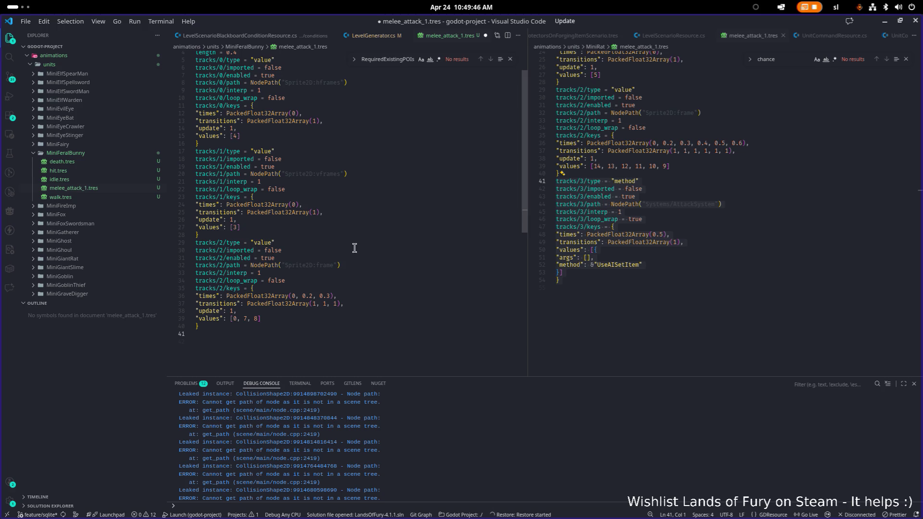
{"action": "scroll", "coordinate": [354, 248], "scroll_direction": "down", "scroll_amount": 1}
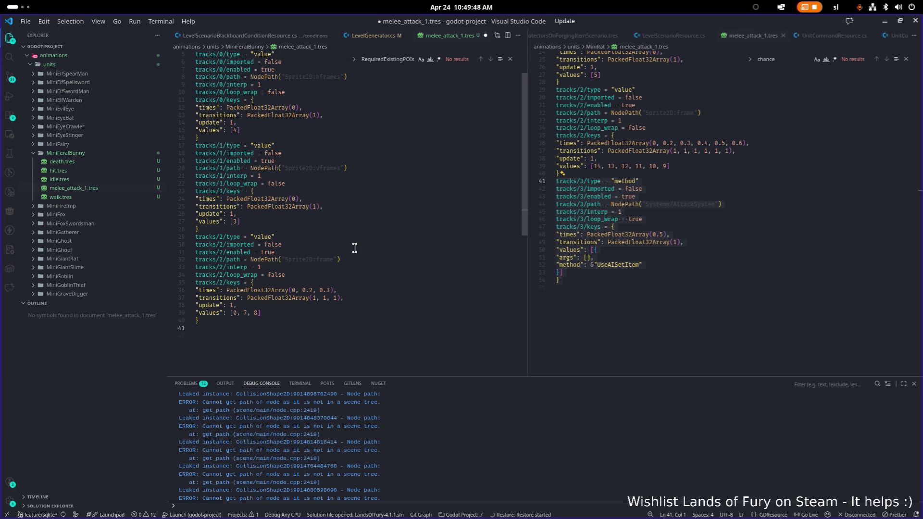
{"action": "scroll", "coordinate": [354, 247], "scroll_direction": "up", "scroll_amount": 2}
{"action": "scroll", "coordinate": [354, 247], "scroll_direction": "down", "scroll_amount": 1}
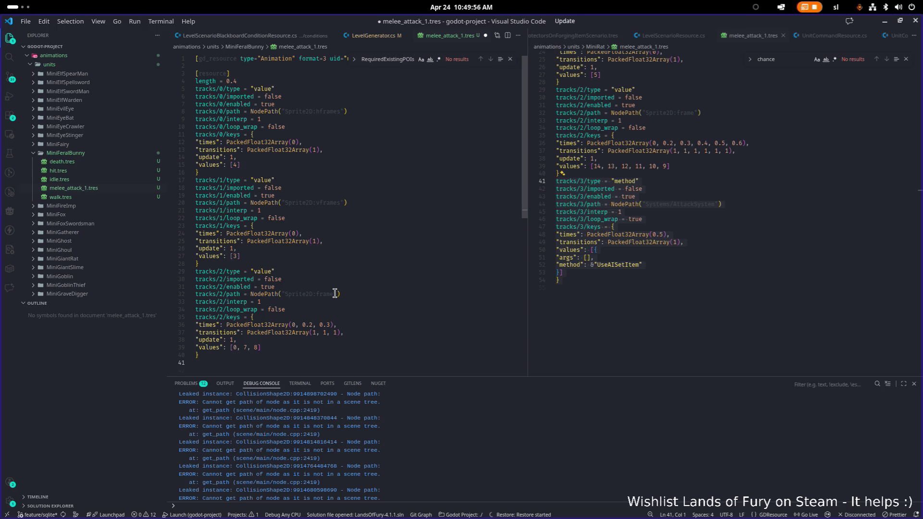
{"action": "scroll", "coordinate": [624, 228], "scroll_direction": "up", "scroll_amount": 5}
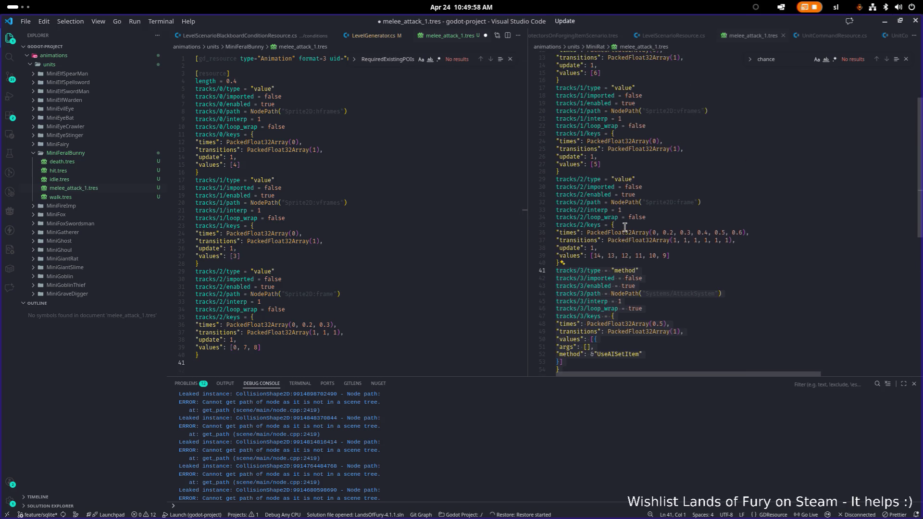
{"action": "scroll", "coordinate": [624, 227], "scroll_direction": "down", "scroll_amount": 3}
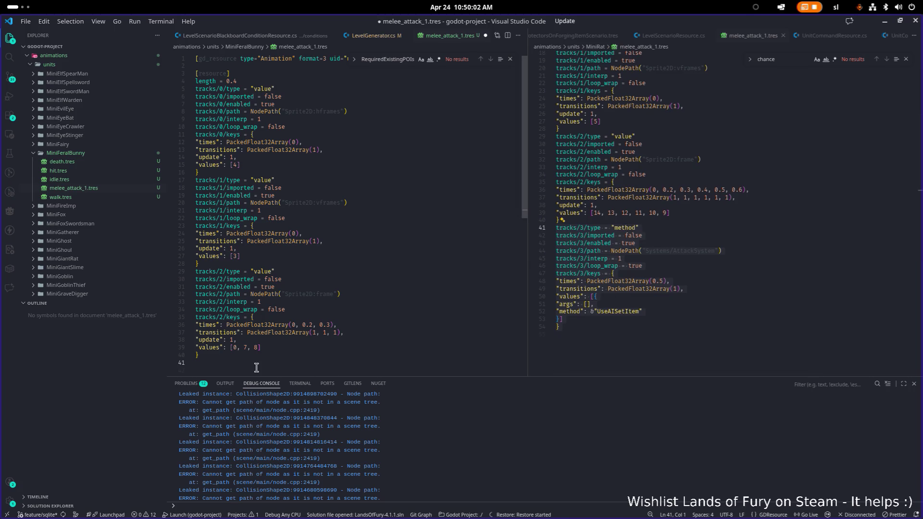
{"action": "key", "text": "ctrl+v"}
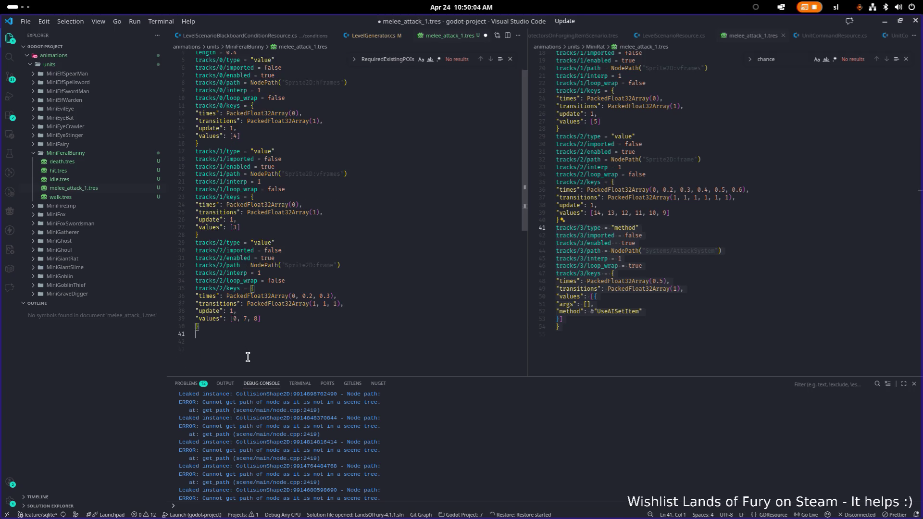
Check the pasted block against MiniRat's keyframe times on line 36
{"action": "left_click", "coordinate": [290, 320]}
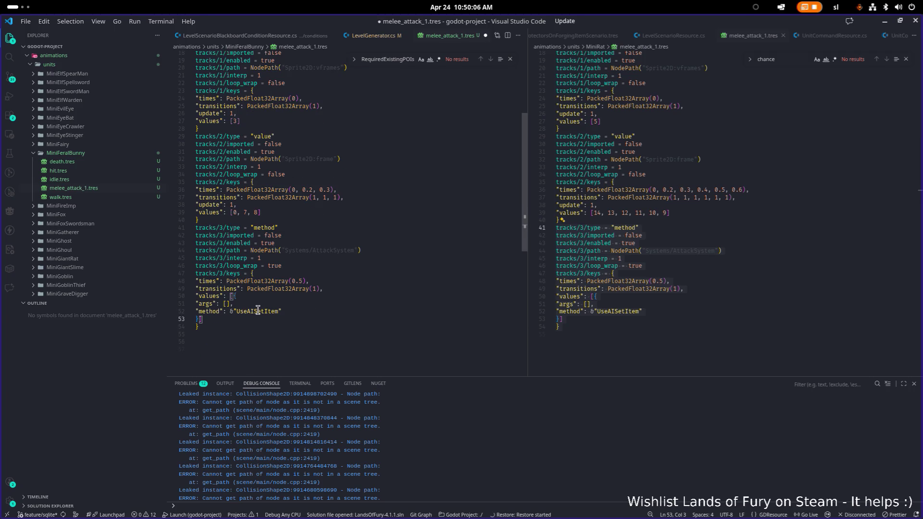
{"action": "left_click", "coordinate": [245, 342]}
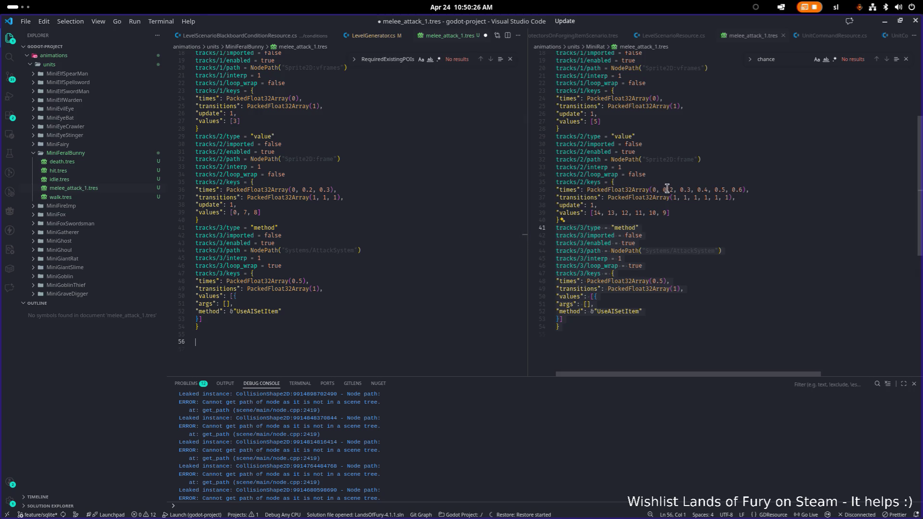
{"action": "left_click", "coordinate": [740, 189]}
{"action": "left_click", "coordinate": [721, 190]}
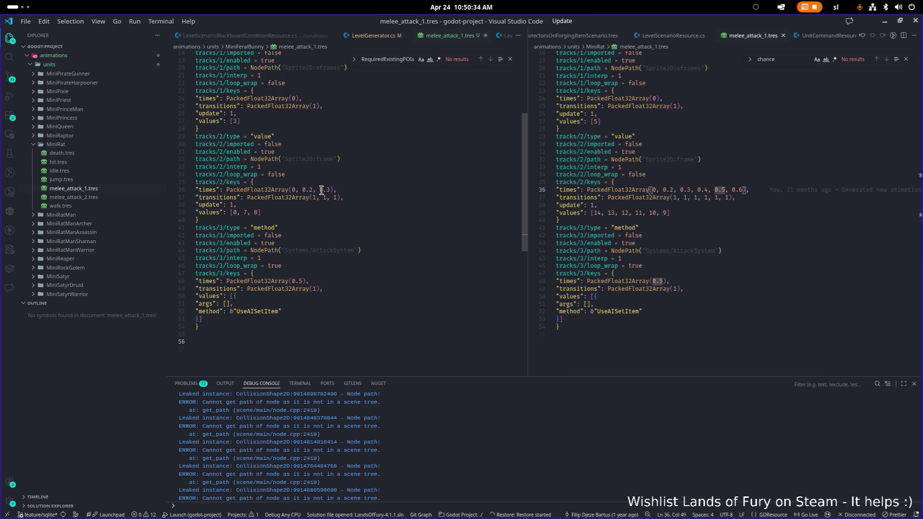
Change the method key time from 0.5 to 0.2, save, and return to Godot
{"action": "left_click", "coordinate": [298, 280]}
{"action": "type", "text": "2"}
{"action": "left_click", "coordinate": [419, 250]}
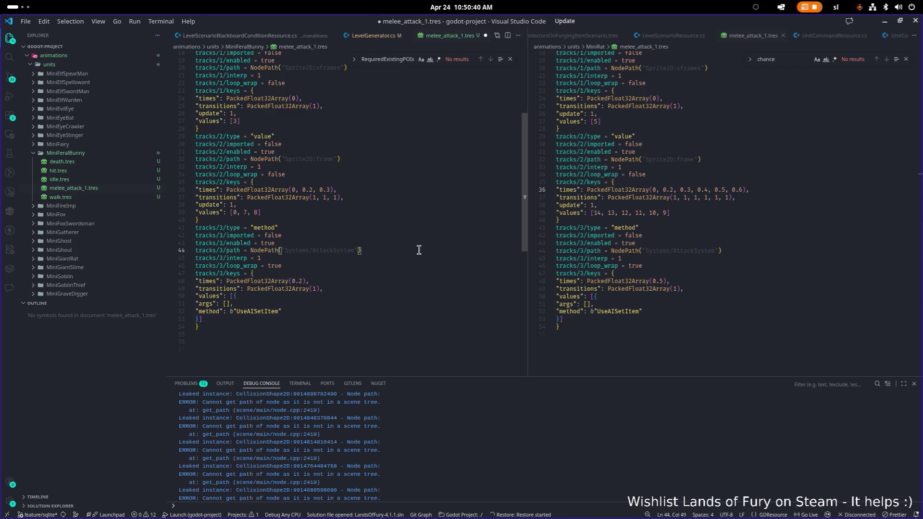
{"action": "key", "text": "ctrl+s"}
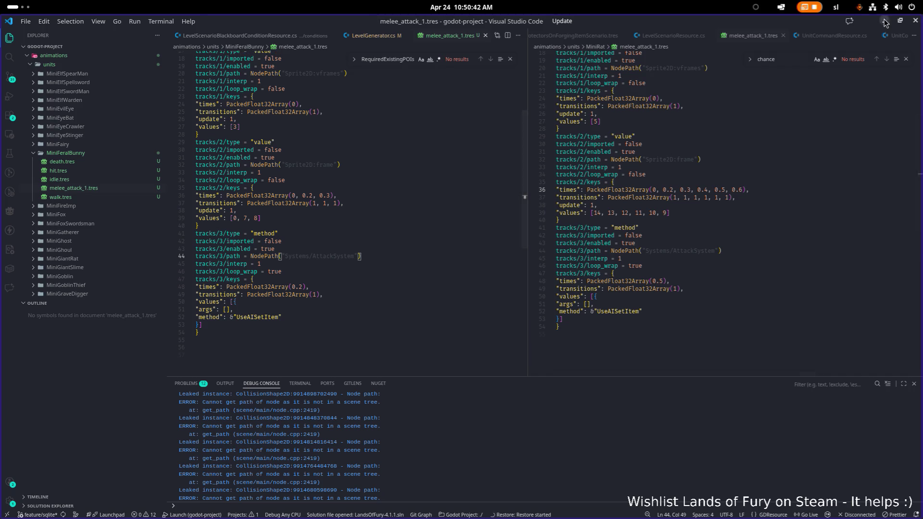
{"action": "key", "text": "alt+Tab"}
{"action": "left_click", "coordinate": [98, 319]}
Open FeralBunny.tres and change its animation texture name to MiniFeralBunny
{"action": "type", "text": "feral"}
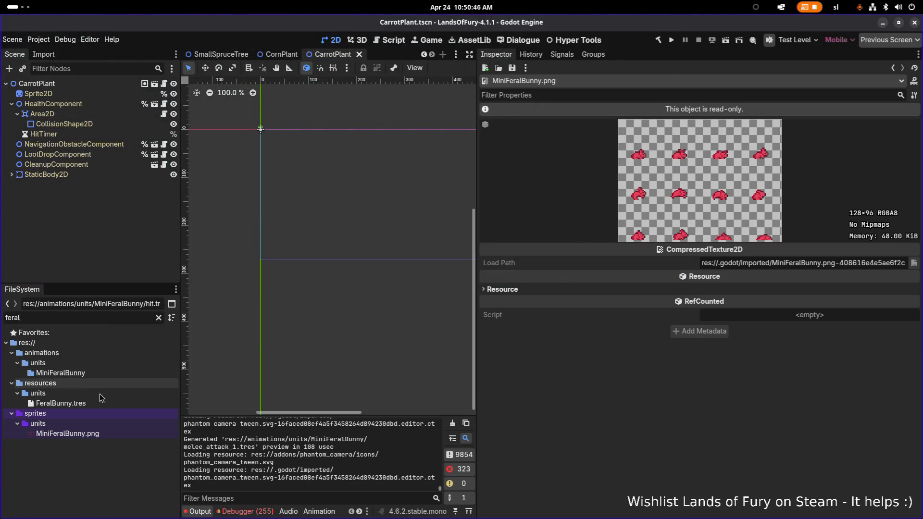
{"action": "left_click", "coordinate": [97, 403]}
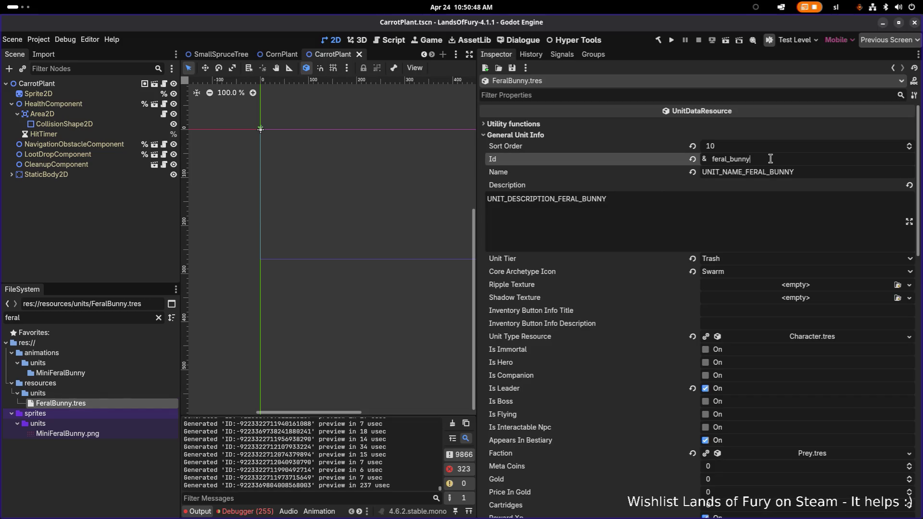
{"action": "scroll", "coordinate": [749, 201], "scroll_direction": "down", "scroll_amount": 5}
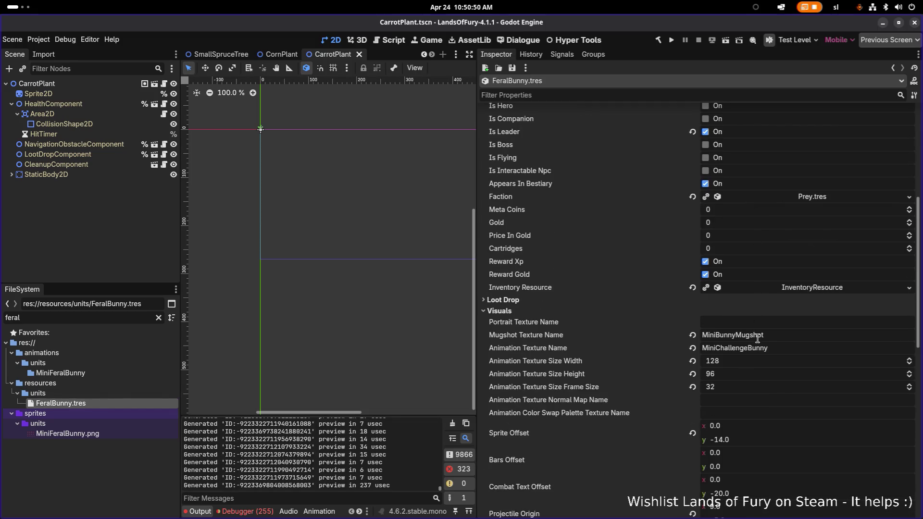
{"action": "left_click", "coordinate": [748, 347]}
{"action": "key", "text": "shift+Left"}
{"action": "key", "text": "shift+Left"}
{"action": "key", "text": "shift+Left"}
{"action": "key", "text": "shift+Left"}
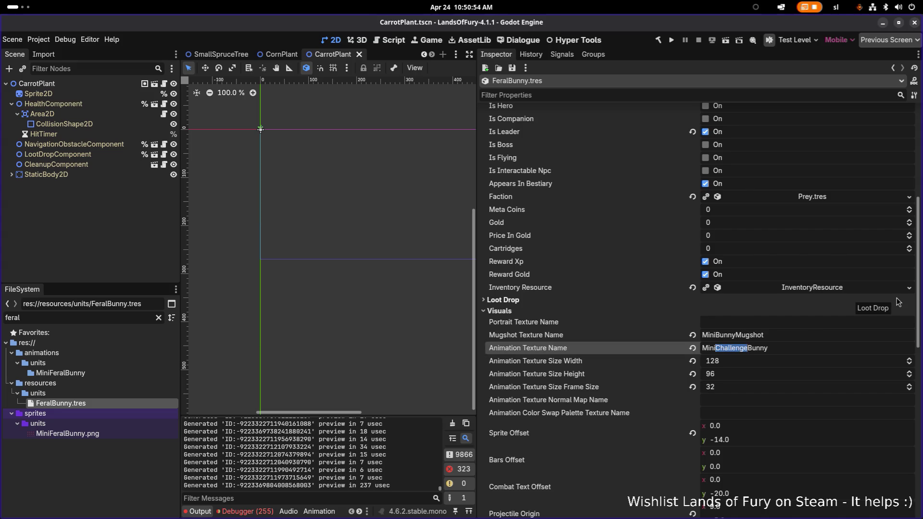
{"action": "type", "text": "Feral"}
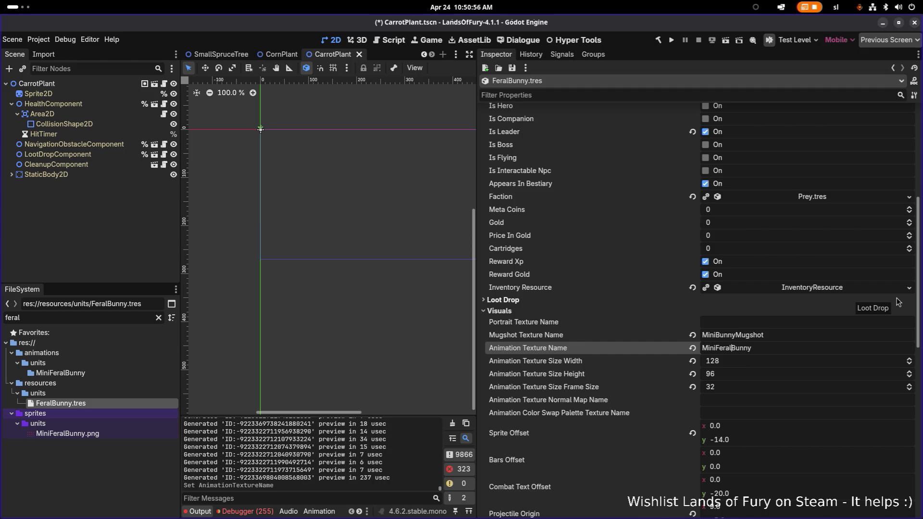
Change the mugshot texture name to MiniFeralBunnyMugshot and save the resource
{"action": "left_click", "coordinate": [732, 335]}
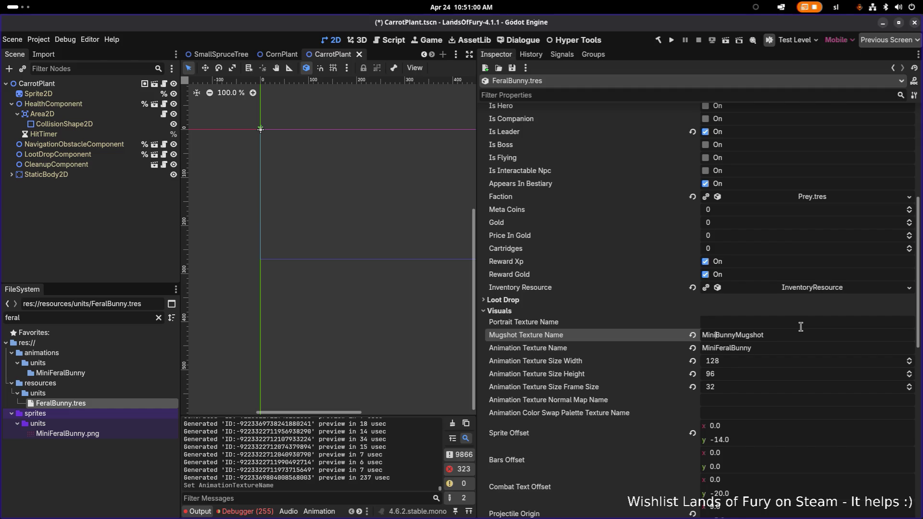
{"action": "type", "text": "Feral"}
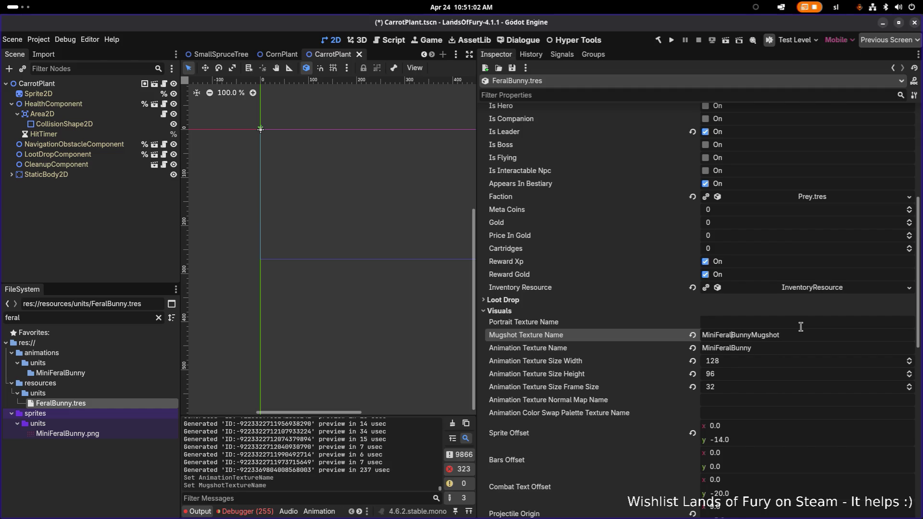
{"action": "left_click", "coordinate": [798, 348]}
{"action": "key", "text": "ctrl+s"}
{"action": "scroll", "coordinate": [795, 343], "scroll_direction": "down", "scroll_amount": 5}
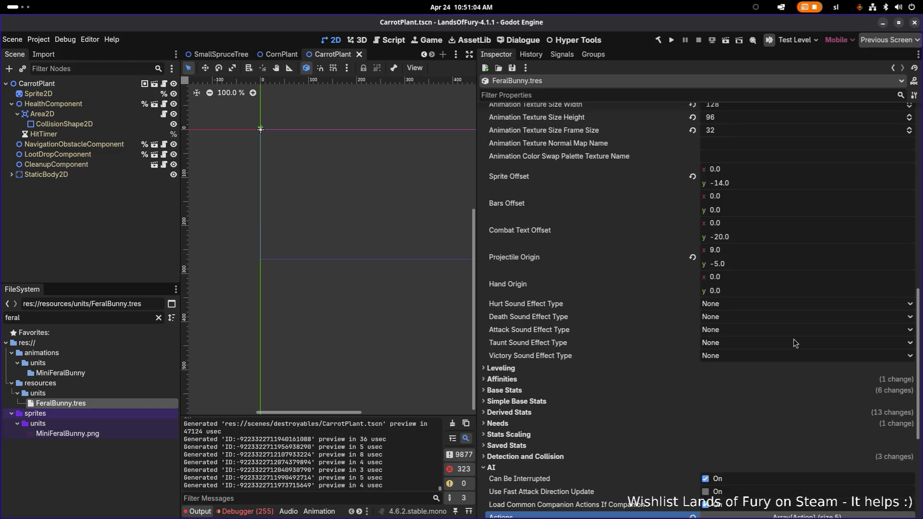
Check the AttackAction settings and remove FleeAction from the bunny's AI actions list
{"action": "scroll", "coordinate": [795, 343], "scroll_direction": "down", "scroll_amount": 5}
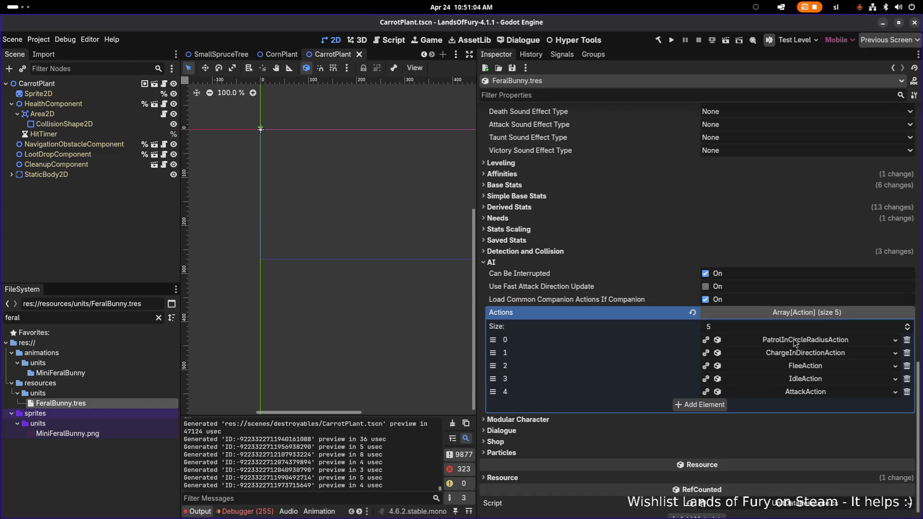
{"action": "left_click", "coordinate": [805, 392]}
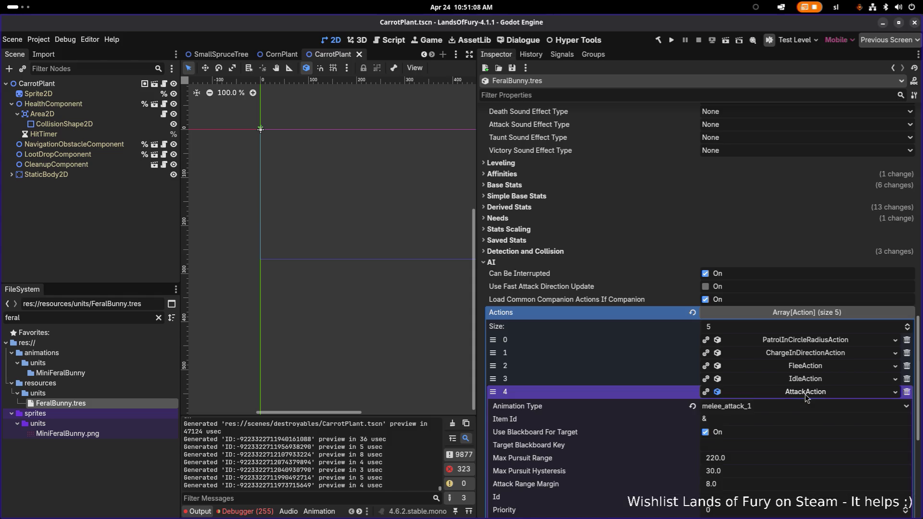
{"action": "left_click", "coordinate": [806, 395]}
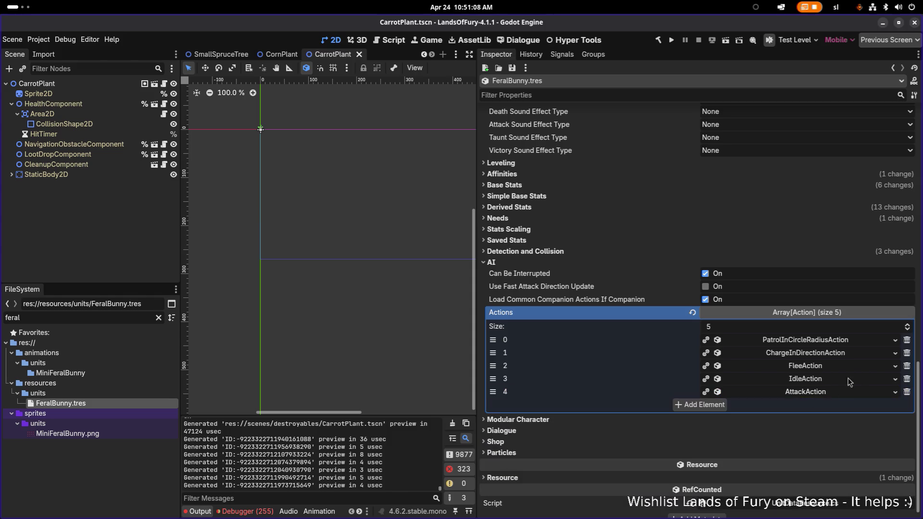
{"action": "left_click", "coordinate": [907, 366]}
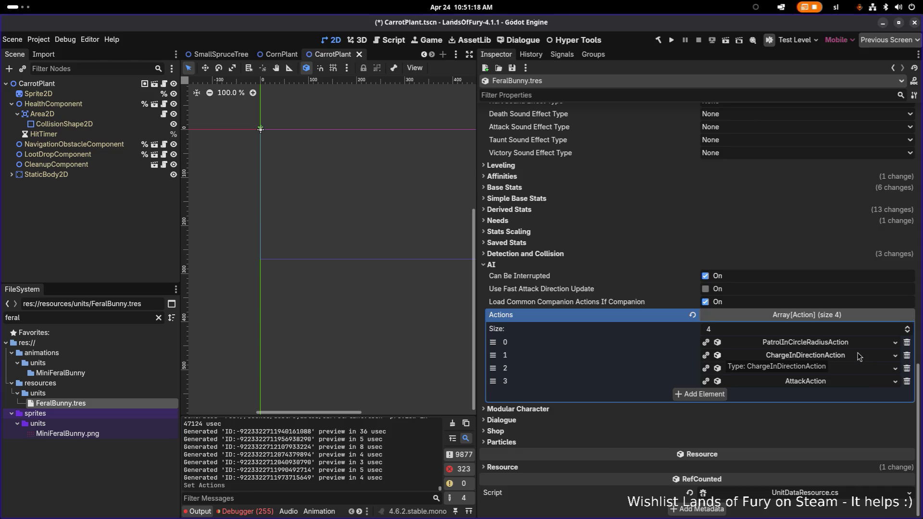
{"action": "left_click", "coordinate": [801, 384]}
Expand the inventory's Item Data Resources By Slot Id dictionary to show the 52 empty slots
{"action": "scroll", "coordinate": [697, 206], "scroll_direction": "up", "scroll_amount": 5}
{"action": "scroll", "coordinate": [696, 206], "scroll_direction": "up", "scroll_amount": 10}
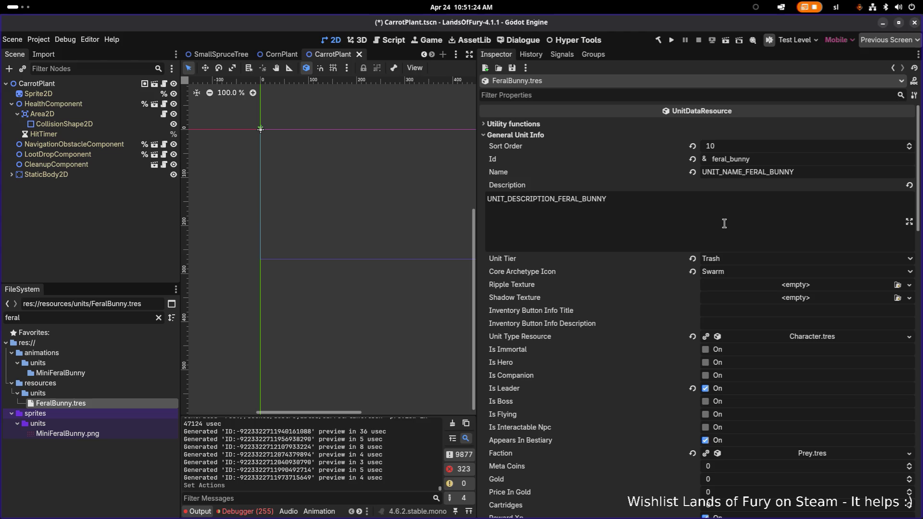
{"action": "scroll", "coordinate": [724, 223], "scroll_direction": "down", "scroll_amount": 10}
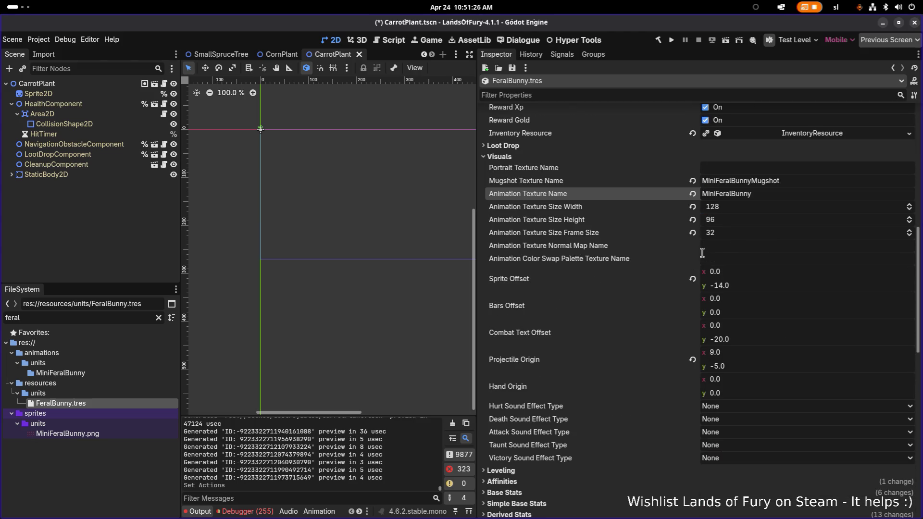
{"action": "scroll", "coordinate": [552, 242], "scroll_direction": "up", "scroll_amount": 6}
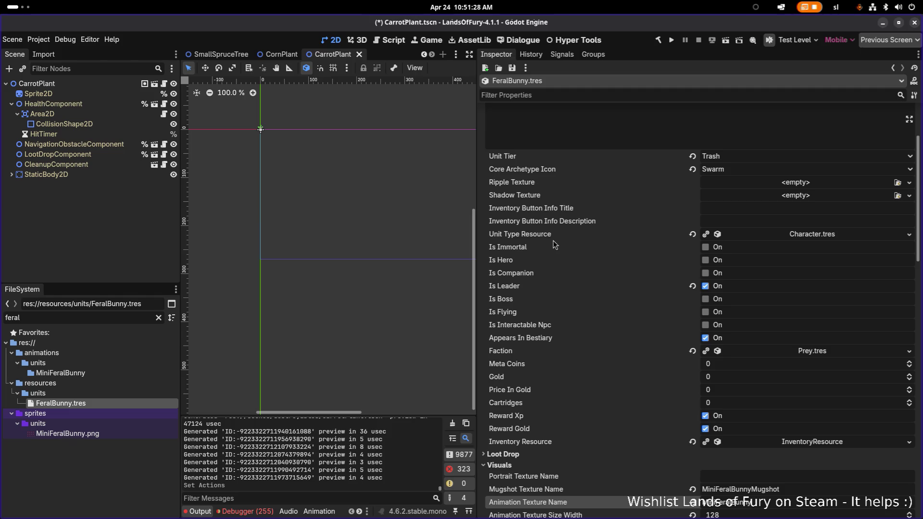
{"action": "scroll", "coordinate": [798, 440], "scroll_direction": "up", "scroll_amount": 1}
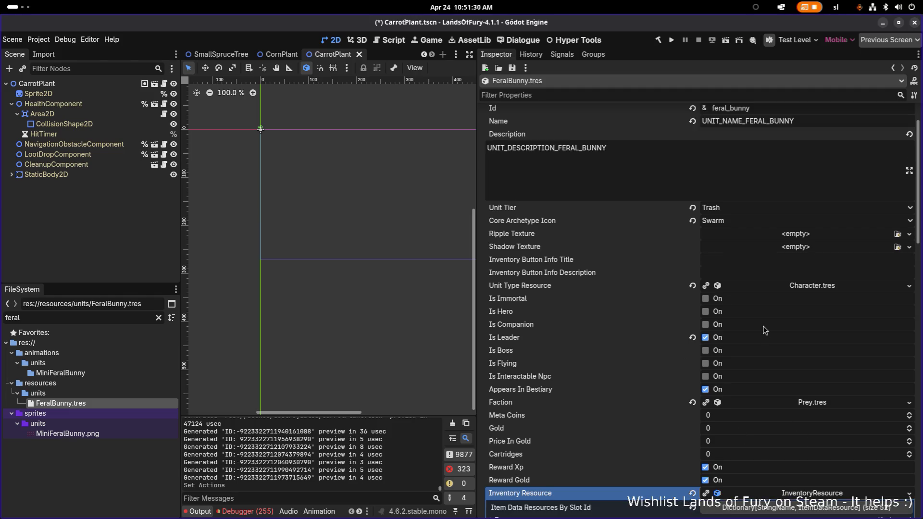
{"action": "scroll", "coordinate": [763, 325], "scroll_direction": "down", "scroll_amount": 4}
{"action": "left_click", "coordinate": [783, 308]}
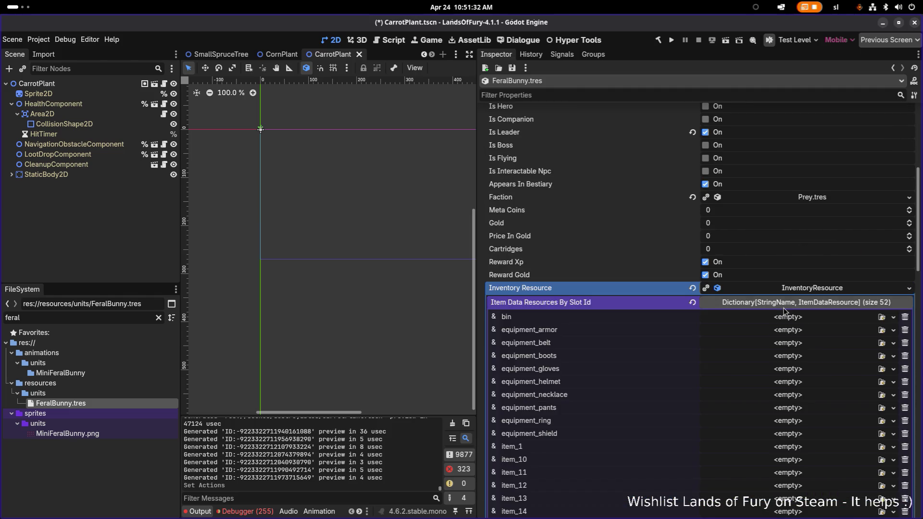
Page to the second page of item slots and back to the first
{"action": "scroll", "coordinate": [765, 293], "scroll_direction": "down", "scroll_amount": 3}
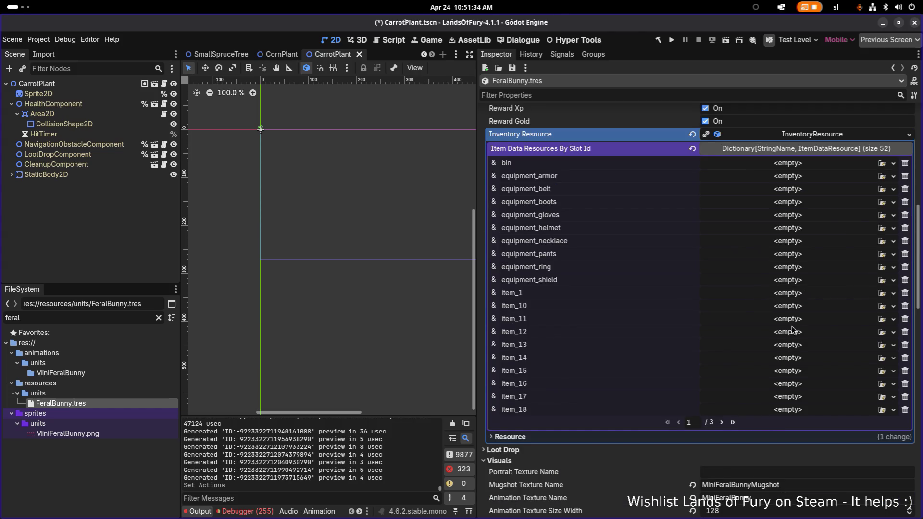
{"action": "left_click", "coordinate": [721, 422]}
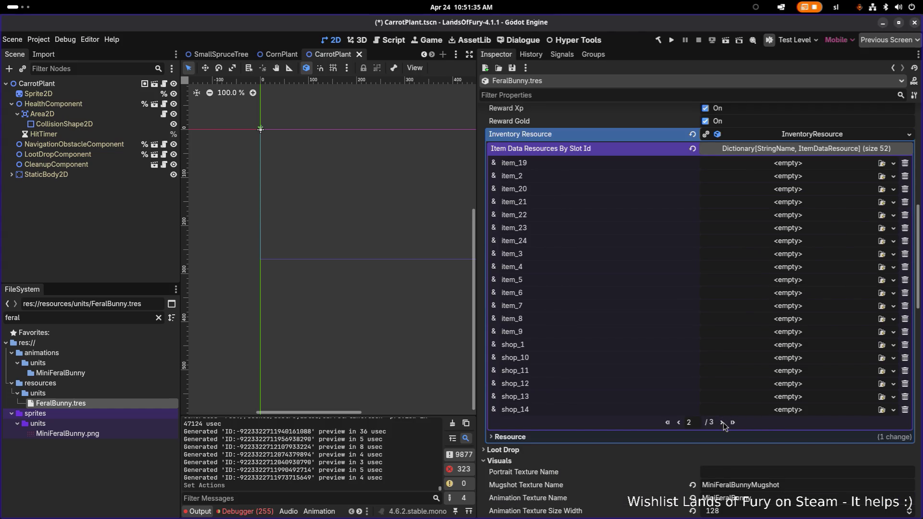
{"action": "left_click", "coordinate": [678, 422]}
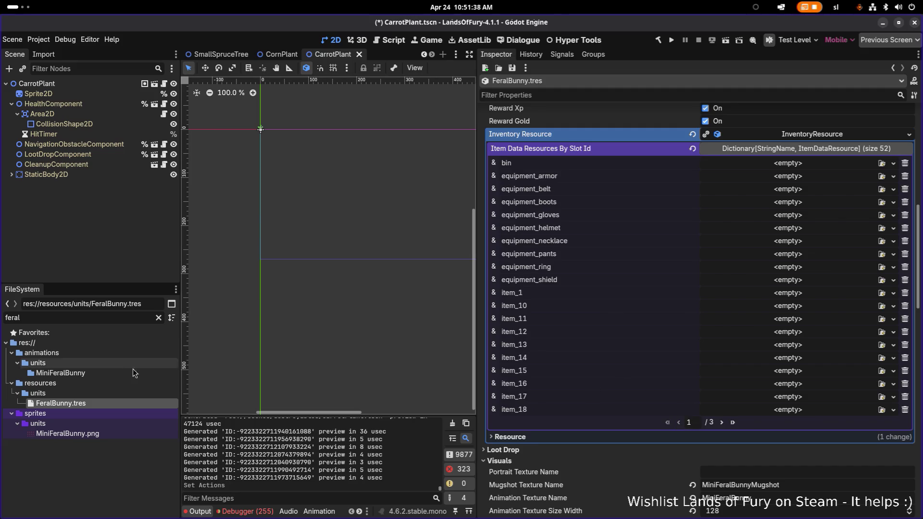
Filter the FileSystem by 'rat' and scroll to GiantRatTeeth.tres and RatTeeth.tres
{"action": "left_click", "coordinate": [100, 314]}
{"action": "key", "text": "BackSpace"}
{"action": "key", "text": "BackSpace"}
{"action": "key", "text": "BackSpace"}
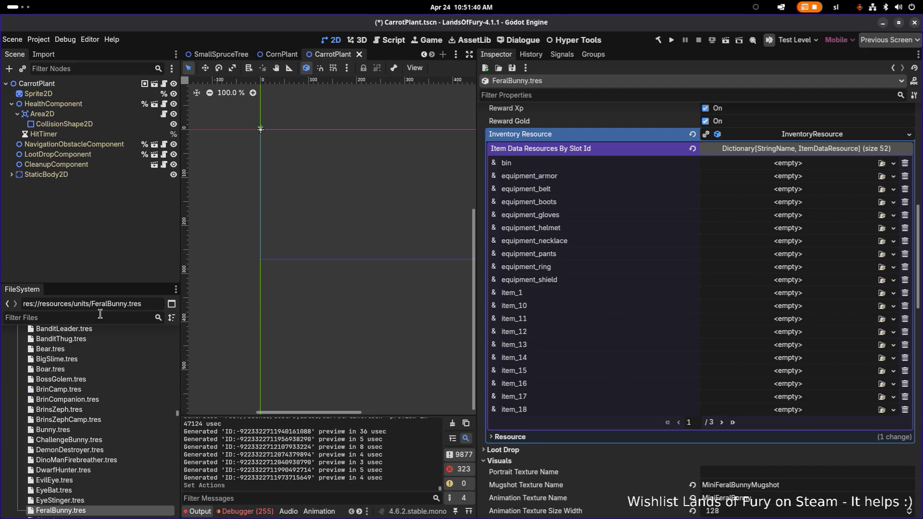
{"action": "type", "text": "ratbi"}
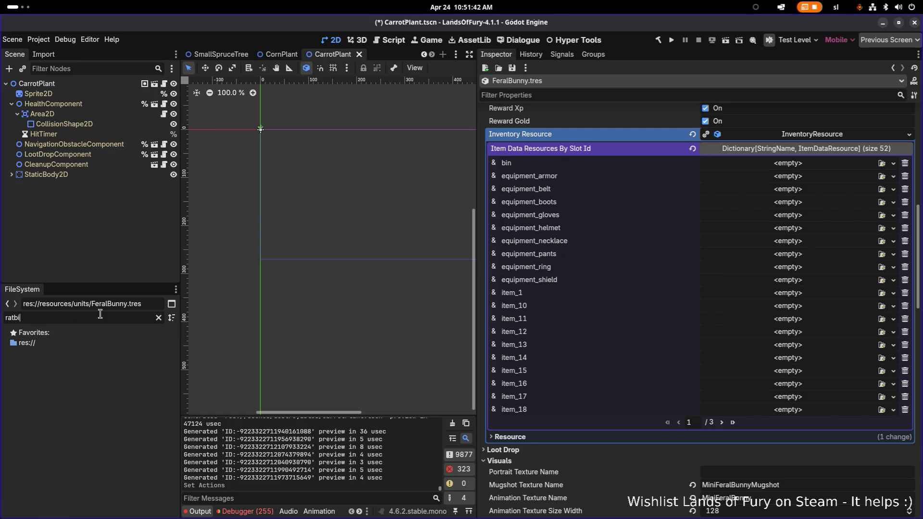
{"action": "key", "text": "BackSpace"}
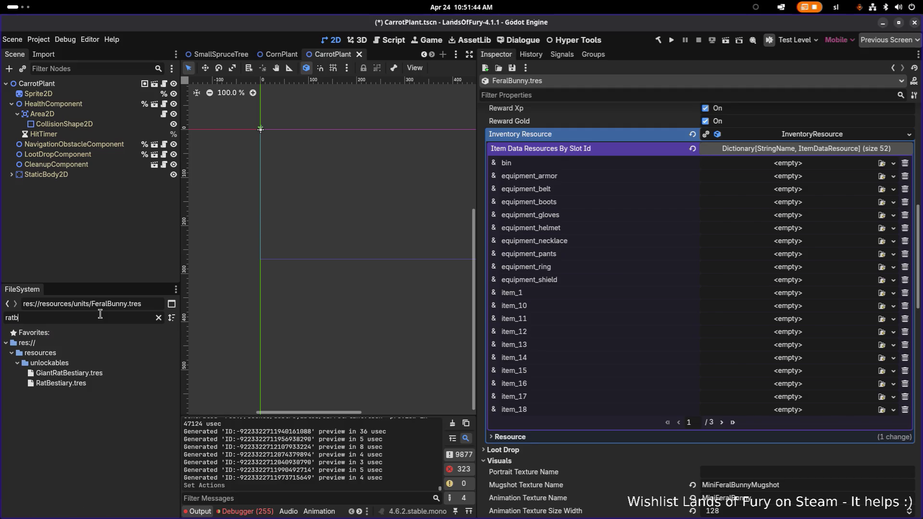
{"action": "key", "text": "BackSpace"}
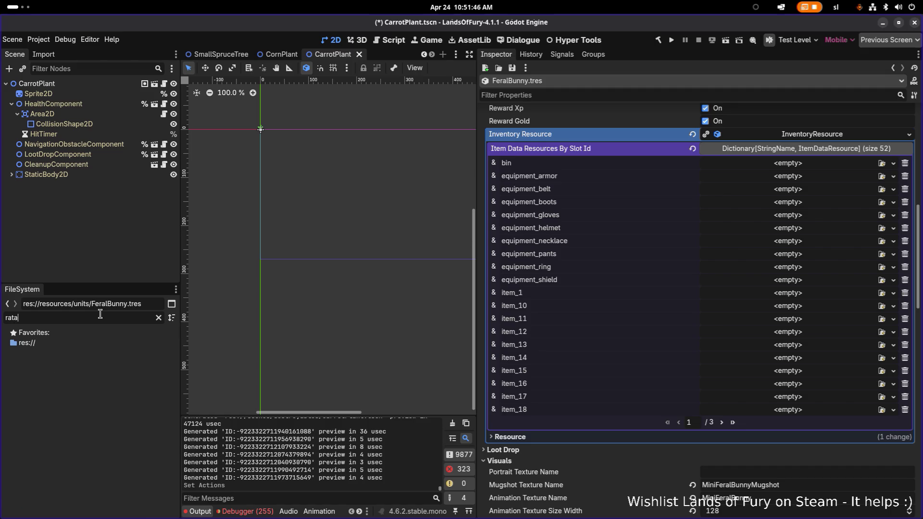
{"action": "key", "text": "BackSpace"}
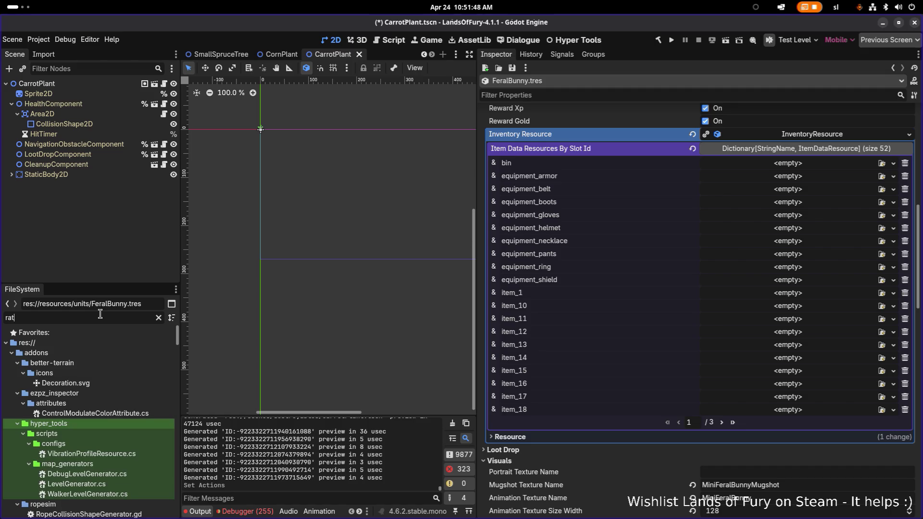
{"action": "scroll", "coordinate": [92, 330], "scroll_direction": "down", "scroll_amount": 10}
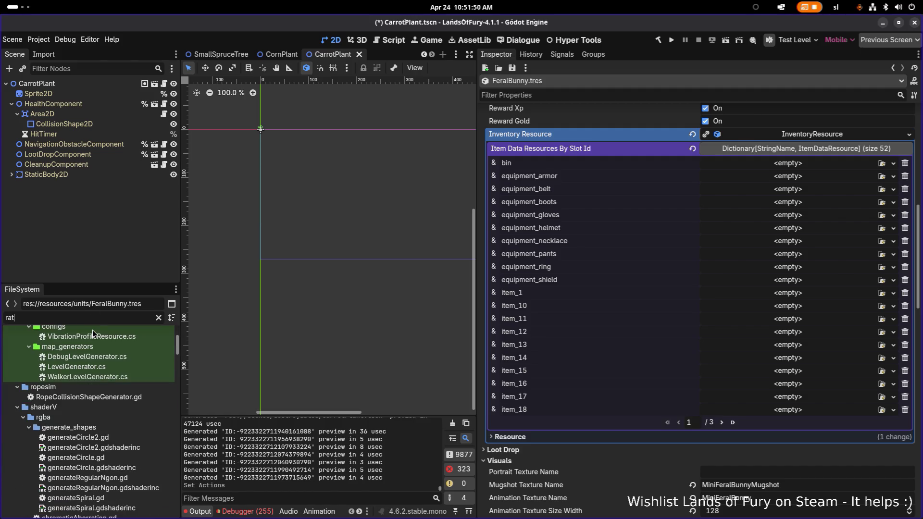
{"action": "scroll", "coordinate": [92, 330], "scroll_direction": "down", "scroll_amount": 15}
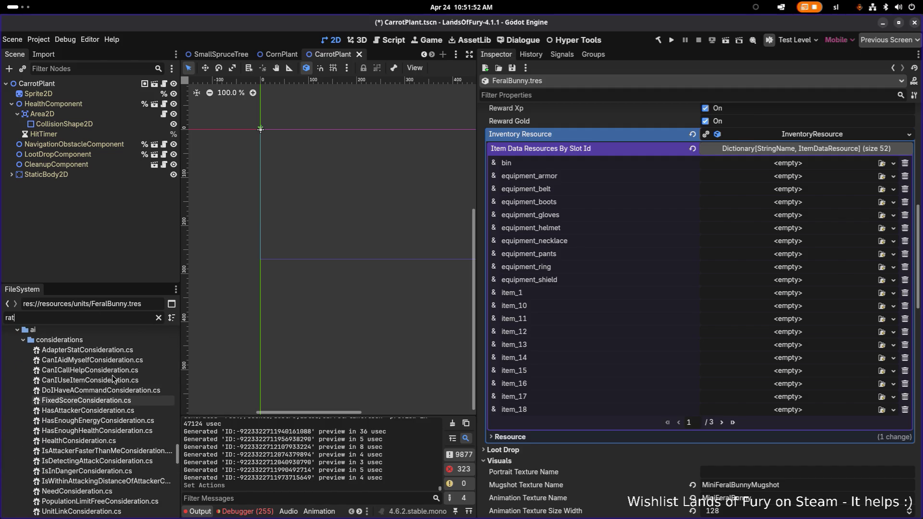
{"action": "scroll", "coordinate": [111, 377], "scroll_direction": "up", "scroll_amount": 7}
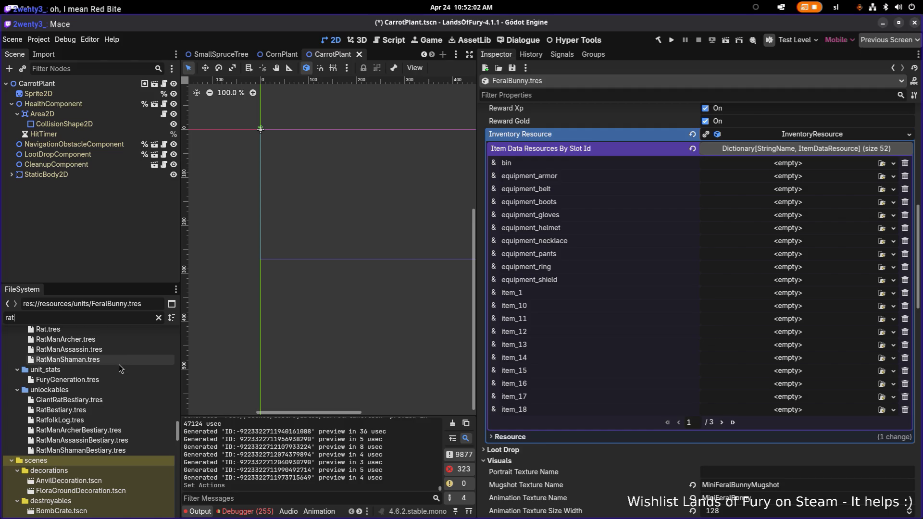
{"action": "scroll", "coordinate": [117, 367], "scroll_direction": "up", "scroll_amount": 4}
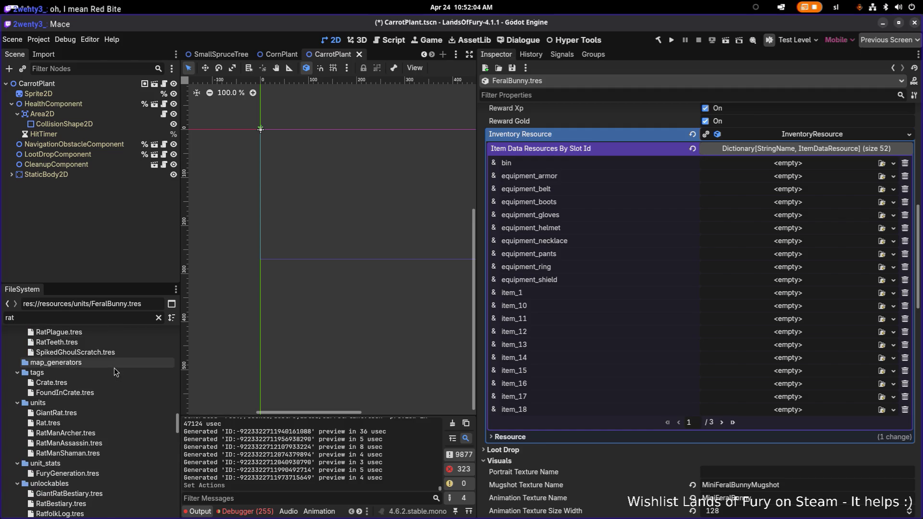
{"action": "scroll", "coordinate": [114, 368], "scroll_direction": "up", "scroll_amount": 3}
{"action": "scroll", "coordinate": [114, 368], "scroll_direction": "up", "scroll_amount": 3}
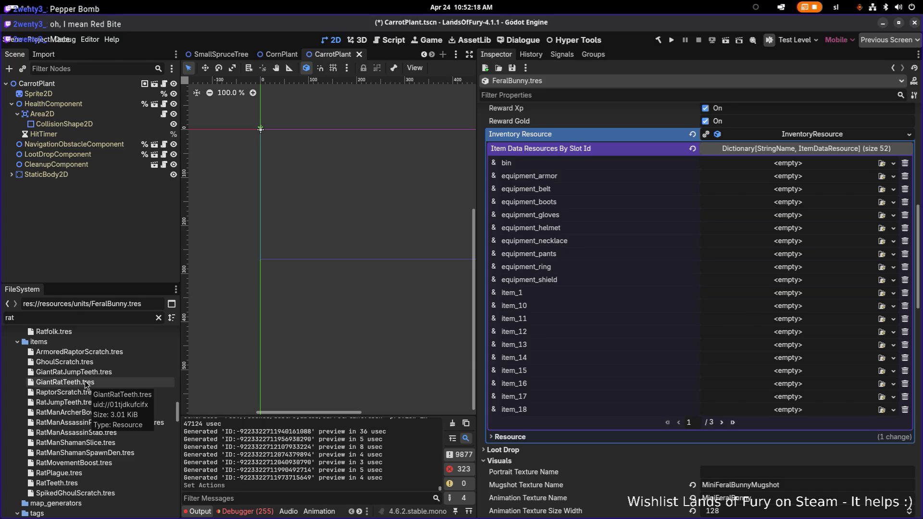
Drop GiantRatTeeth.tres into the Feral Bunny's item_1 slot and choose Save As
{"action": "mouse_move", "coordinate": [82, 383]}
{"action": "left_mouse_down"}
{"action": "mouse_move", "coordinate": [473, 248]}
{"action": "mouse_move", "coordinate": [561, 277]}
{"action": "mouse_move", "coordinate": [782, 292]}
{"action": "left_mouse_up"}
{"action": "right_click", "coordinate": [782, 294]}
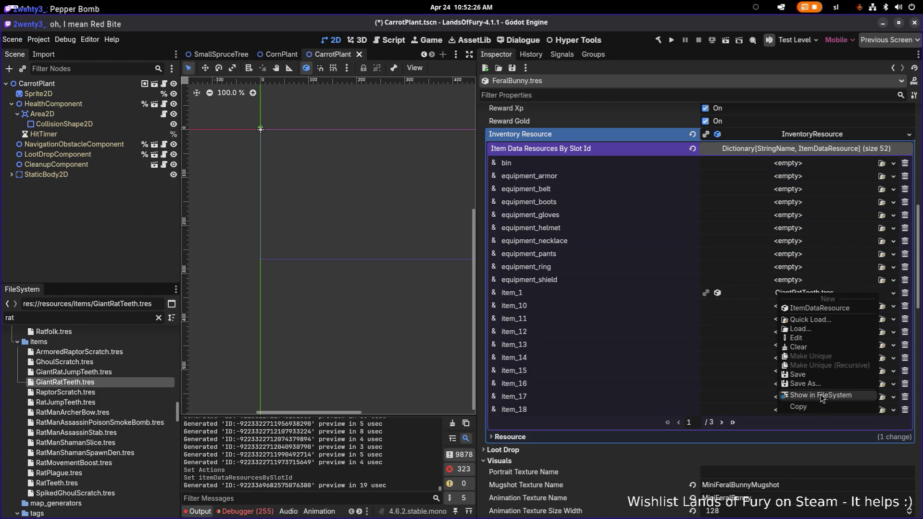
{"action": "left_click", "coordinate": [808, 383]}
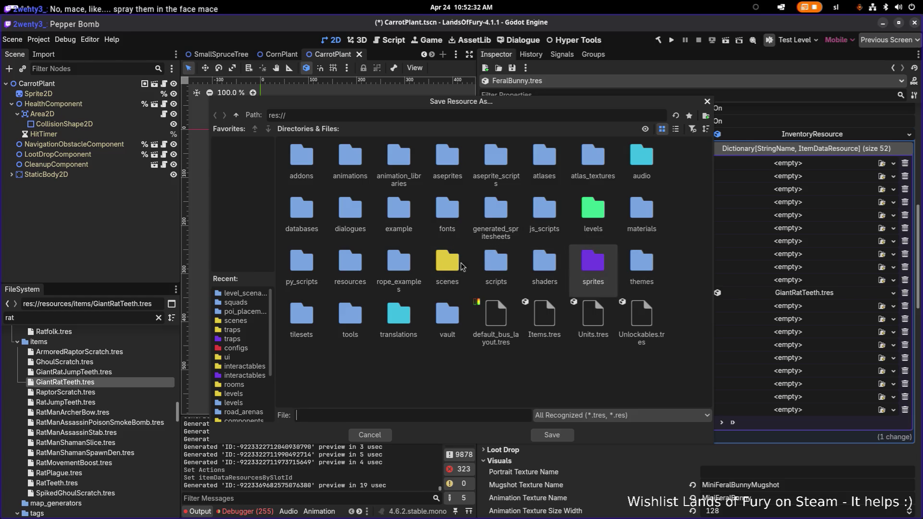
Save the item_1 copy in resources/items as FeralBunnyTeeth.tres
{"action": "double_click", "coordinate": [350, 261]}
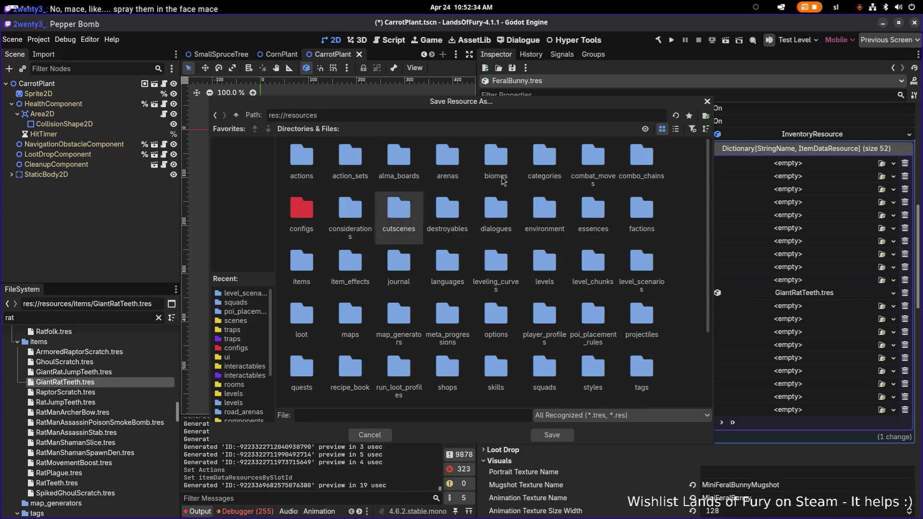
{"action": "double_click", "coordinate": [318, 260]}
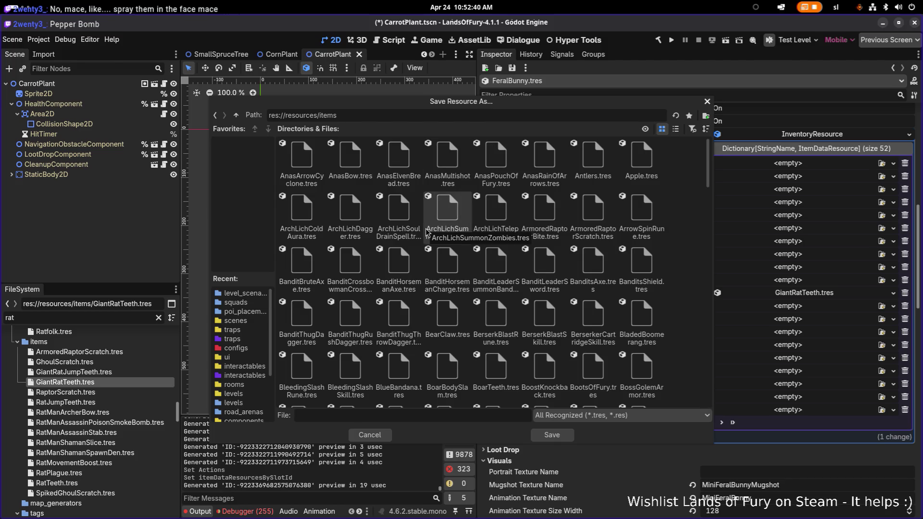
{"action": "type", "text": "Feralb"}
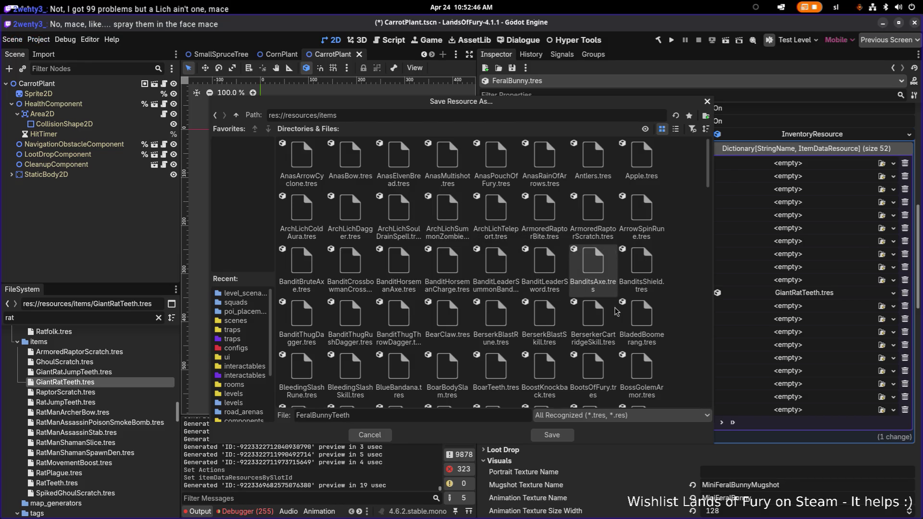
{"action": "left_click", "coordinate": [570, 436]}
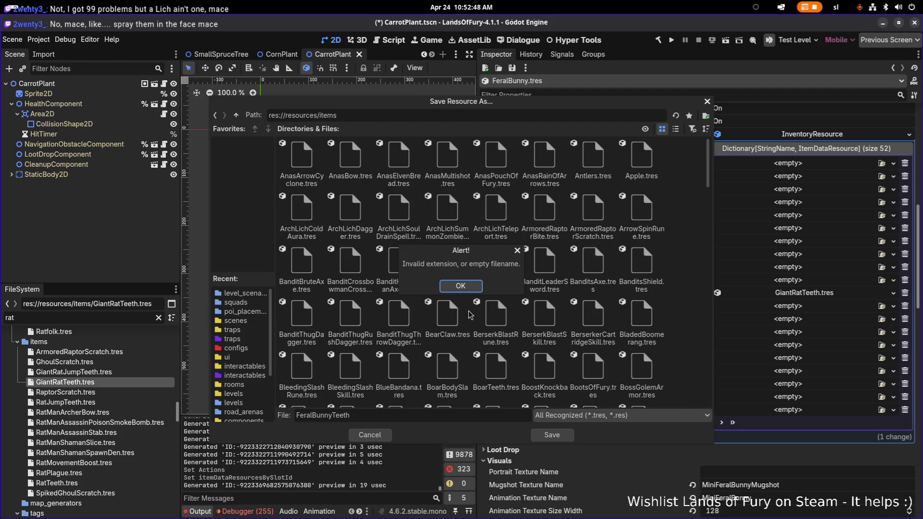
{"action": "left_click", "coordinate": [478, 287]}
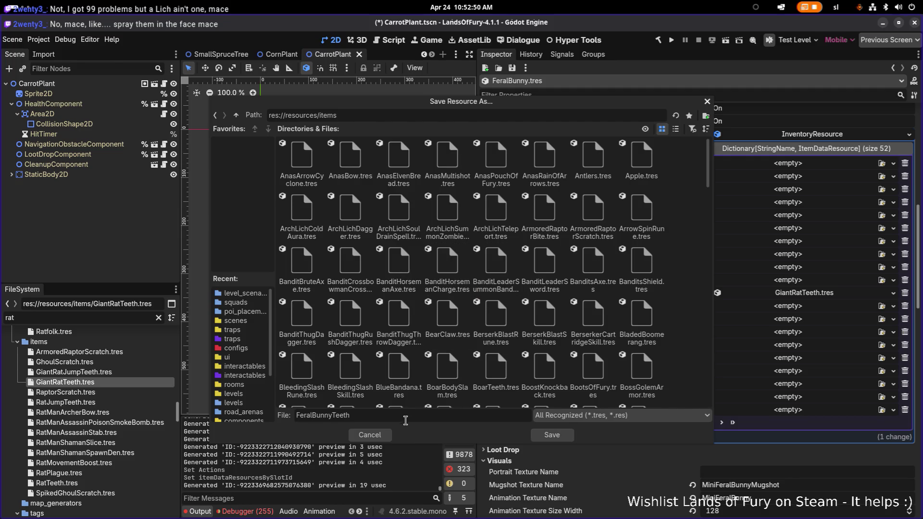
{"action": "left_click", "coordinate": [416, 416]}
{"action": "left_click", "coordinate": [552, 435]}
{"action": "left_click", "coordinate": [800, 294]}
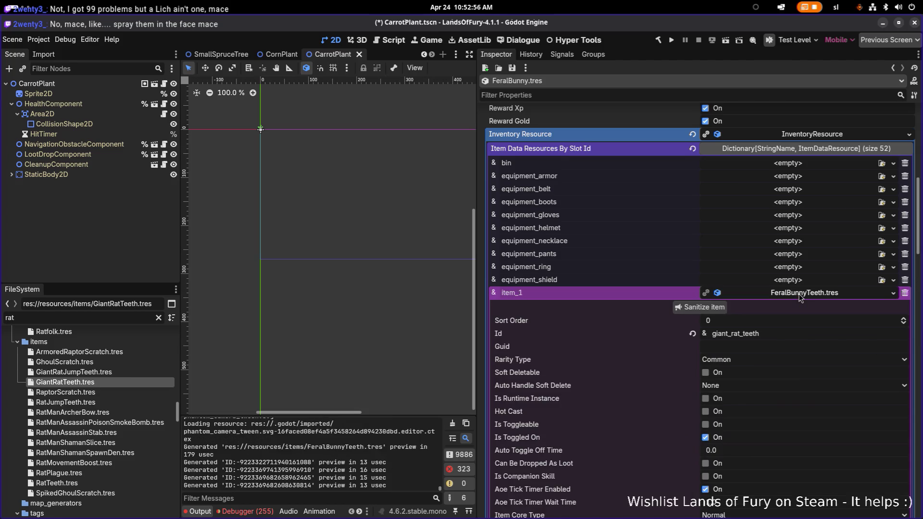
Change the item_1 resource's id from giant_rat_teeth to feral_bunny_teeth
{"action": "left_click", "coordinate": [800, 294]}
{"action": "left_click", "coordinate": [800, 295]}
{"action": "left_click", "coordinate": [800, 294]}
{"action": "left_click", "coordinate": [801, 297]}
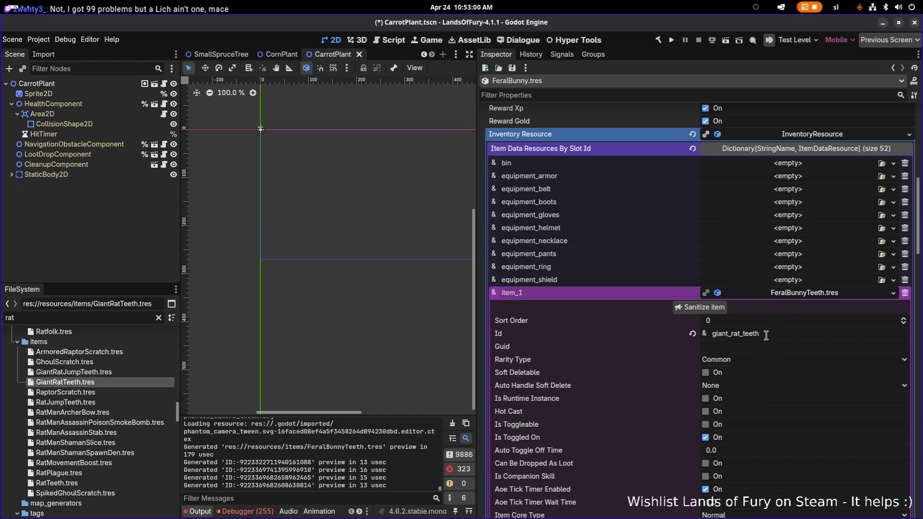
{"action": "double_click", "coordinate": [787, 327]}
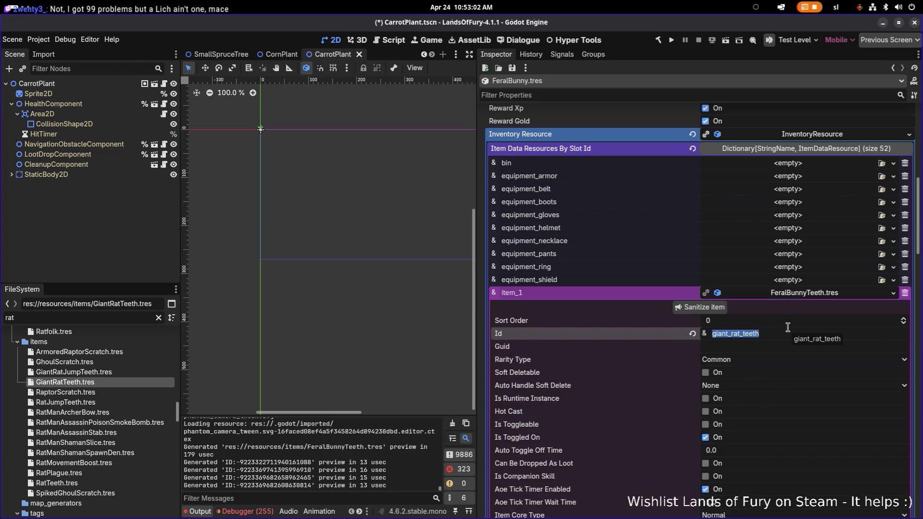
{"action": "type", "text": "feral_bunny_teet"}
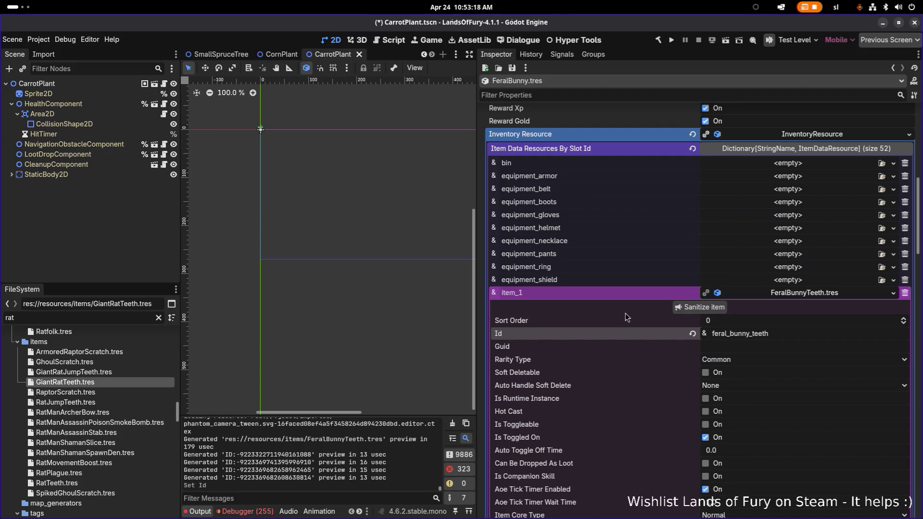
{"action": "left_click", "coordinate": [790, 295]}
{"action": "left_click", "coordinate": [791, 295]}
{"action": "left_click", "coordinate": [799, 297]}
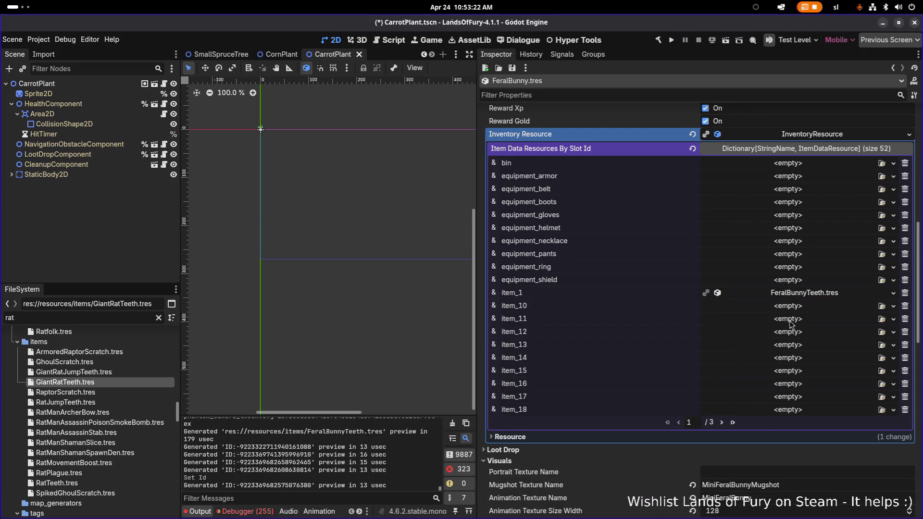
Locate FeralBunnyTeeth.tres in the FileSystem and open it in the Inspector
{"action": "right_click", "coordinate": [804, 293]}
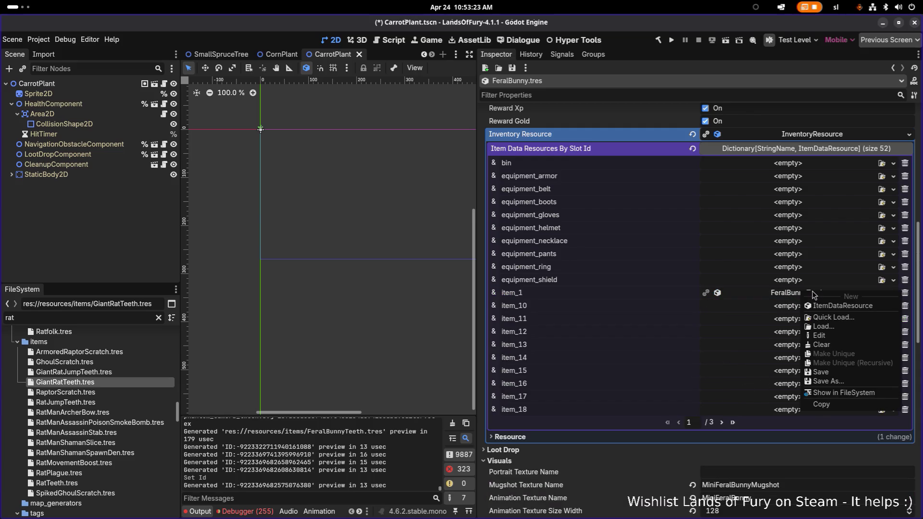
{"action": "left_click", "coordinate": [845, 394]}
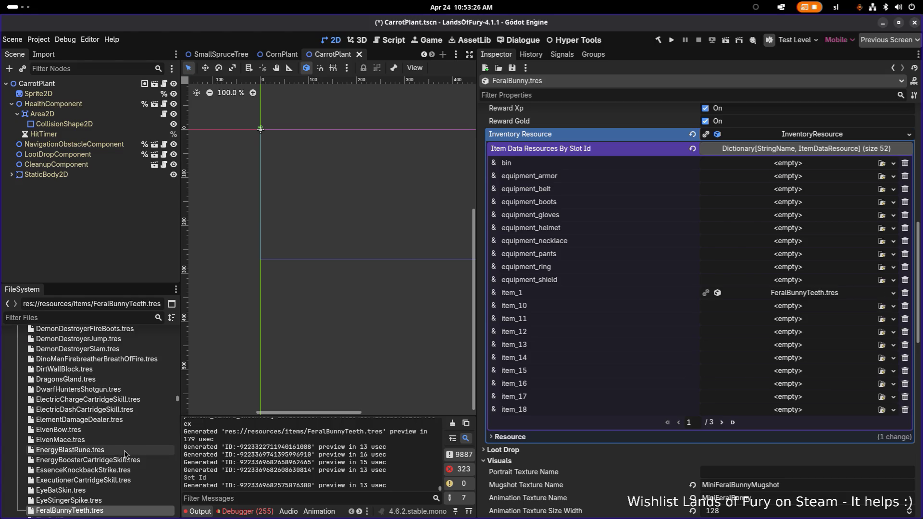
{"action": "scroll", "coordinate": [105, 452], "scroll_direction": "down", "scroll_amount": 1}
{"action": "left_click", "coordinate": [166, 404]}
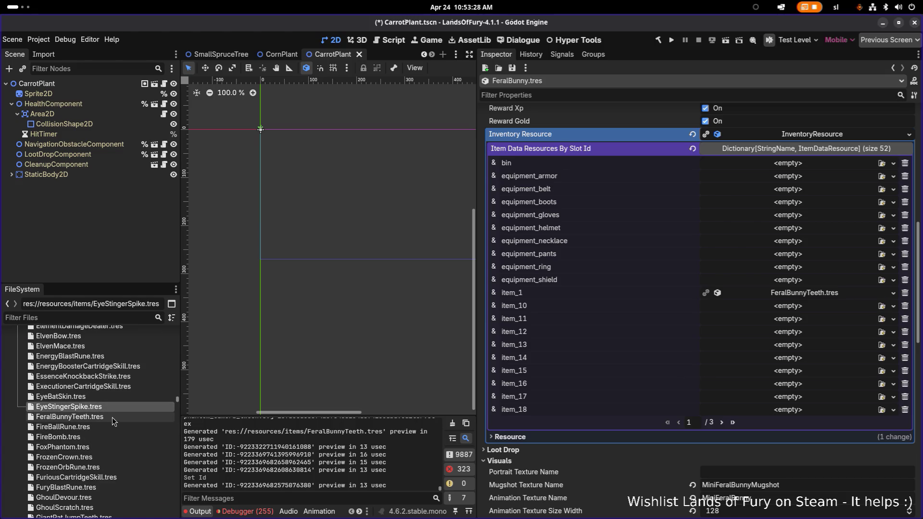
{"action": "left_click", "coordinate": [112, 417]}
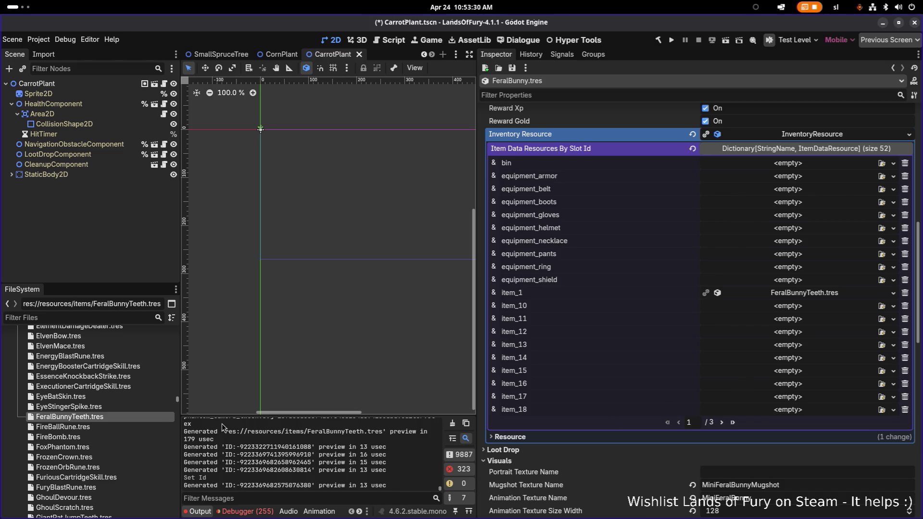
{"action": "double_click", "coordinate": [139, 417]}
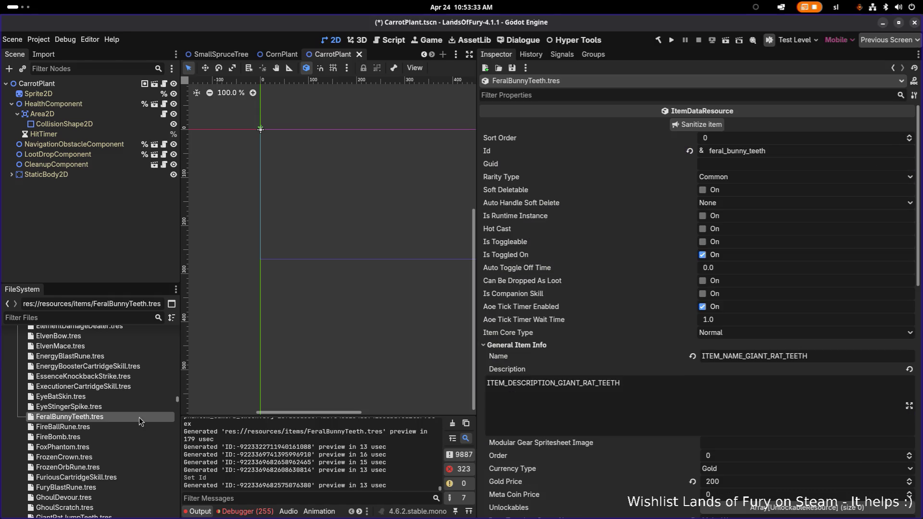
Set the name and description keys to ITEM_NAME_FERAL_BUNNY_TEETH and ITEM_DESCRIPTION_FERAL_BUNNY_TEETH, then save
{"action": "left_click", "coordinate": [764, 357]}
{"action": "key", "text": "Left"}
{"action": "key", "text": "Left"}
{"action": "key", "text": "Left"}
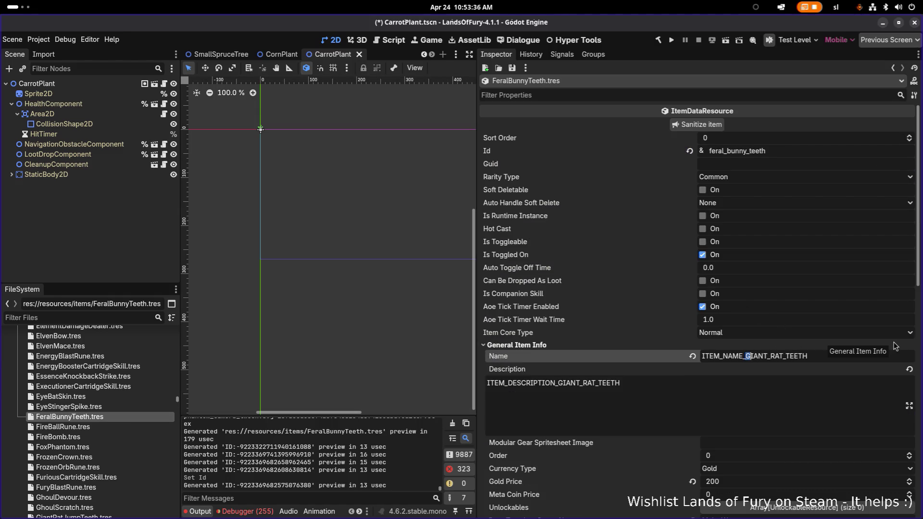
{"action": "key", "text": "shift+End"}
{"action": "type", "text": "FERAL_BUNNY_T"}
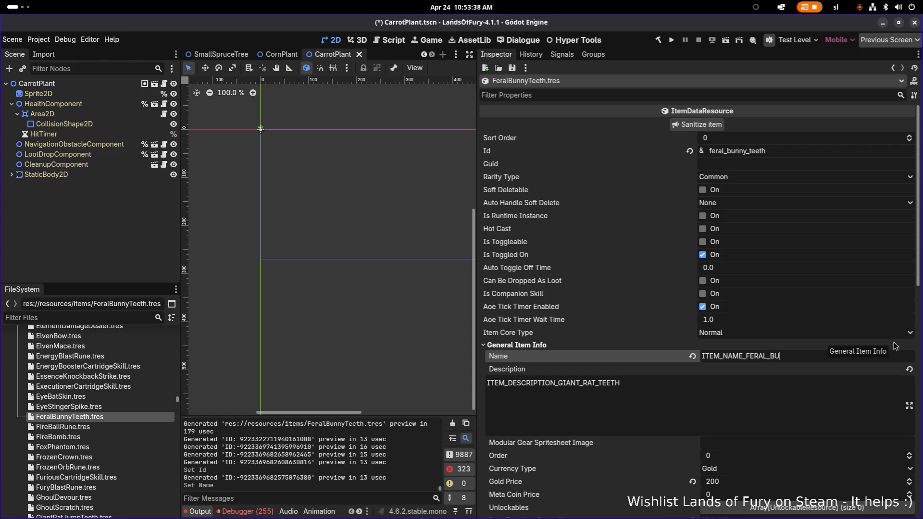
{"action": "type", "text": "EETH"}
{"action": "key", "text": "shift+End"}
{"action": "key", "text": "ctrl+c"}
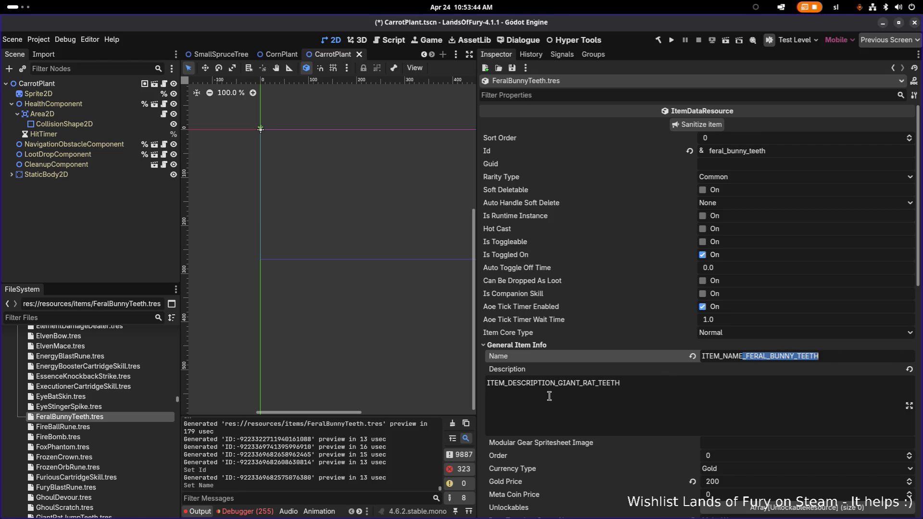
{"action": "left_click", "coordinate": [556, 387]}
{"action": "key", "text": "ctrl+shift+Left"}
{"action": "key", "text": "ctrl+shift+Left"}
{"action": "key", "text": "ctrl+shift+Left"}
{"action": "key", "text": "ctrl+v"}
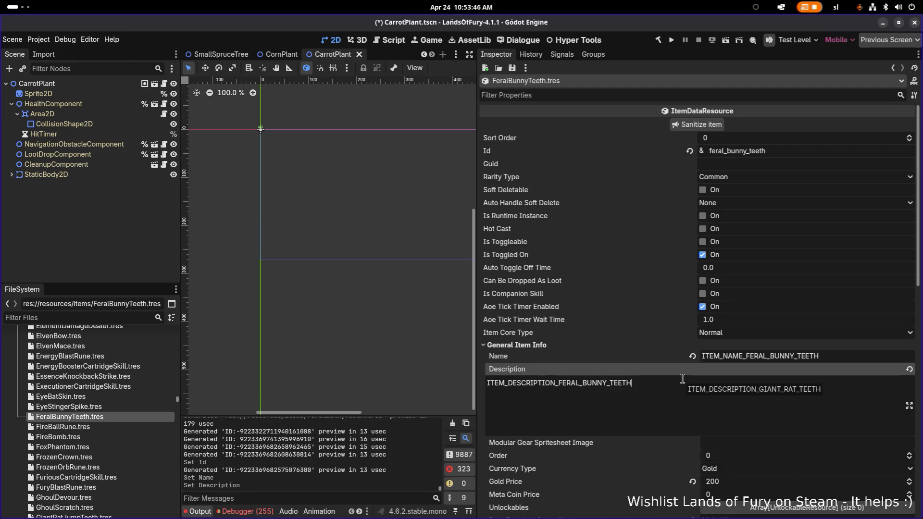
{"action": "key", "text": "ctrl+s"}
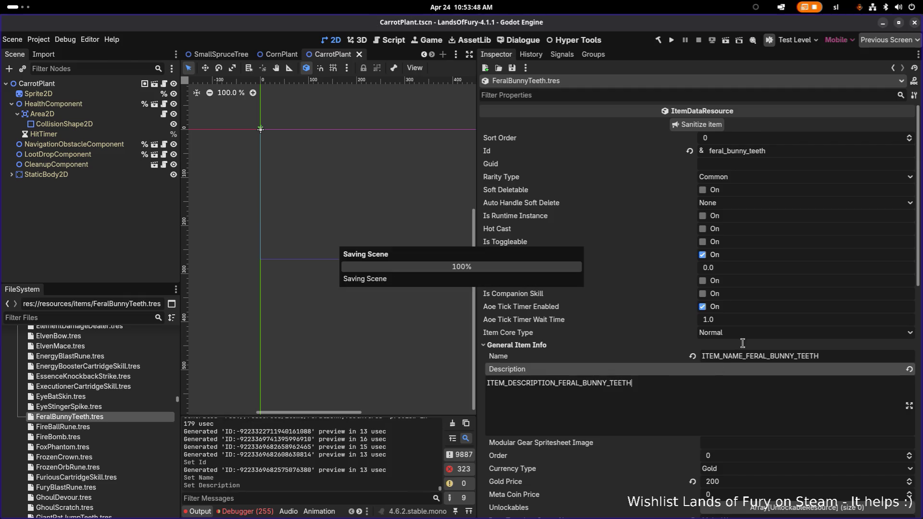
{"action": "scroll", "coordinate": [767, 228], "scroll_direction": "down", "scroll_amount": 15}
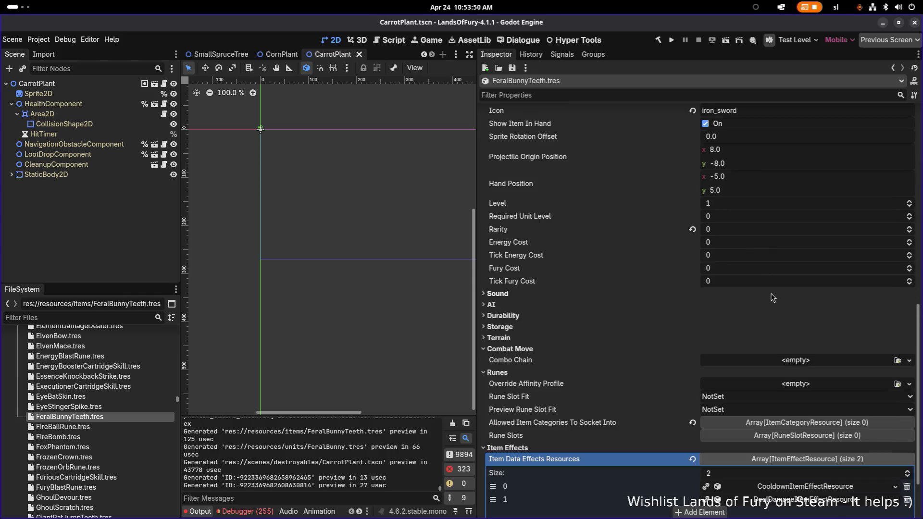
Make the cooldown and deal-damage effects unique recursively, keeping DealDamageUnitStatResource shared
{"action": "right_click", "coordinate": [802, 413]}
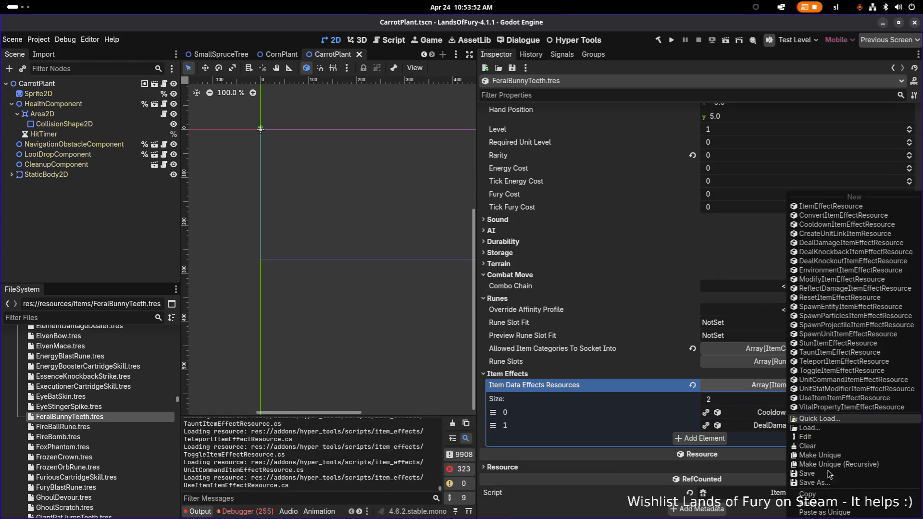
{"action": "left_click", "coordinate": [841, 465]}
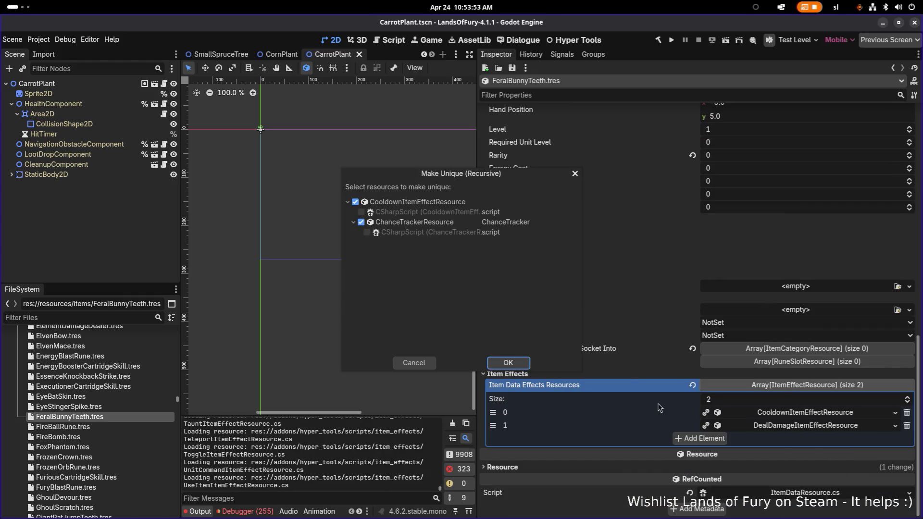
{"action": "left_click", "coordinate": [509, 367]}
{"action": "right_click", "coordinate": [808, 426]}
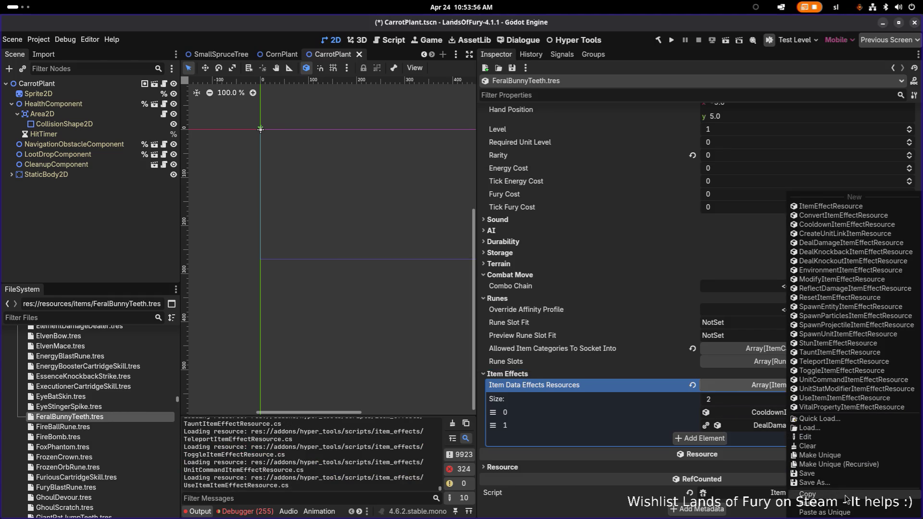
{"action": "left_click", "coordinate": [848, 464]}
{"action": "left_click", "coordinate": [421, 222]}
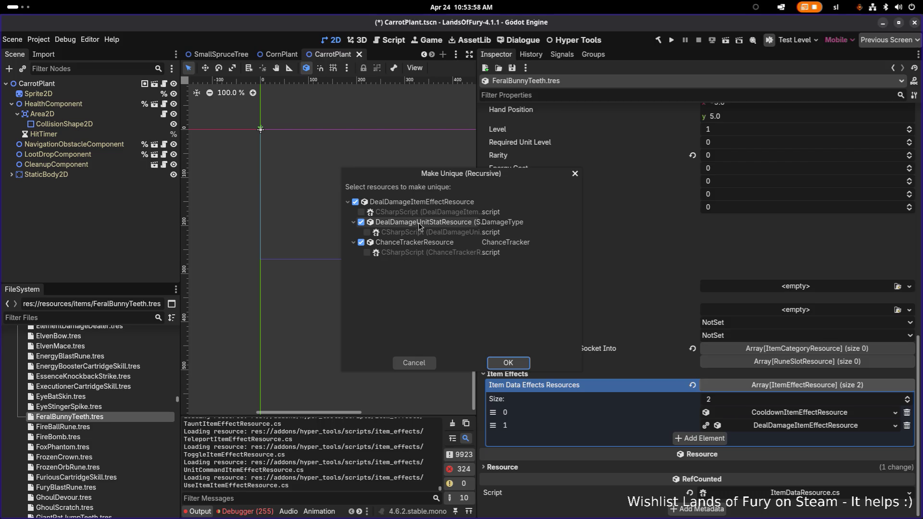
{"action": "left_click", "coordinate": [508, 363]}
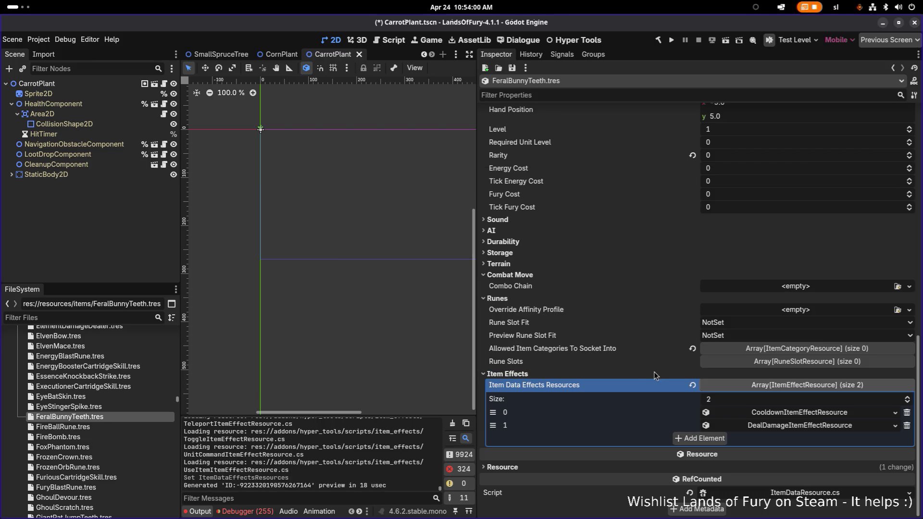
Review the deal-damage effect's General Item Effect Info and save the item
{"action": "left_click", "coordinate": [792, 426]}
{"action": "scroll", "coordinate": [788, 423], "scroll_direction": "down", "scroll_amount": 2}
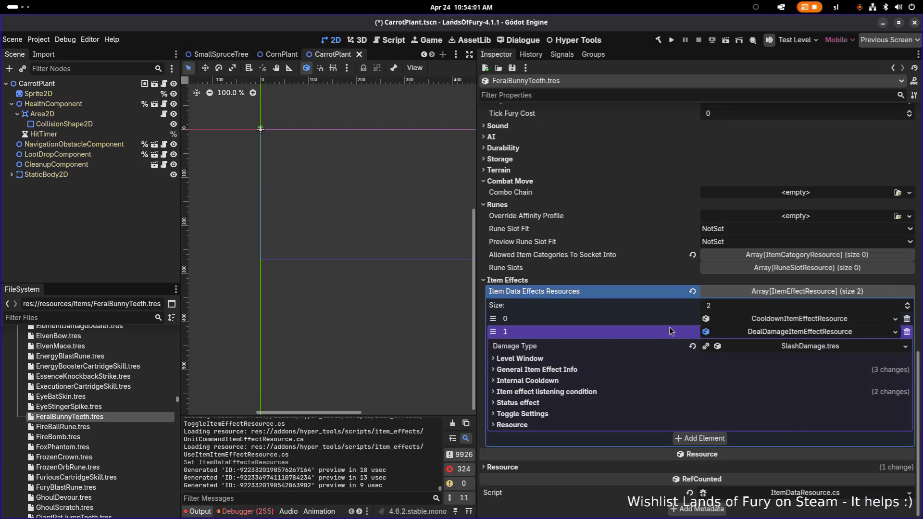
{"action": "left_click", "coordinate": [617, 374]}
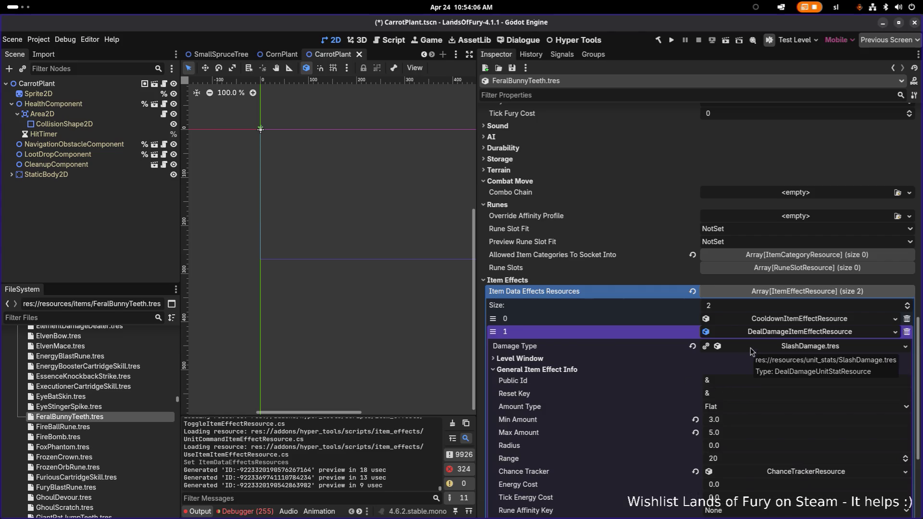
{"action": "left_click", "coordinate": [774, 333]}
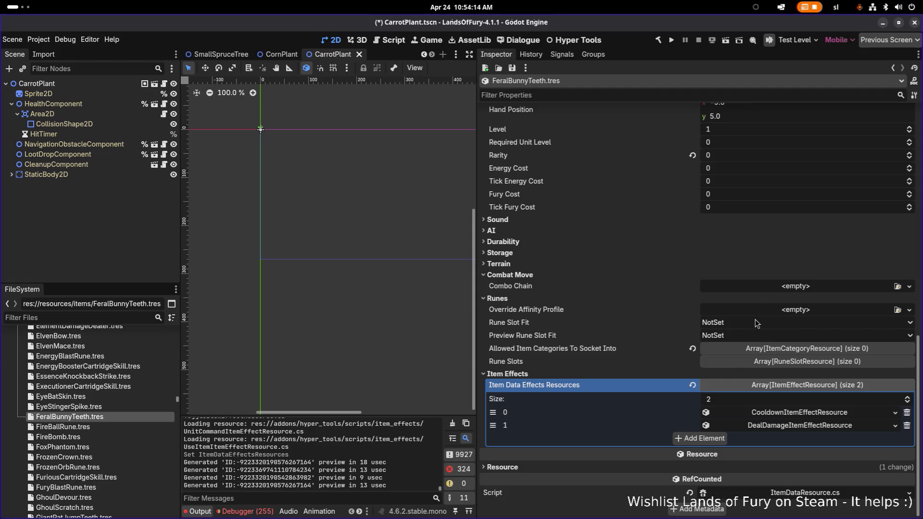
{"action": "key", "text": "ctrl+s"}
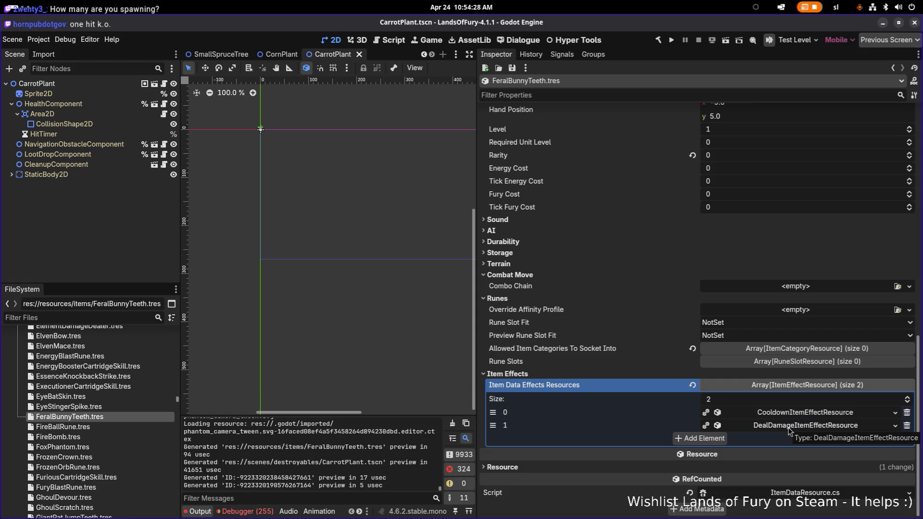
Check the effects' listening condition settings, then filter the project files by 'feral'
{"action": "left_click", "coordinate": [788, 426]}
{"action": "scroll", "coordinate": [764, 384], "scroll_direction": "down", "scroll_amount": 5}
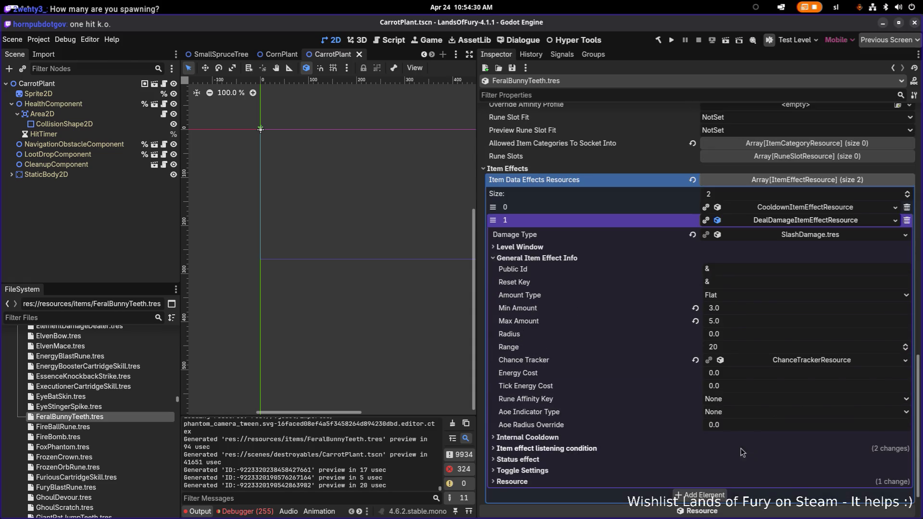
{"action": "left_click", "coordinate": [673, 450]}
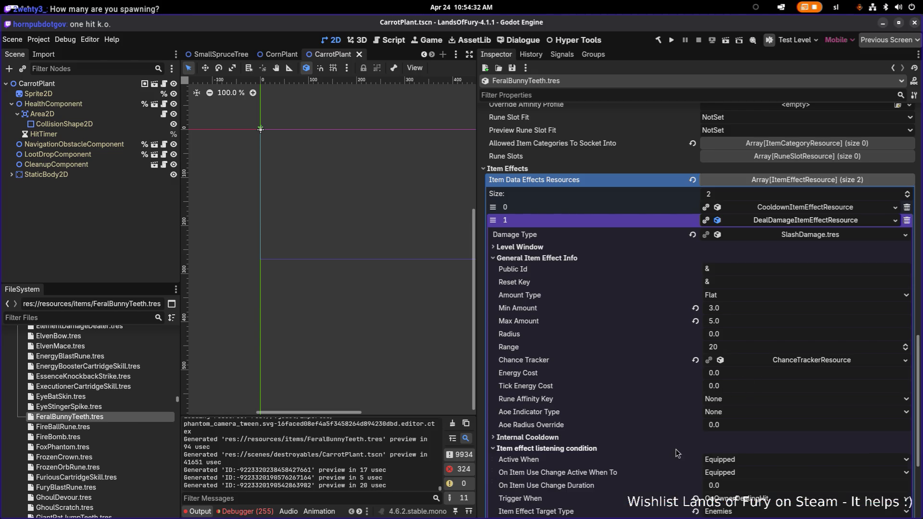
{"action": "scroll", "coordinate": [707, 453], "scroll_direction": "down", "scroll_amount": 4}
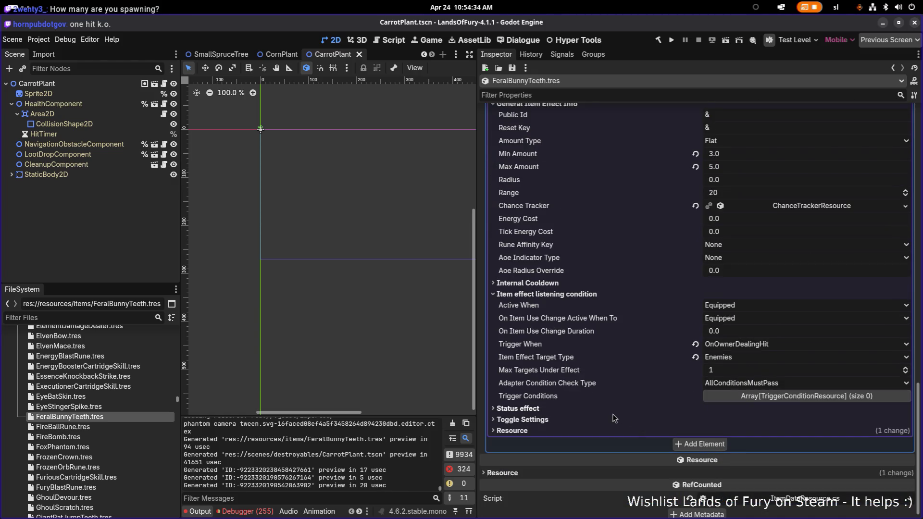
{"action": "scroll", "coordinate": [719, 411], "scroll_direction": "up", "scroll_amount": 5}
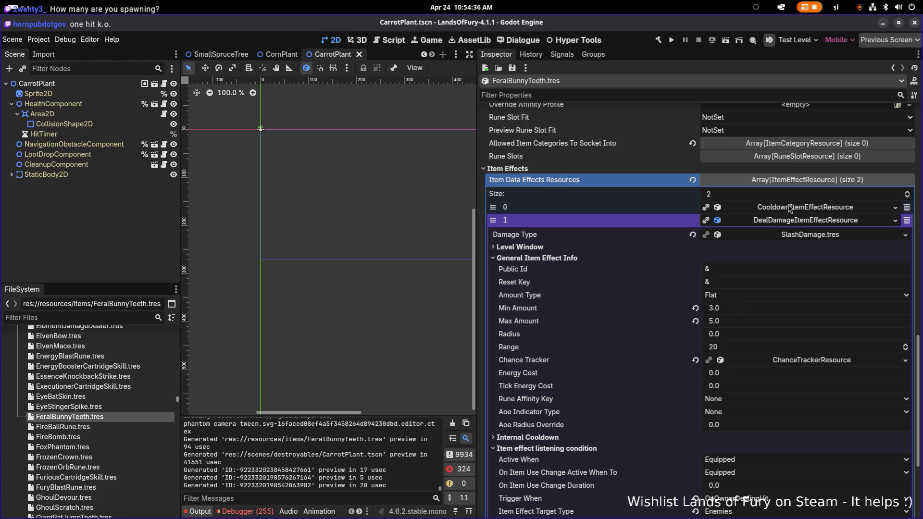
{"action": "left_click", "coordinate": [788, 209]}
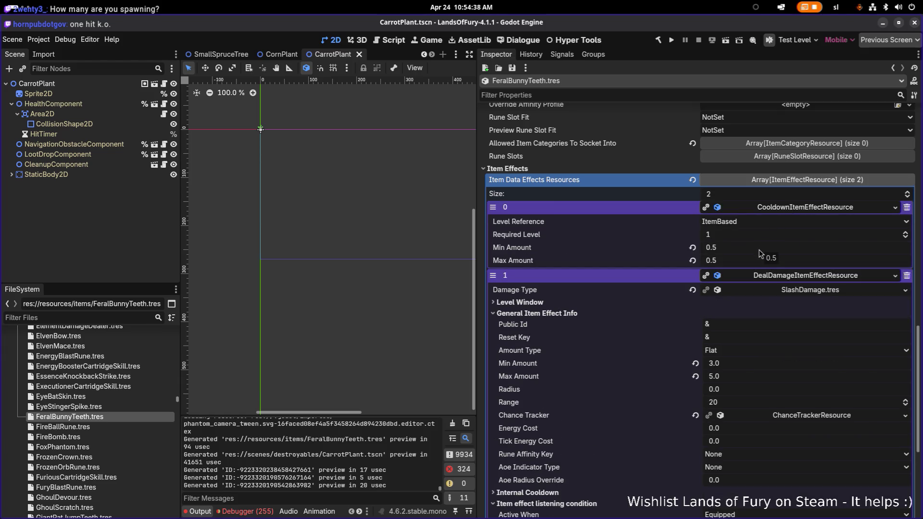
{"action": "left_click", "coordinate": [789, 209]}
{"action": "left_click", "coordinate": [790, 220]}
{"action": "left_click", "coordinate": [123, 317]}
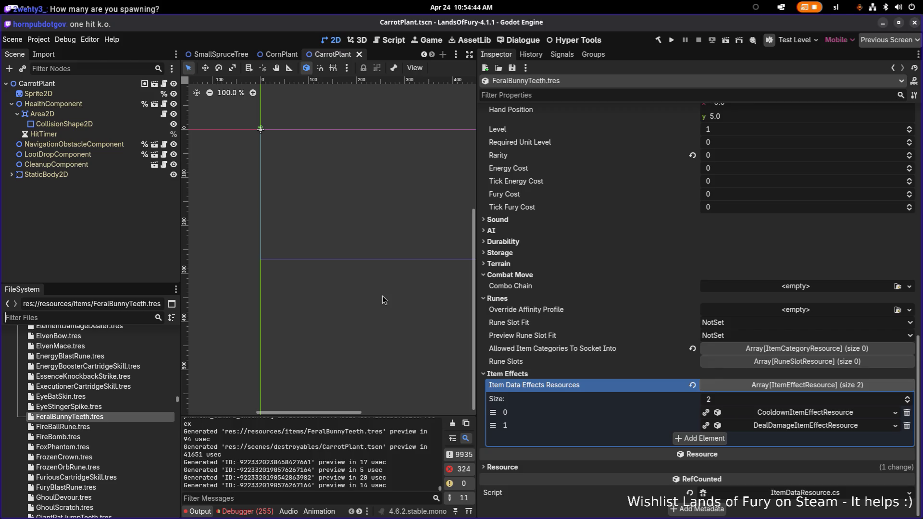
{"action": "type", "text": "feral"}
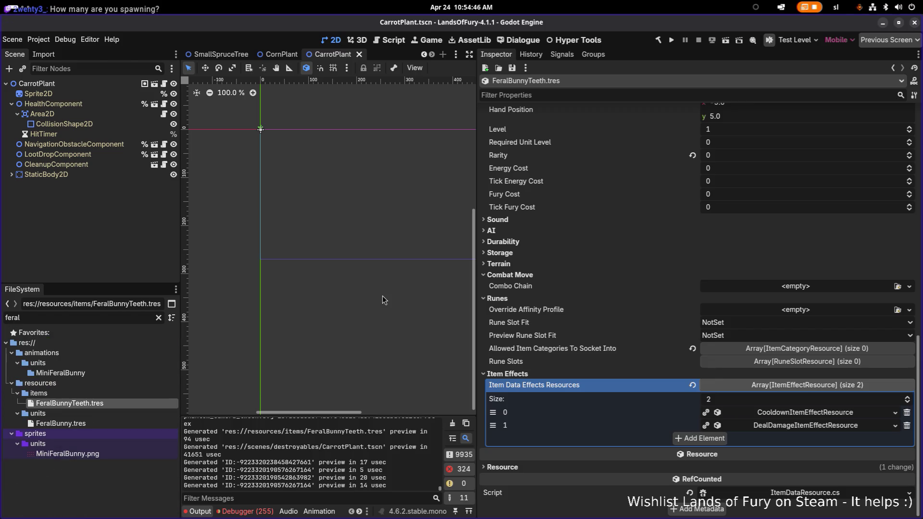
Open FeralBunny.tres, filter its properties by 'movem' and set Max Movement Speed to 68.0
{"action": "left_click", "coordinate": [126, 421]}
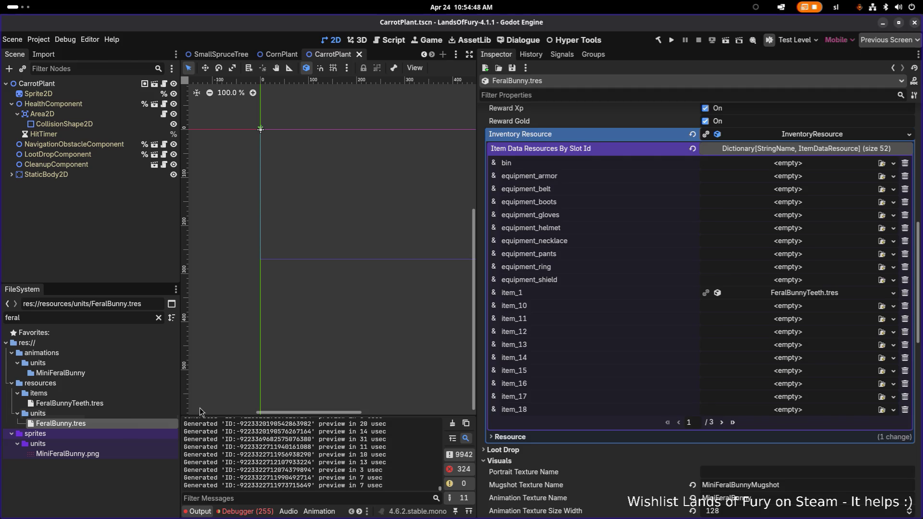
{"action": "left_click", "coordinate": [662, 93]}
{"action": "type", "text": "movem"}
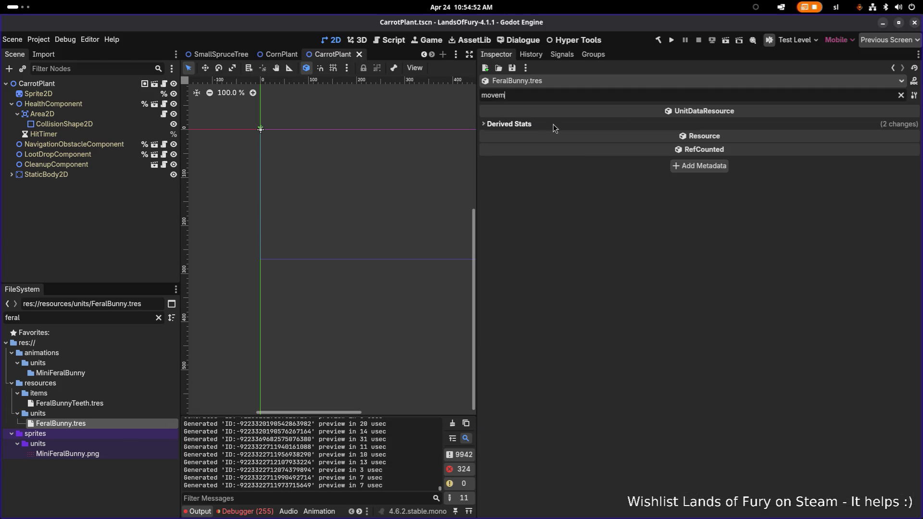
{"action": "left_click", "coordinate": [552, 124]}
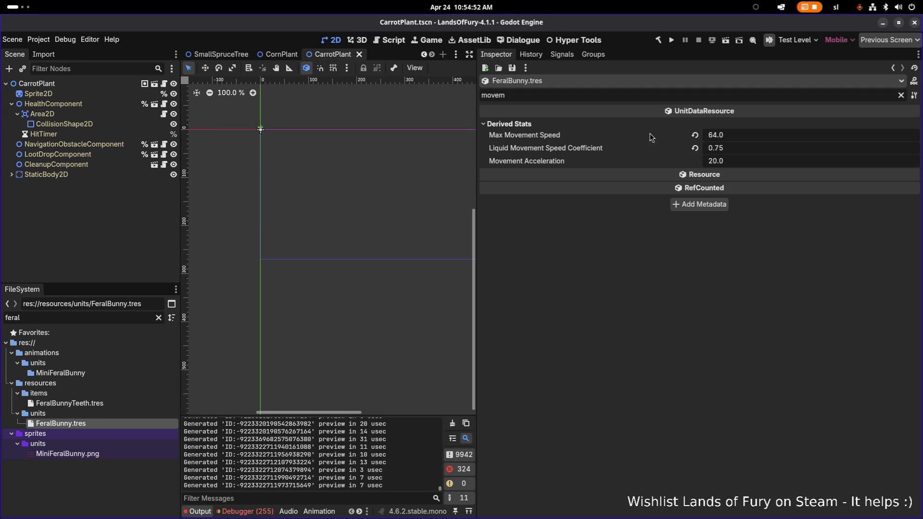
{"action": "left_click", "coordinate": [740, 136]}
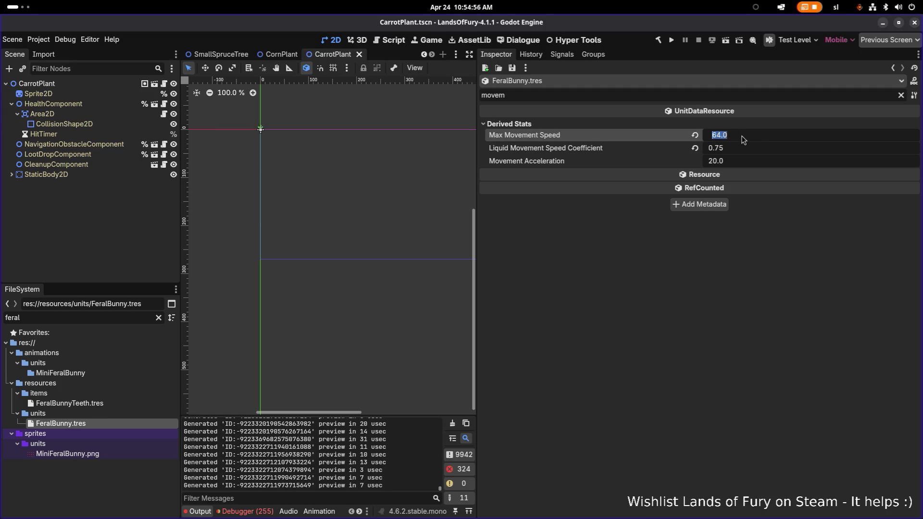
{"action": "type", "text": "68"}
{"action": "key", "text": "Return"}
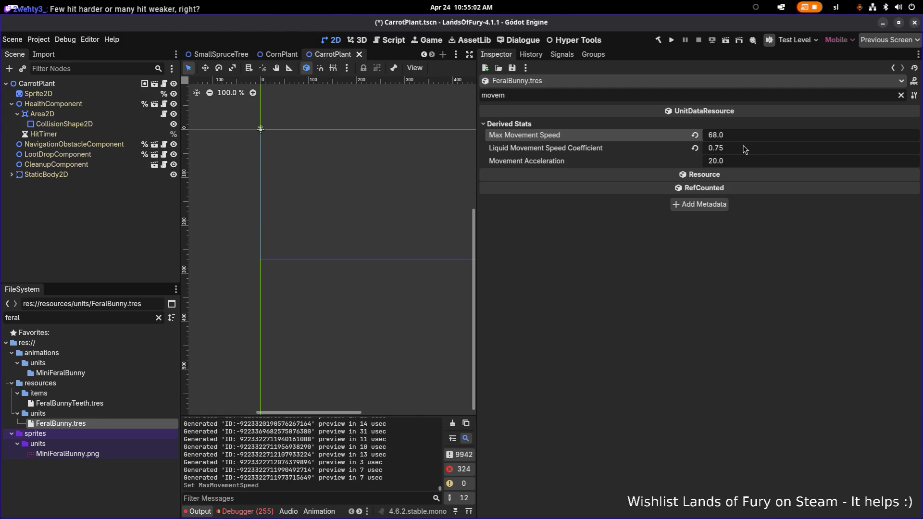
Set Liquid Movement Speed Coefficient to 1.0 and save the unit resource
{"action": "left_click", "coordinate": [745, 149]}
{"action": "left_click", "coordinate": [744, 149]}
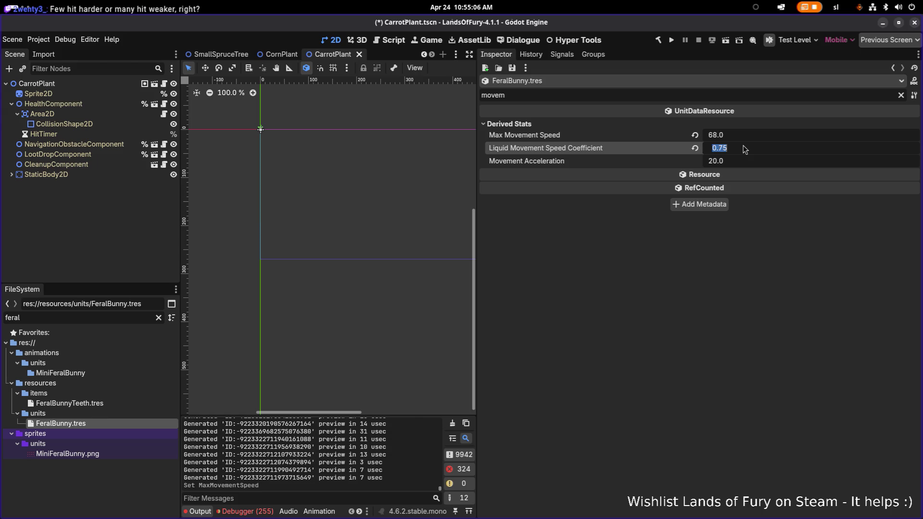
{"action": "type", "text": "1"}
{"action": "key", "text": "Return"}
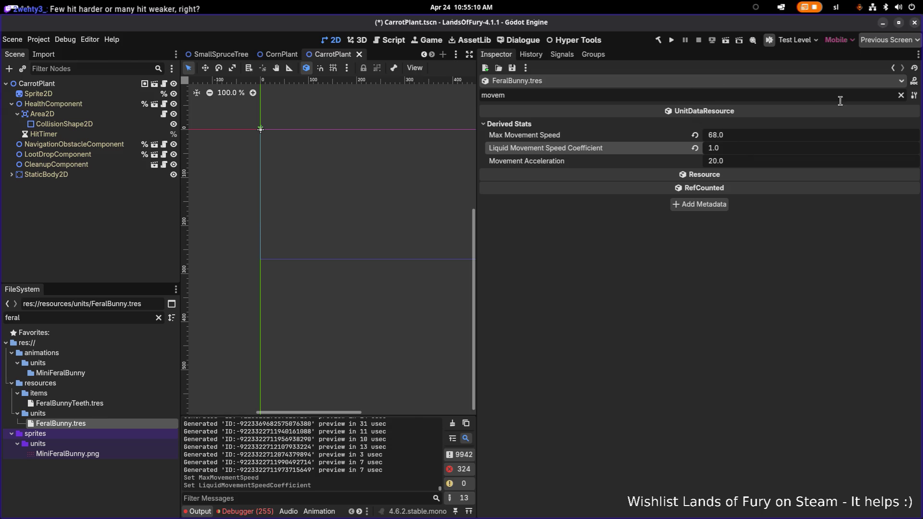
{"action": "key", "text": "ctrl+s"}
{"action": "left_click", "coordinate": [803, 93]}
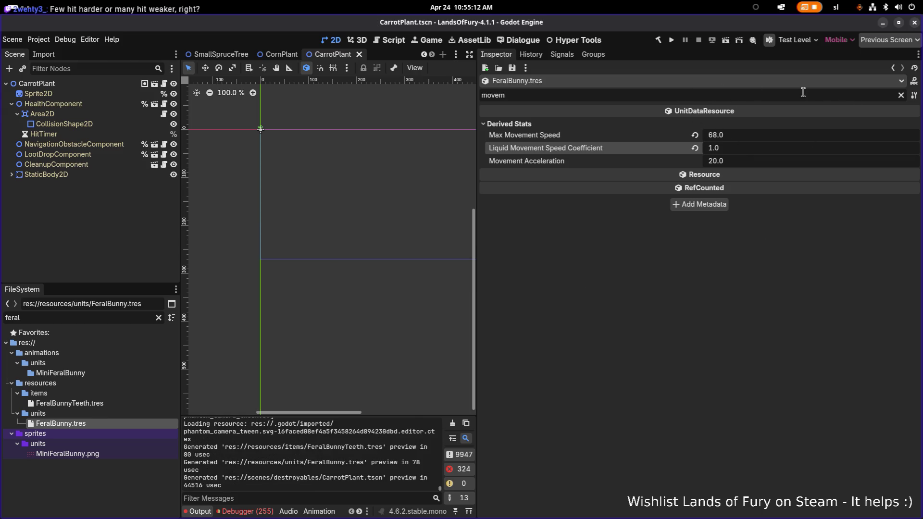
Clear the property filter, set Attack Speed to 2.0 and save
{"action": "key", "text": "ctrl+a"}
{"action": "key", "text": "BackSpace"}
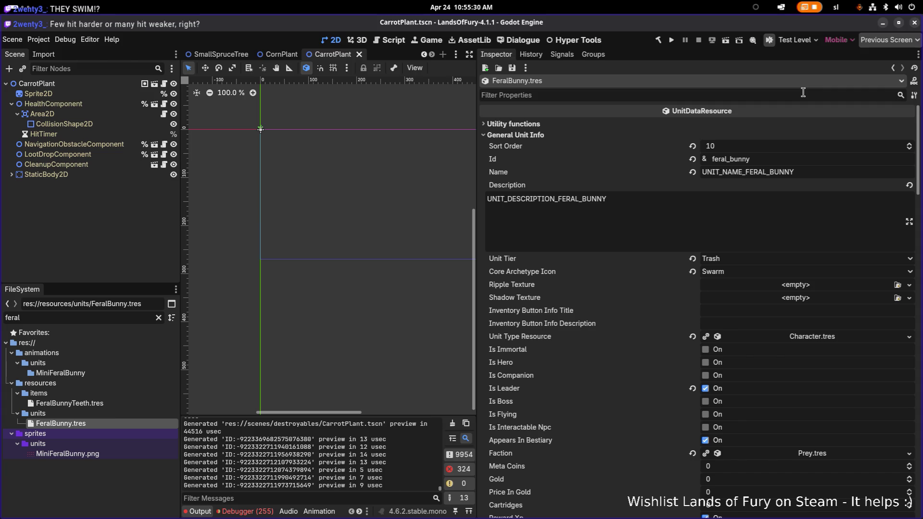
{"action": "scroll", "coordinate": [821, 288], "scroll_direction": "down", "scroll_amount": 10}
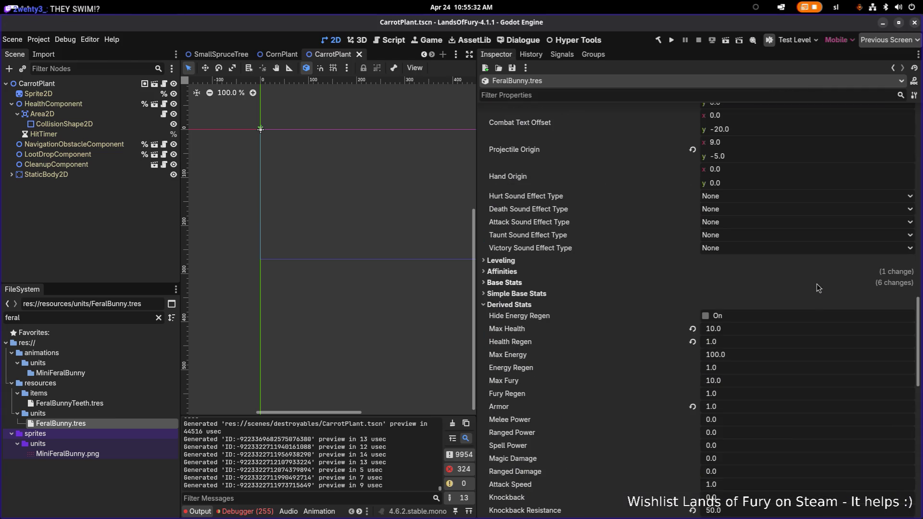
{"action": "scroll", "coordinate": [820, 289], "scroll_direction": "up", "scroll_amount": 1}
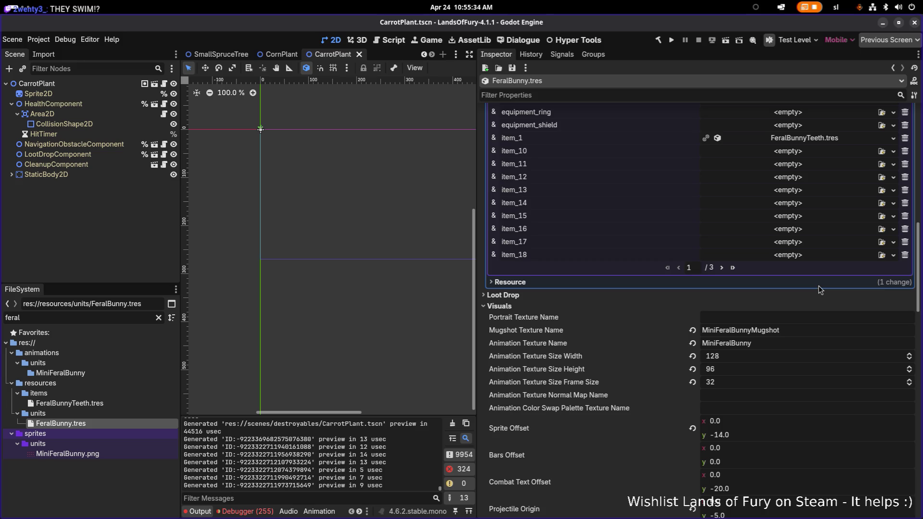
{"action": "scroll", "coordinate": [820, 288], "scroll_direction": "down", "scroll_amount": 5}
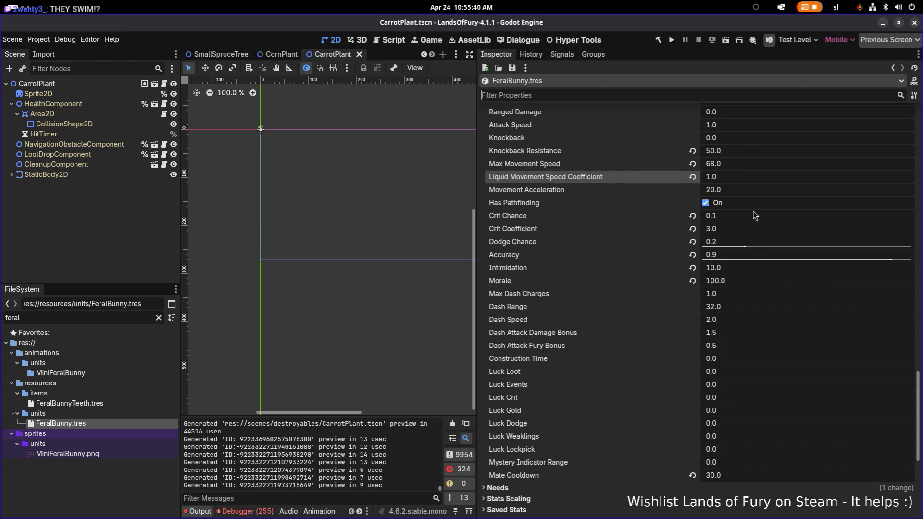
{"action": "left_click", "coordinate": [726, 129]}
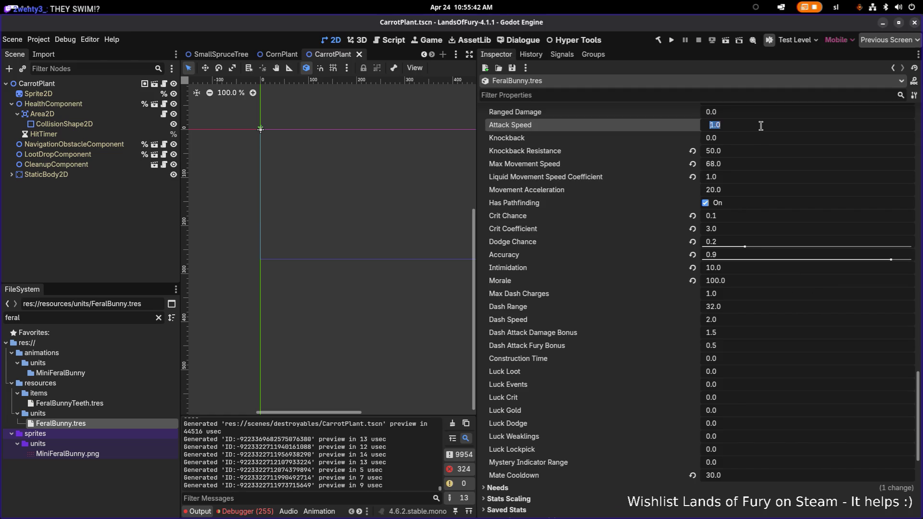
{"action": "type", "text": "2"}
{"action": "key", "text": "Return"}
{"action": "key", "text": "ctrl+s"}
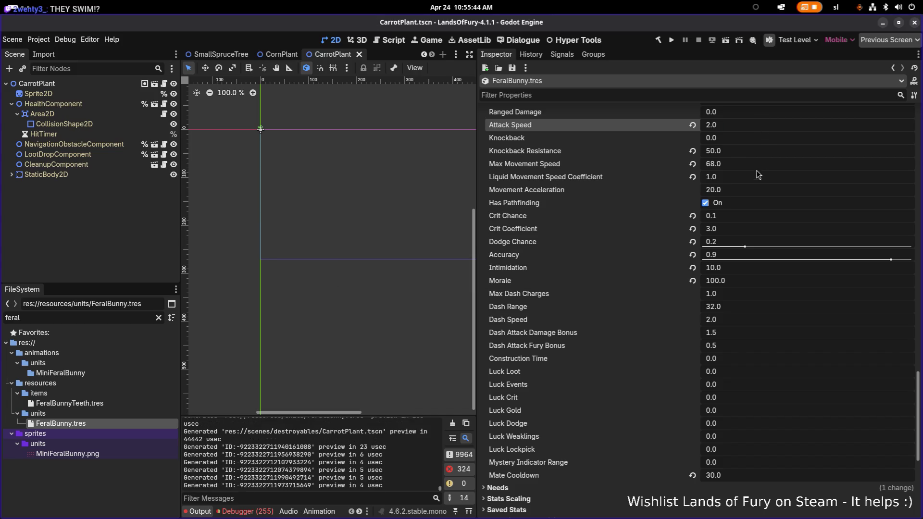
Inspect the AttackAction and FeralBunnyTeeth Id, then make the AttackAction unique
{"action": "scroll", "coordinate": [638, 362], "scroll_direction": "down", "scroll_amount": 5}
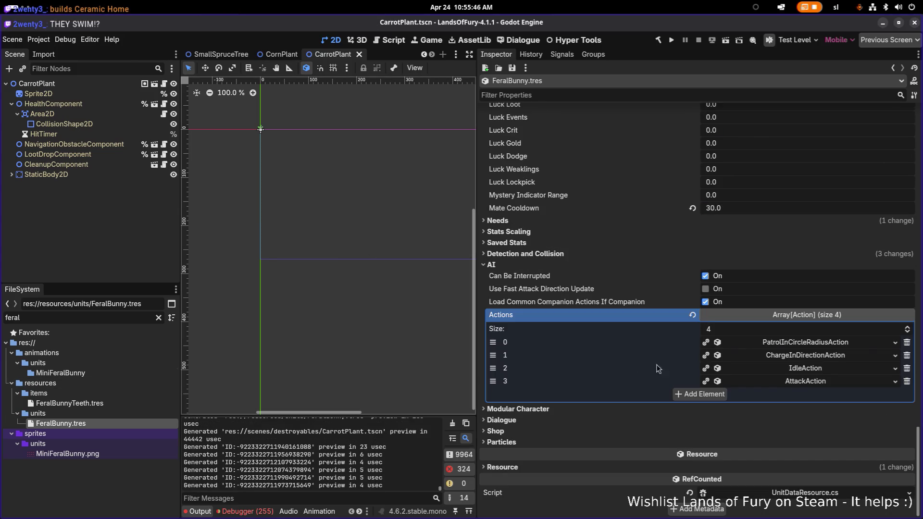
{"action": "left_click", "coordinate": [789, 381]}
{"action": "scroll", "coordinate": [742, 406], "scroll_direction": "up", "scroll_amount": 10}
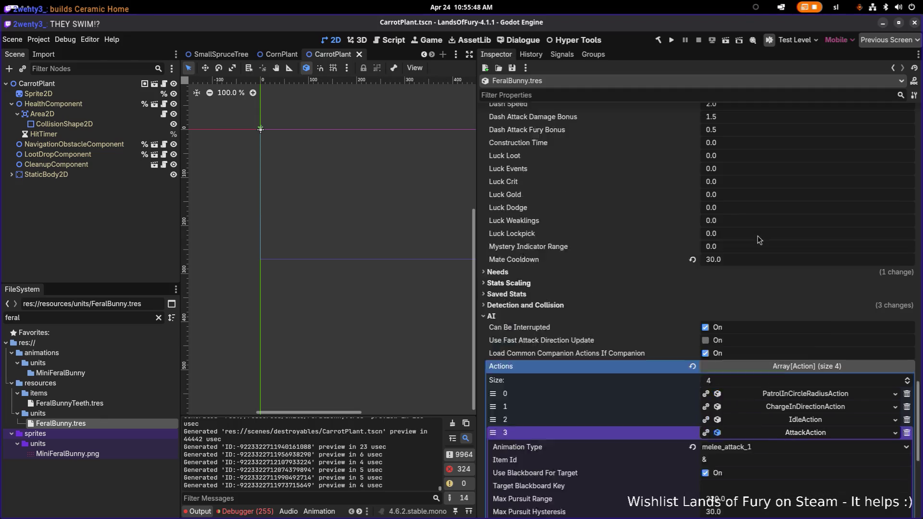
{"action": "left_click", "coordinate": [835, 436]}
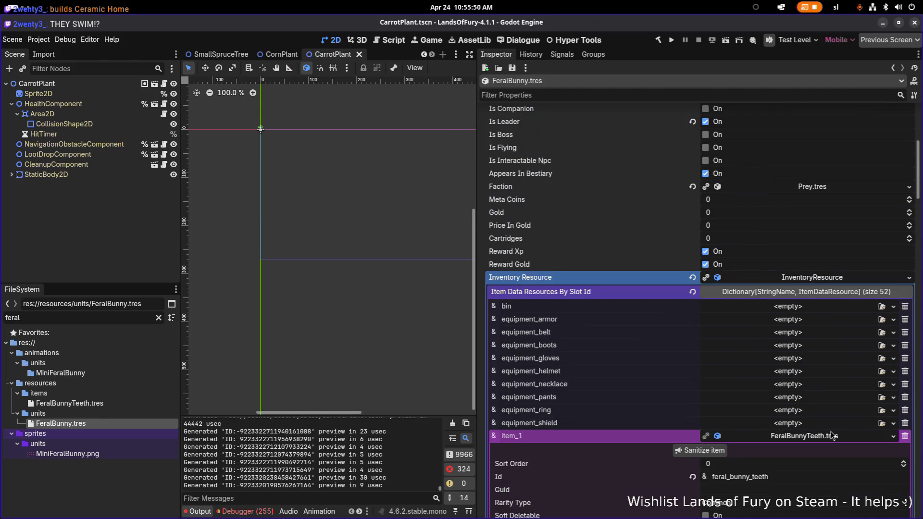
{"action": "scroll", "coordinate": [808, 408], "scroll_direction": "down", "scroll_amount": 2}
{"action": "left_click", "coordinate": [785, 378]}
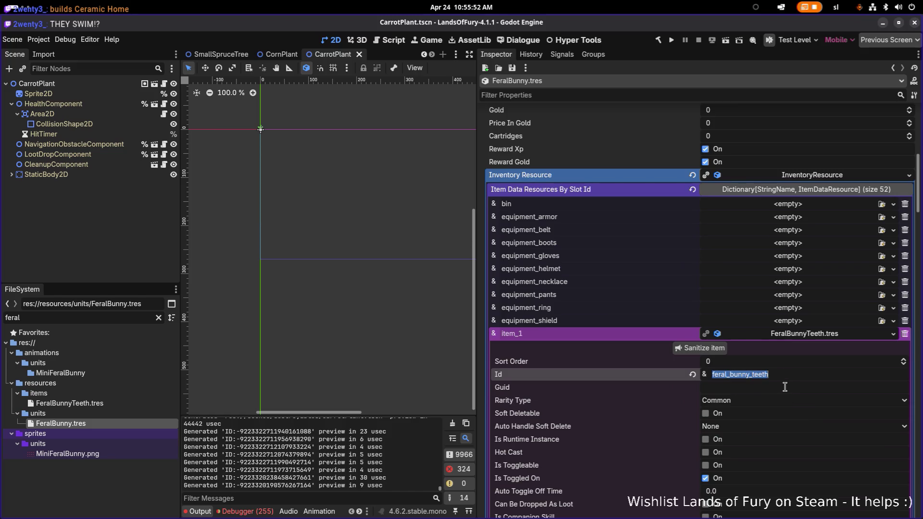
{"action": "scroll", "coordinate": [784, 382], "scroll_direction": "down", "scroll_amount": 15}
{"action": "scroll", "coordinate": [784, 387], "scroll_direction": "down", "scroll_amount": 10}
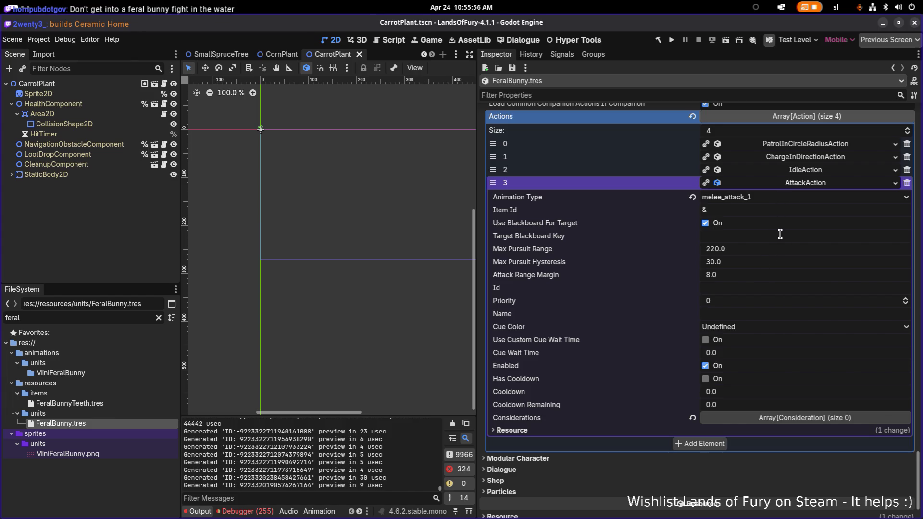
{"action": "left_click", "coordinate": [804, 186]}
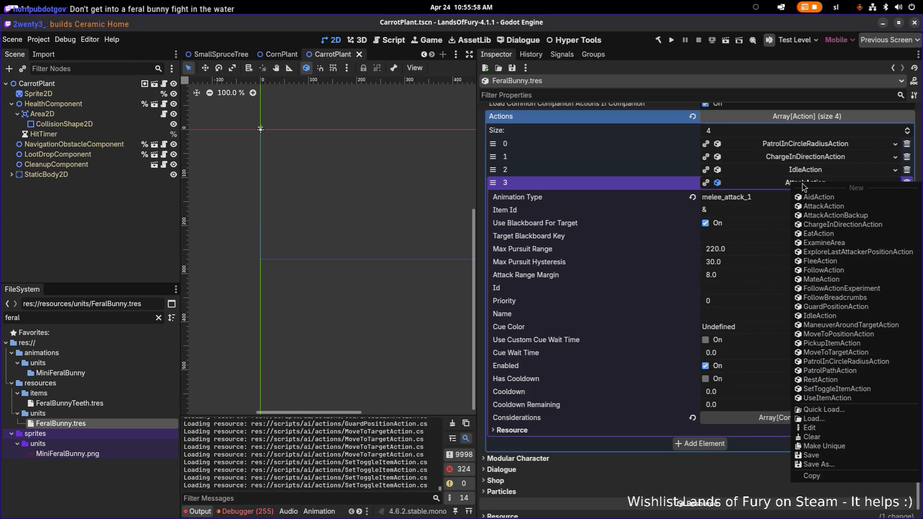
{"action": "left_click", "coordinate": [840, 446]}
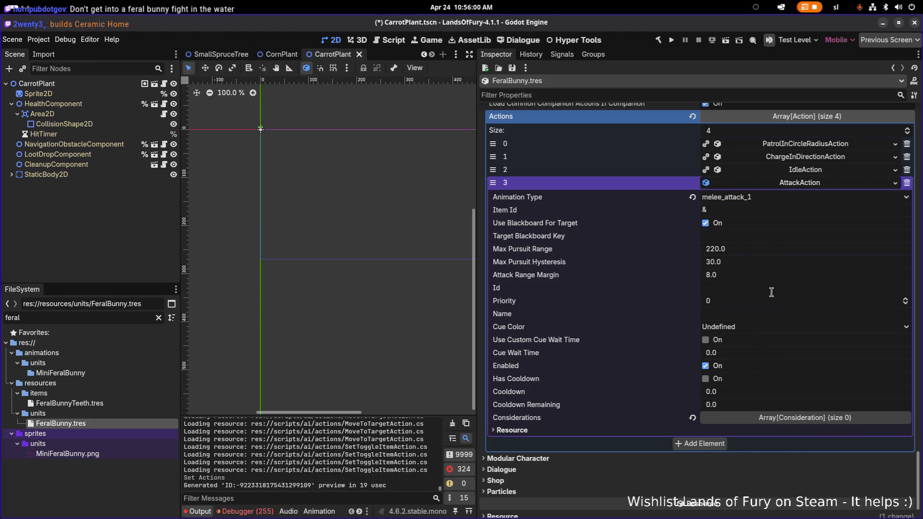
Set AttackAction's Item Id to feral_bunny_teeth, add an empty consideration slot, and save
{"action": "left_click", "coordinate": [752, 210]}
{"action": "type", "text": "feral_bunny_teeth"}
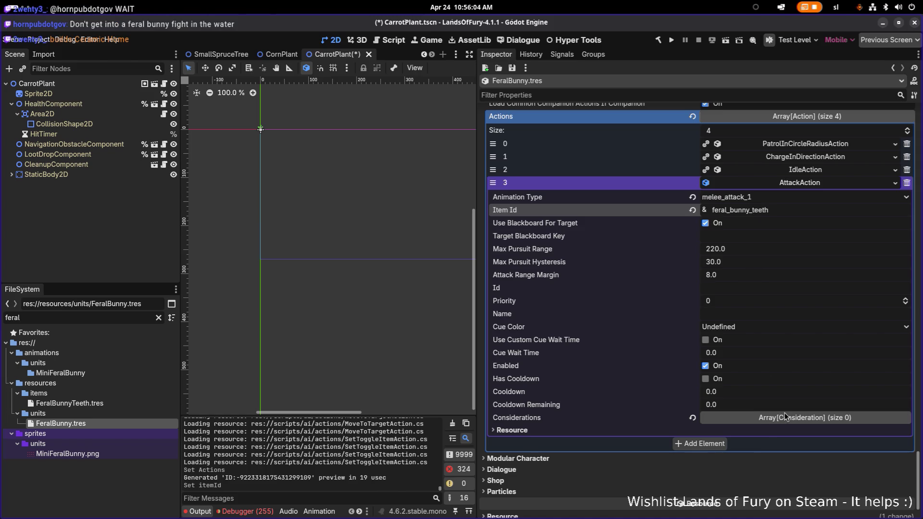
{"action": "left_click", "coordinate": [783, 414]}
{"action": "left_click", "coordinate": [711, 445]}
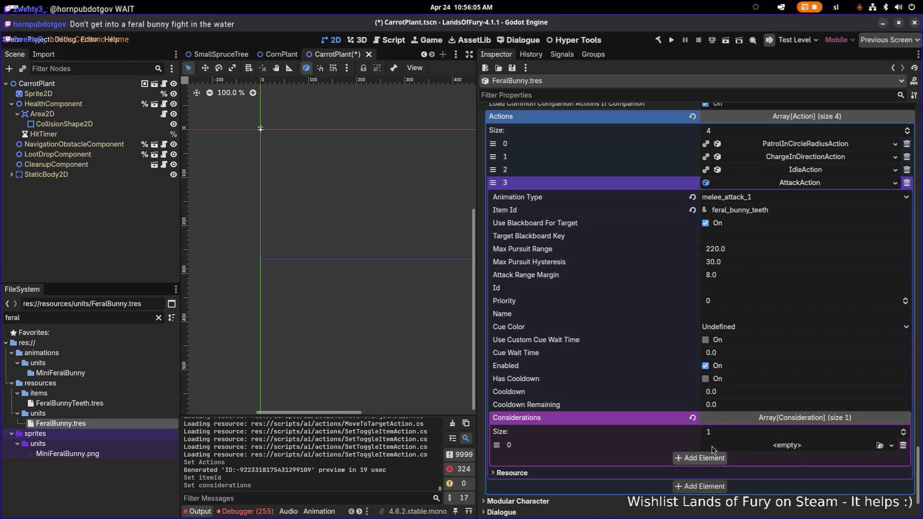
{"action": "left_click", "coordinate": [775, 447]}
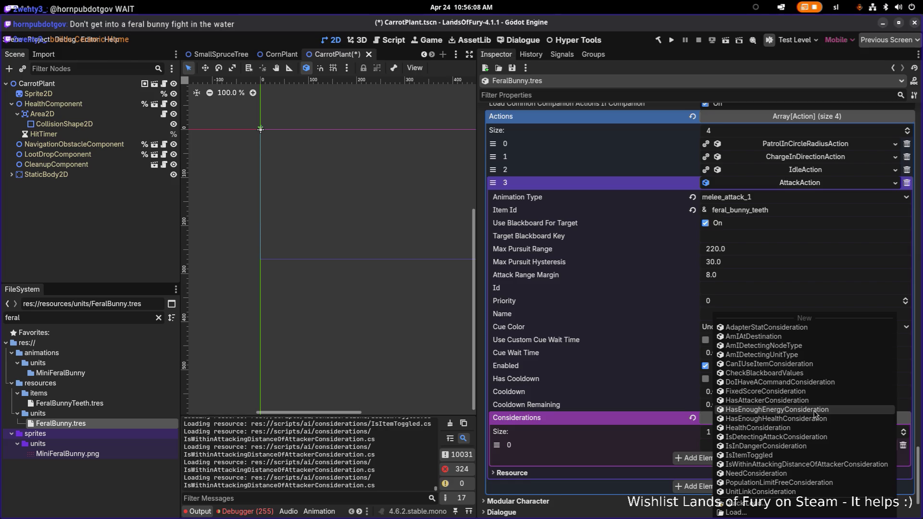
{"action": "left_click", "coordinate": [607, 451]}
{"action": "key", "text": "ctrl+s"}
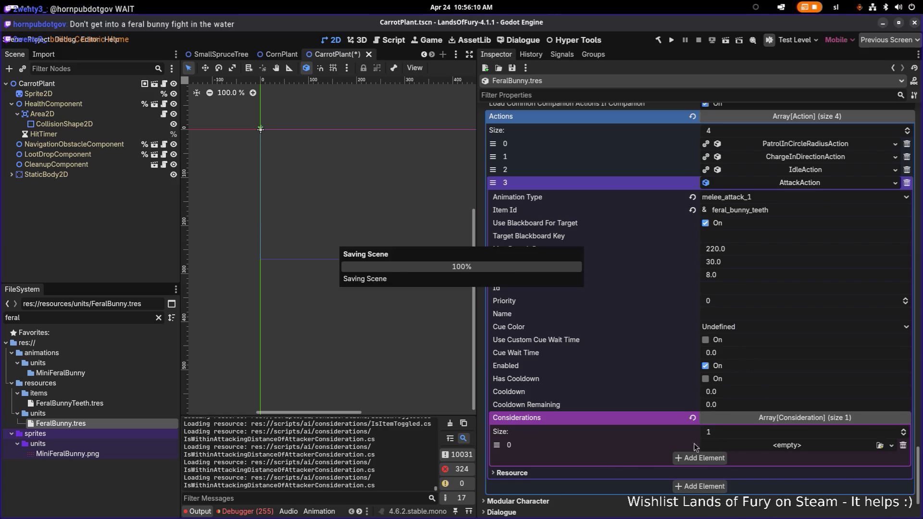
Make the consideration a CanIUseItemConsideration for feral_bunny_teeth, save, and add a second slot
{"action": "left_click", "coordinate": [774, 443]}
{"action": "left_click", "coordinate": [769, 363]}
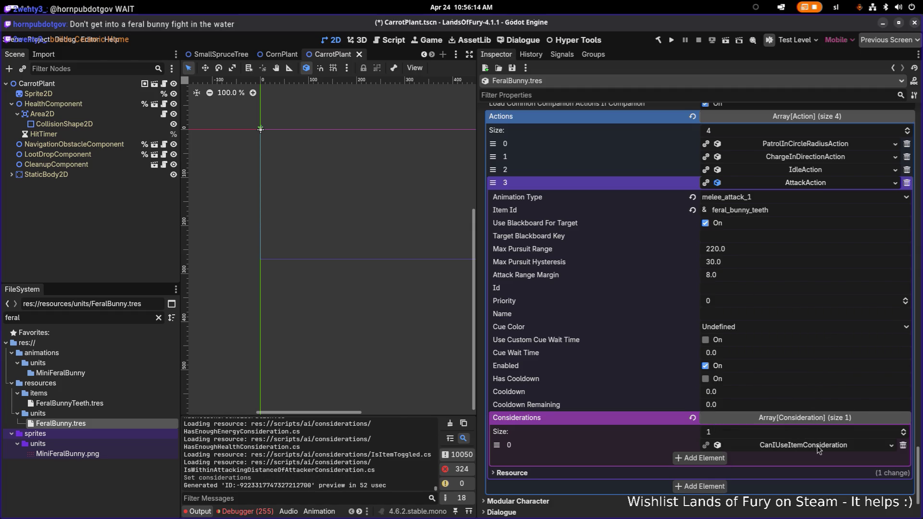
{"action": "left_click", "coordinate": [817, 444]}
{"action": "scroll", "coordinate": [817, 447], "scroll_direction": "down", "scroll_amount": 1}
{"action": "left_click", "coordinate": [776, 421]}
{"action": "type", "text": "feral_bunny_teeth"}
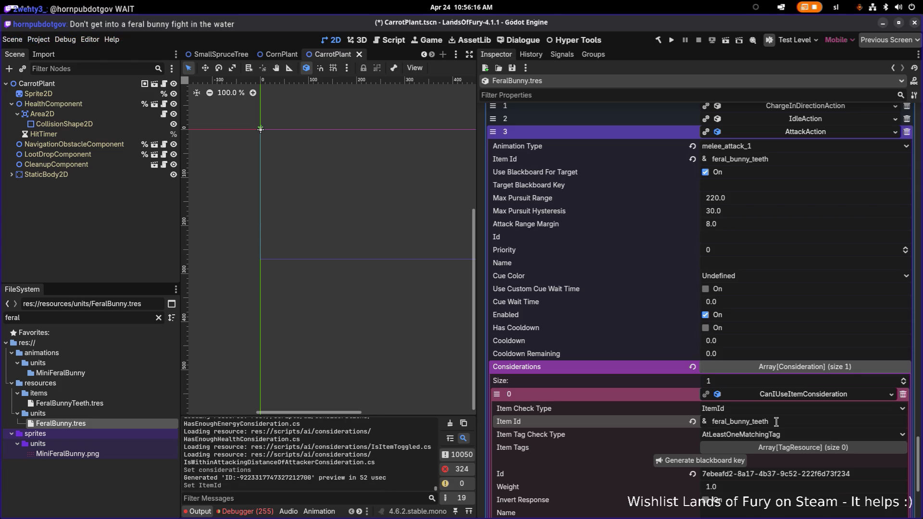
{"action": "scroll", "coordinate": [769, 423], "scroll_direction": "down", "scroll_amount": 2}
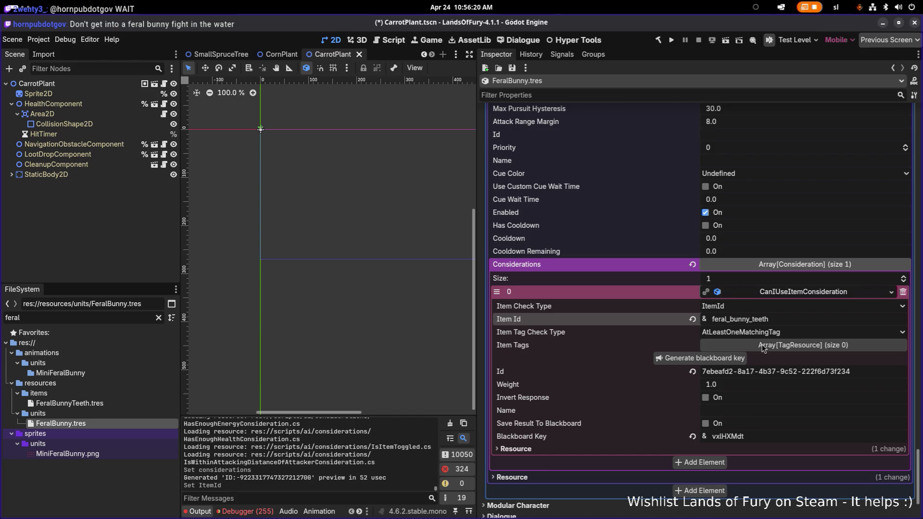
{"action": "scroll", "coordinate": [657, 334], "scroll_direction": "up", "scroll_amount": 1}
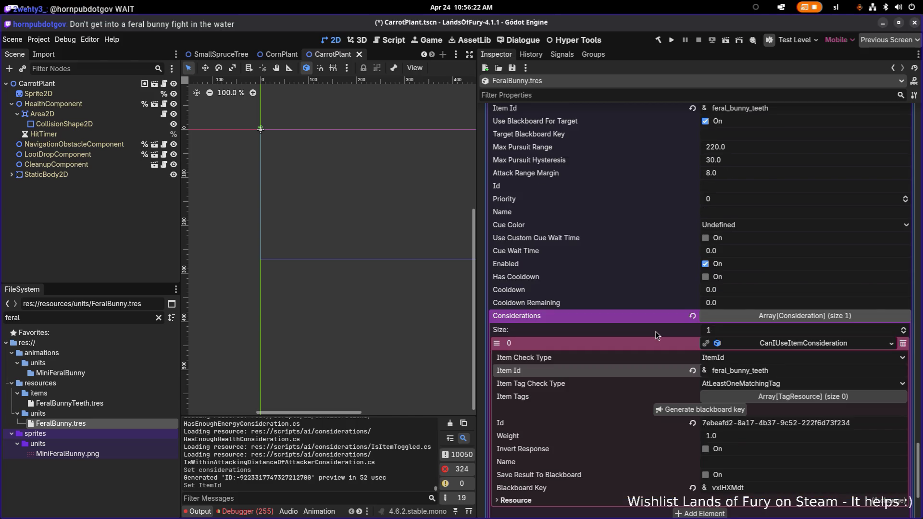
{"action": "scroll", "coordinate": [655, 330], "scroll_direction": "down", "scroll_amount": 1}
{"action": "key", "text": "ctrl+s"}
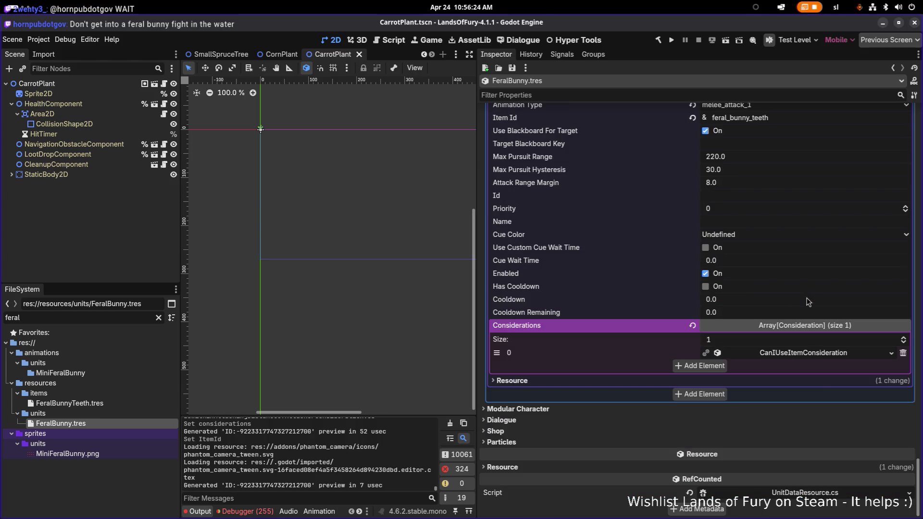
{"action": "left_click", "coordinate": [699, 365]}
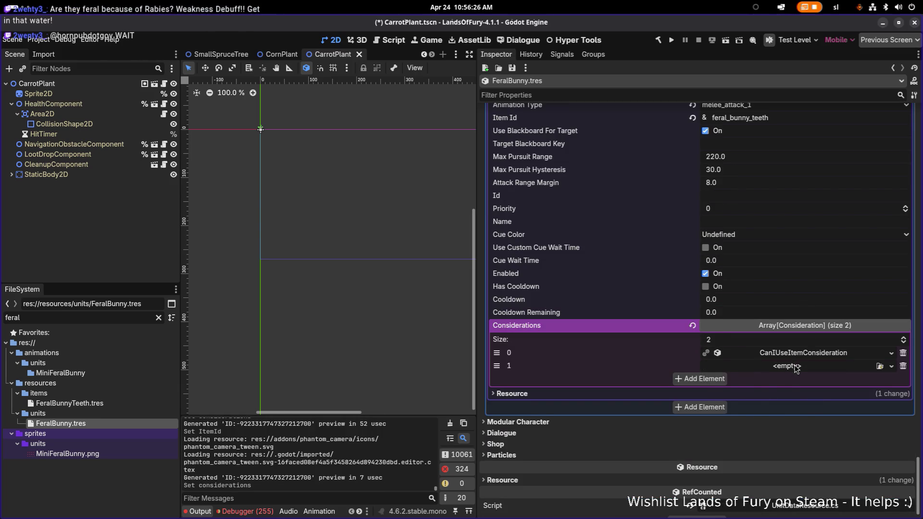
Make the second consideration AmIDetectingNodeType for Enemy, in line of sight, saving result to blackboard
{"action": "left_click", "coordinate": [796, 367]}
{"action": "left_click", "coordinate": [798, 362]}
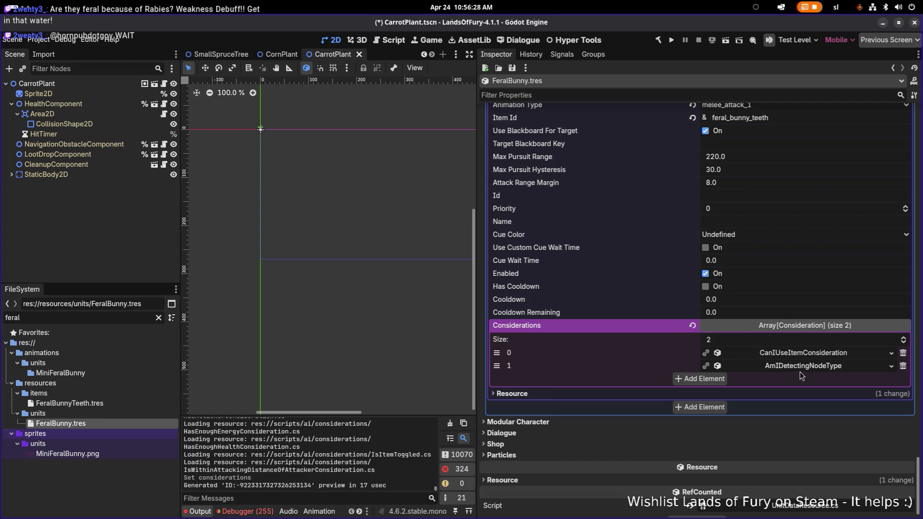
{"action": "left_click", "coordinate": [799, 368]}
{"action": "scroll", "coordinate": [749, 346], "scroll_direction": "down", "scroll_amount": 1}
{"action": "left_click", "coordinate": [733, 331]}
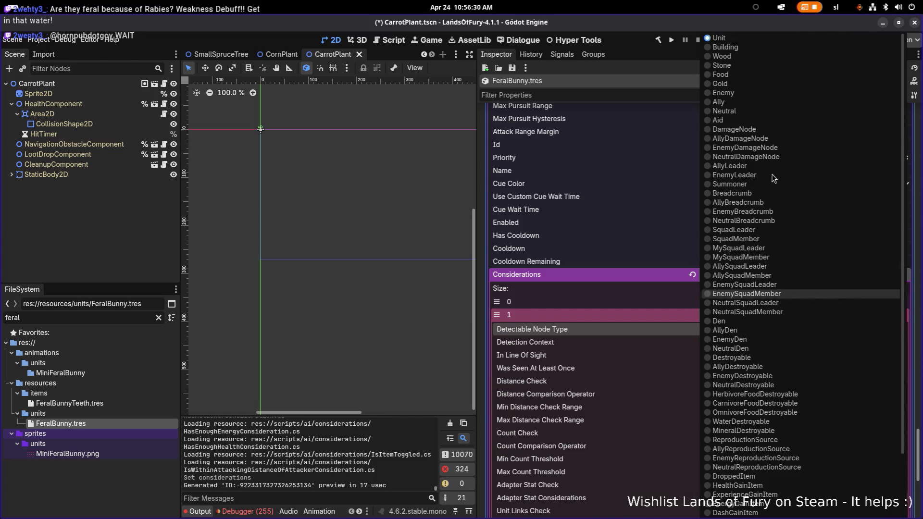
{"action": "left_click", "coordinate": [763, 91]}
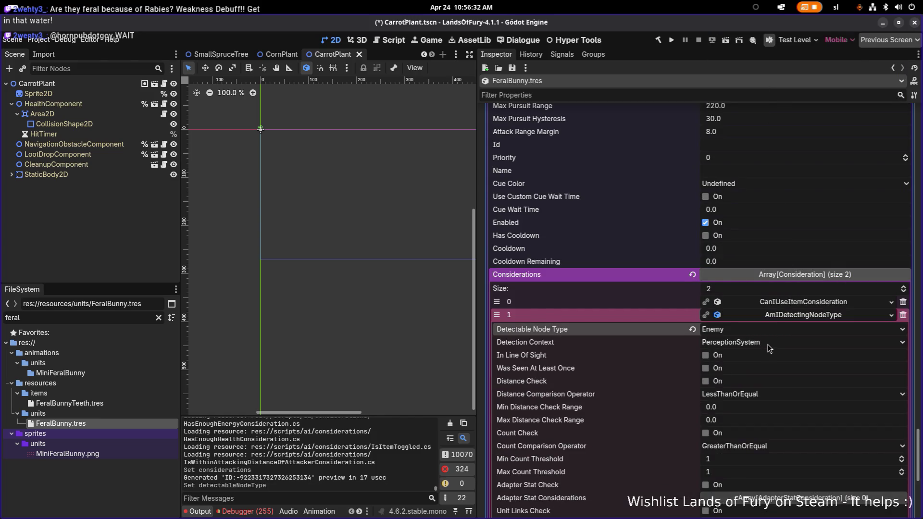
{"action": "left_click", "coordinate": [720, 360]}
{"action": "scroll", "coordinate": [731, 358], "scroll_direction": "down", "scroll_amount": 3}
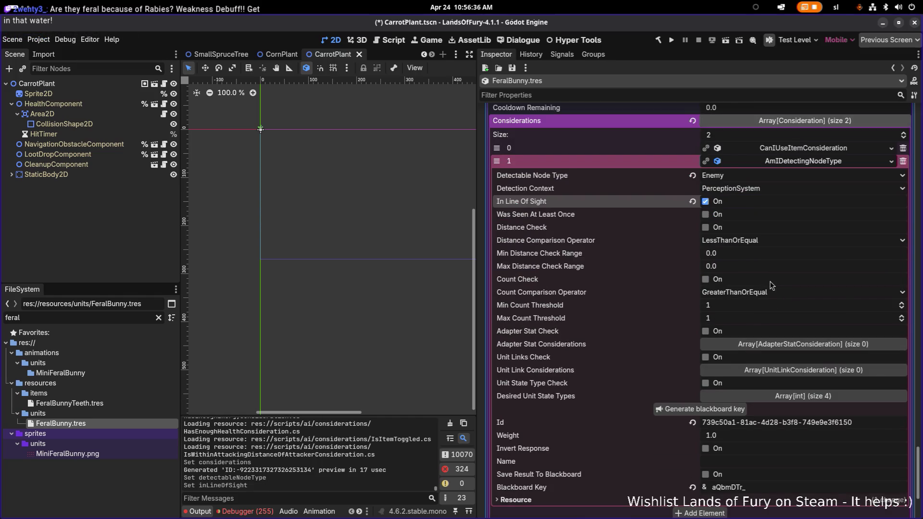
{"action": "scroll", "coordinate": [769, 280], "scroll_direction": "down", "scroll_amount": 2}
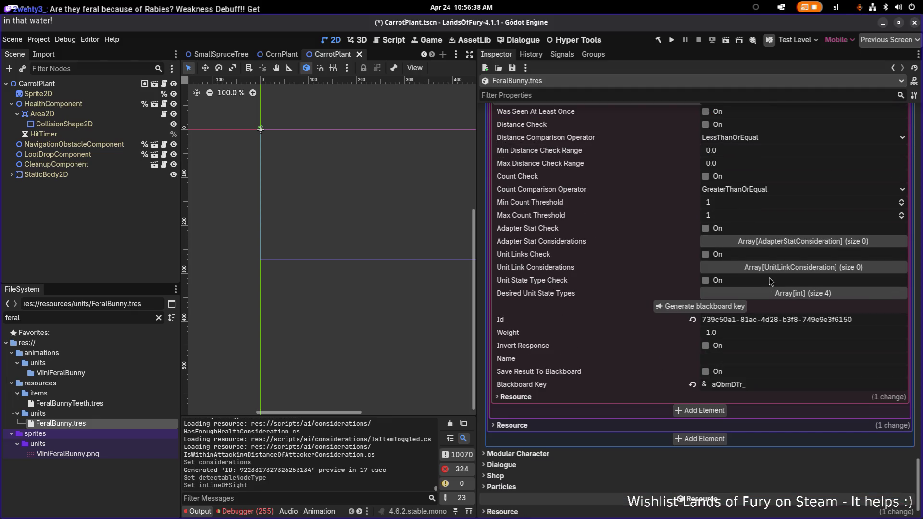
{"action": "left_click", "coordinate": [705, 371]}
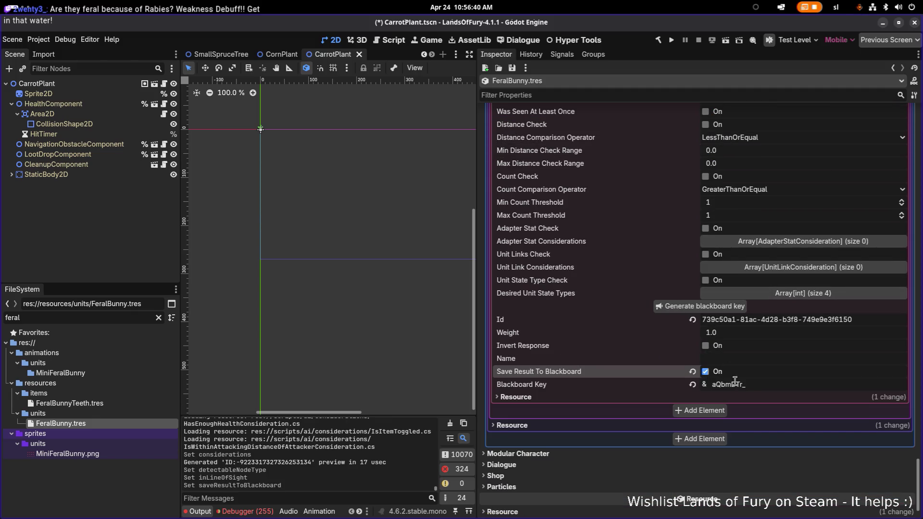
{"action": "scroll", "coordinate": [758, 378], "scroll_direction": "up", "scroll_amount": 10}
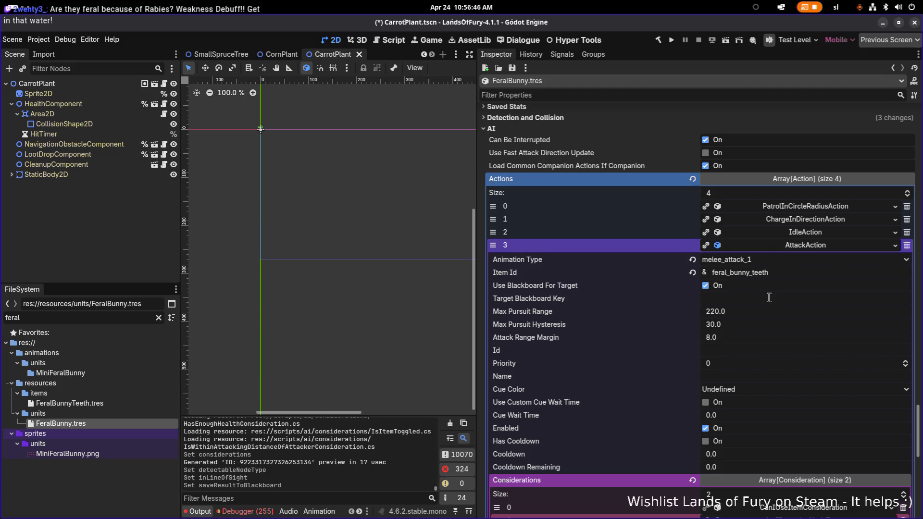
Fill in the attack's Target Blackboard Key and save the scene
{"action": "left_click", "coordinate": [750, 298]}
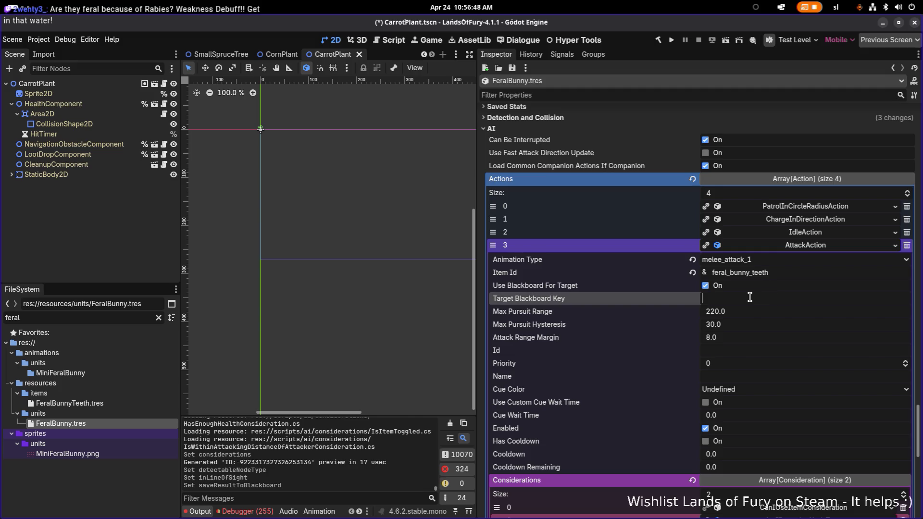
{"action": "type", "text": "aQbmDTr_"}
{"action": "key", "text": "Return"}
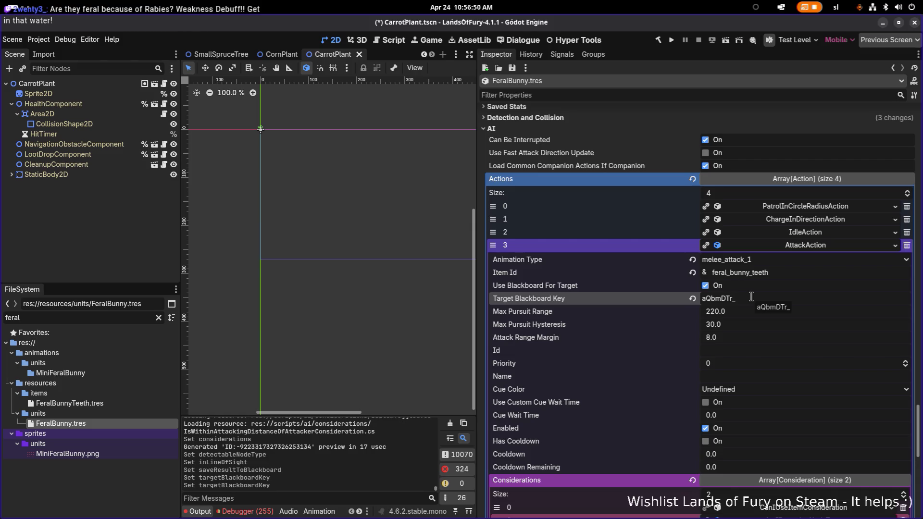
{"action": "key", "text": "ctrl+s"}
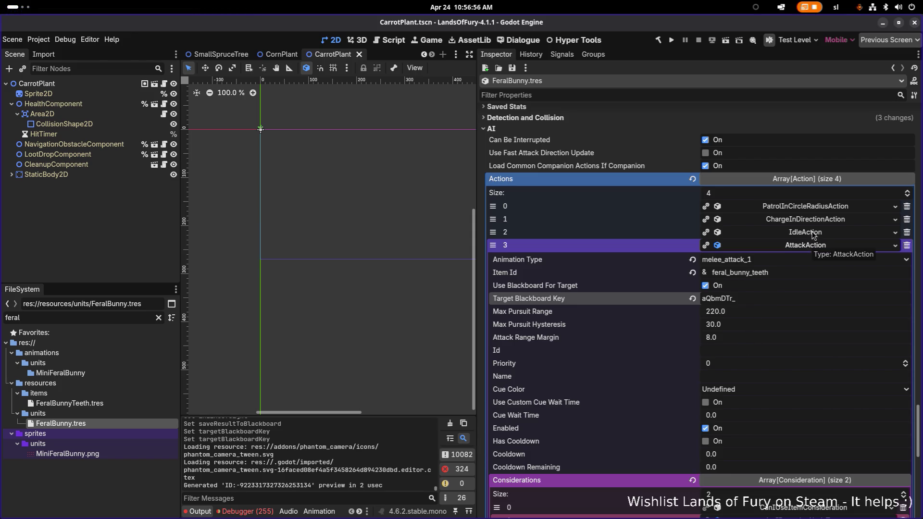
Set the AttackAction's Priority to 1000, save, and collapse its details
{"action": "left_click", "coordinate": [748, 367]}
{"action": "type", "text": "1000"}
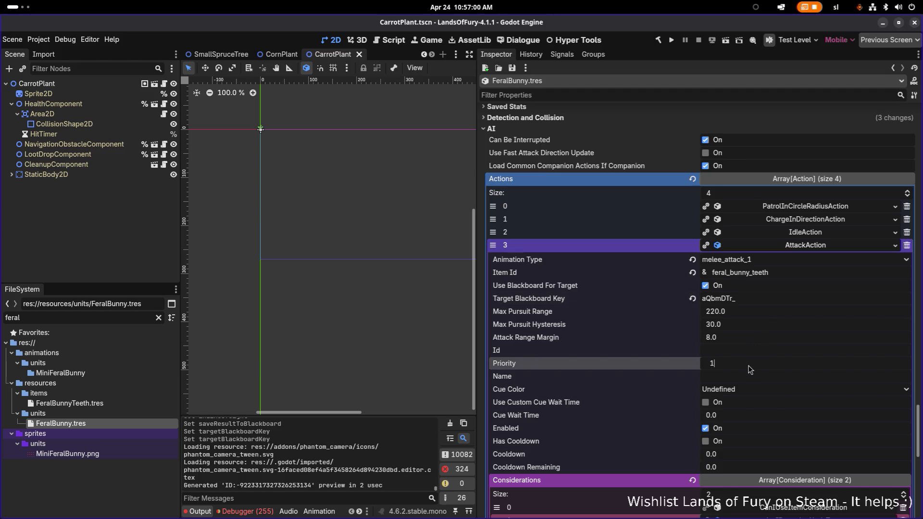
{"action": "key", "text": "Return"}
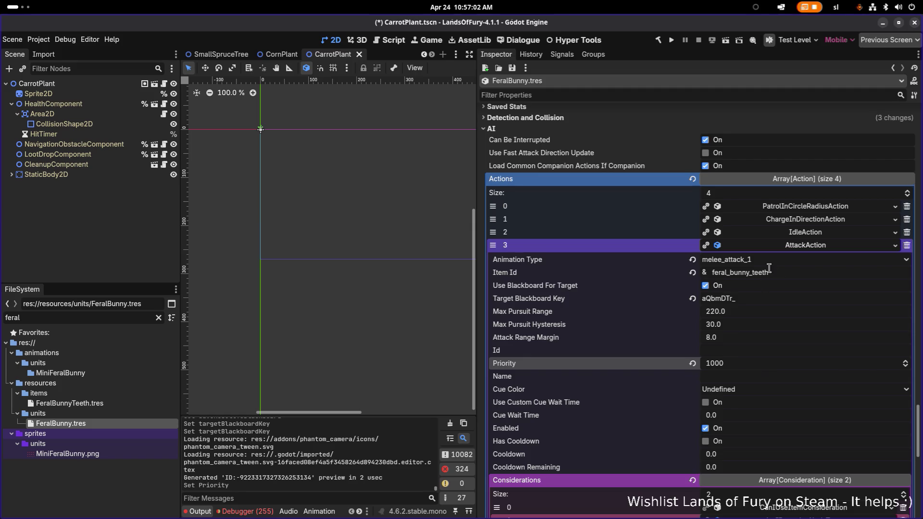
{"action": "key", "text": "ctrl+s"}
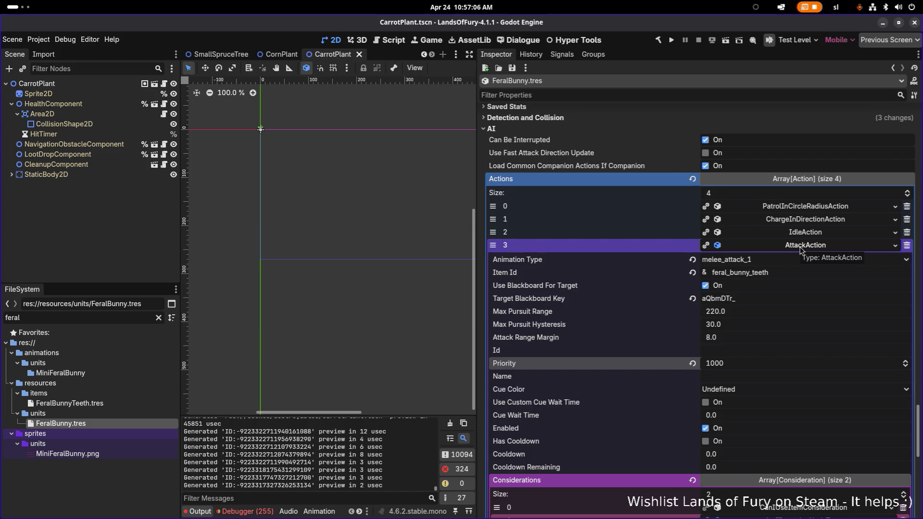
{"action": "left_click", "coordinate": [799, 245]}
Save FeralBunny.tres with its four AI actions ending in AttackAction
{"action": "key", "text": "ctrl+s"}
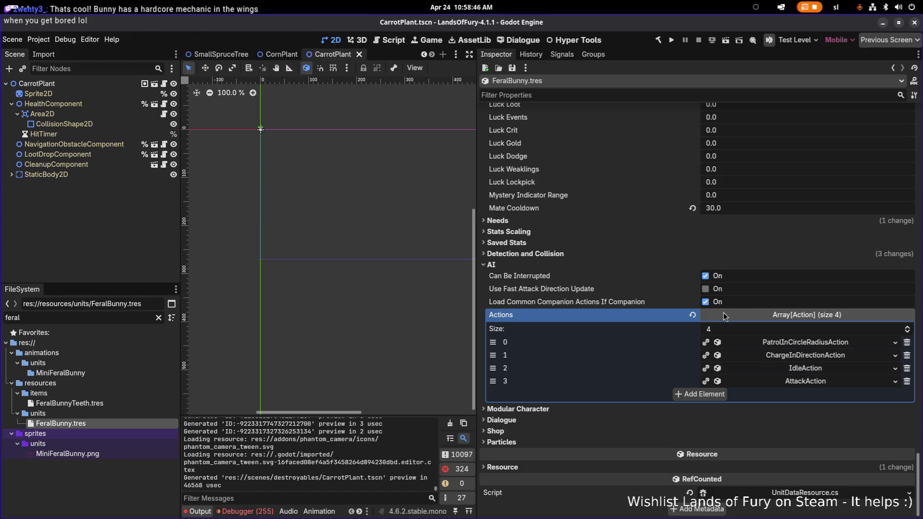
Filter the FeralBunny Inspector properties by 'heal' and save
{"action": "scroll", "coordinate": [623, 284], "scroll_direction": "up", "scroll_amount": 3}
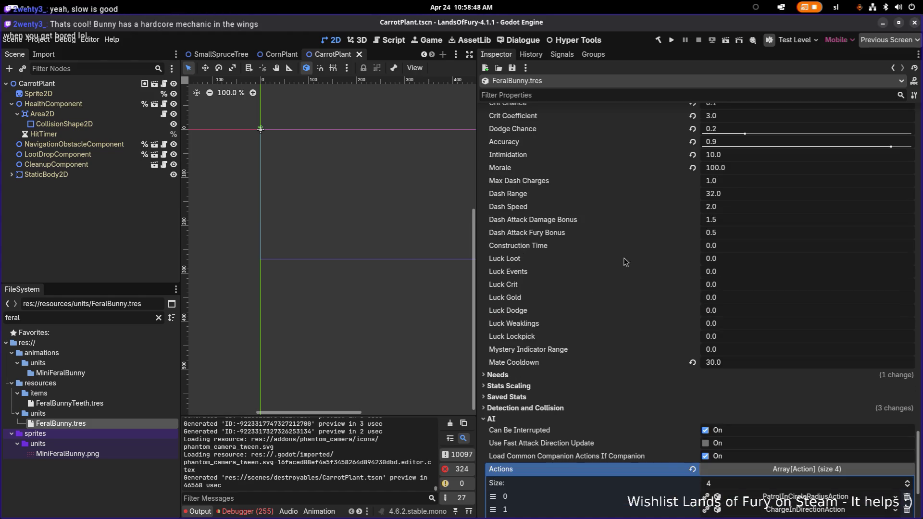
{"action": "left_click", "coordinate": [604, 94]}
{"action": "type", "text": "healt"}
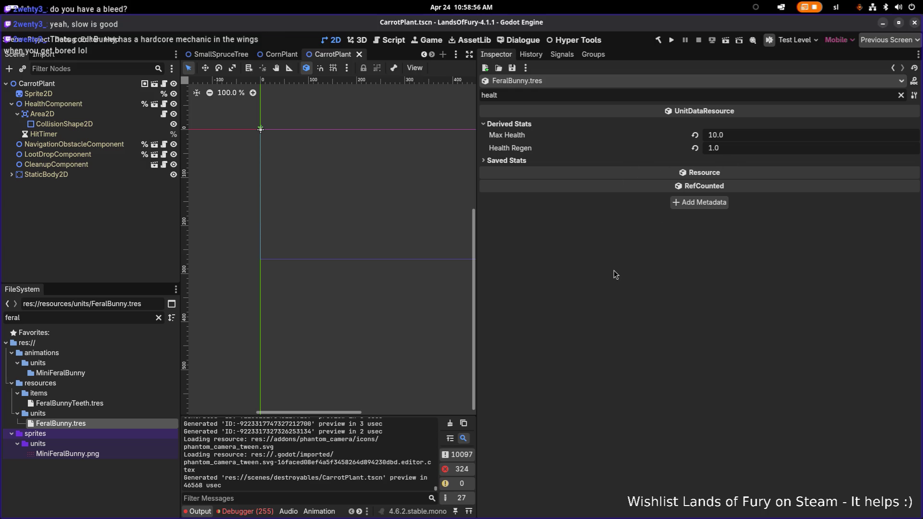
{"action": "key", "text": "ctrl+s"}
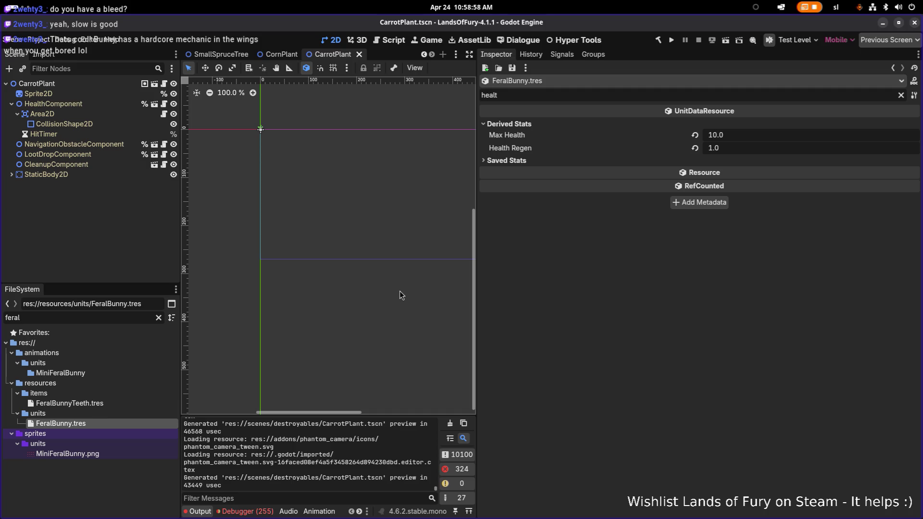
Clear the 'feral' FileSystem filter so all project files are listed
{"action": "double_click", "coordinate": [108, 316]}
{"action": "key", "text": "BackSpace"}
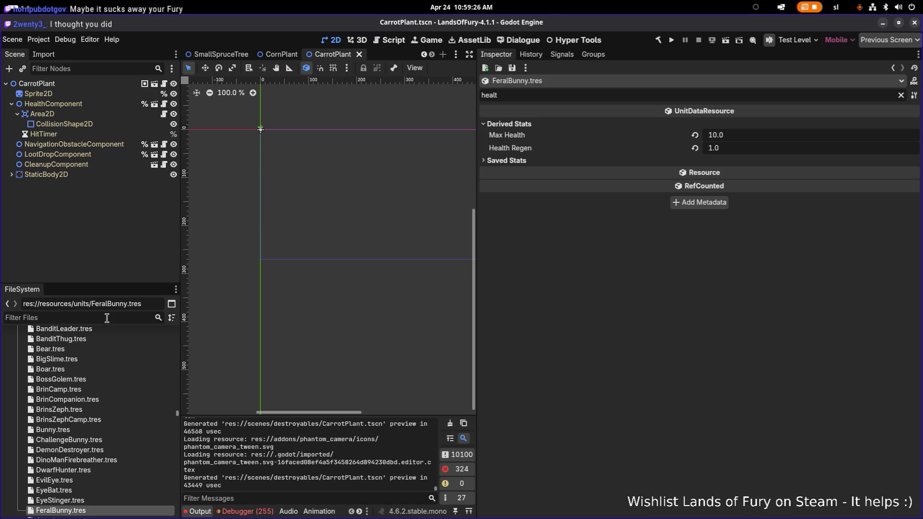
{"action": "key", "text": "ctrl+shift+o"}
Quick-open TestLevel.tscn and widen the level view
{"action": "type", "text": "testle"}
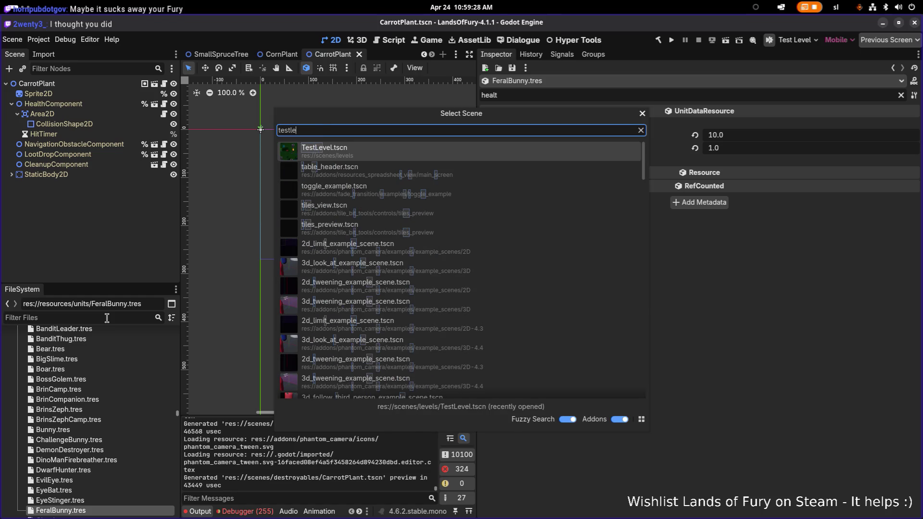
{"action": "key", "text": "Return"}
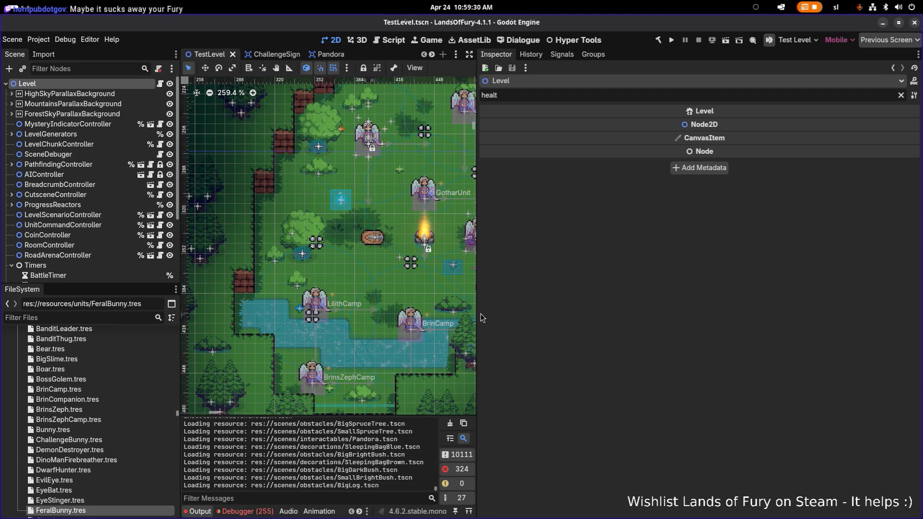
{"action": "left_click_drag", "start_coordinate": [476, 314], "coordinate": [605, 313]}
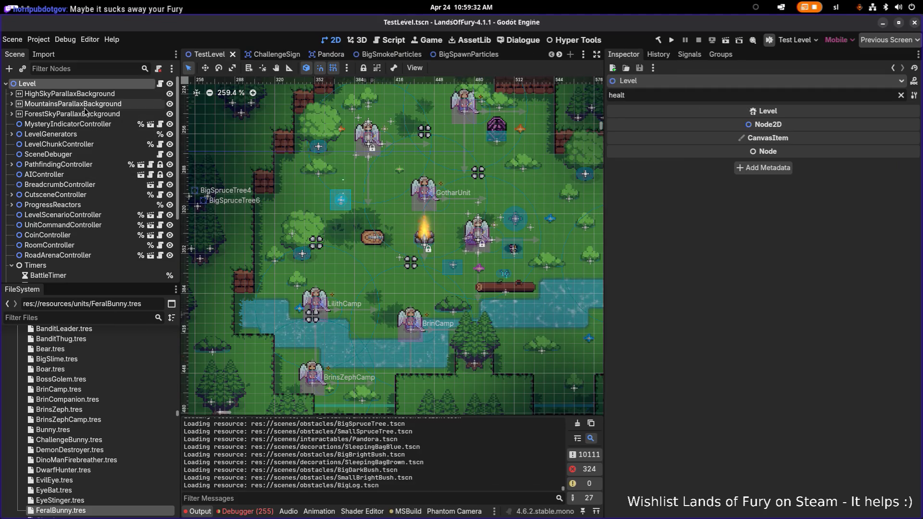
Change the Entities > Spawn node's Unit Id to feral_bunny and save the level
{"action": "left_click", "coordinate": [107, 68]}
{"action": "type", "text": "sp"}
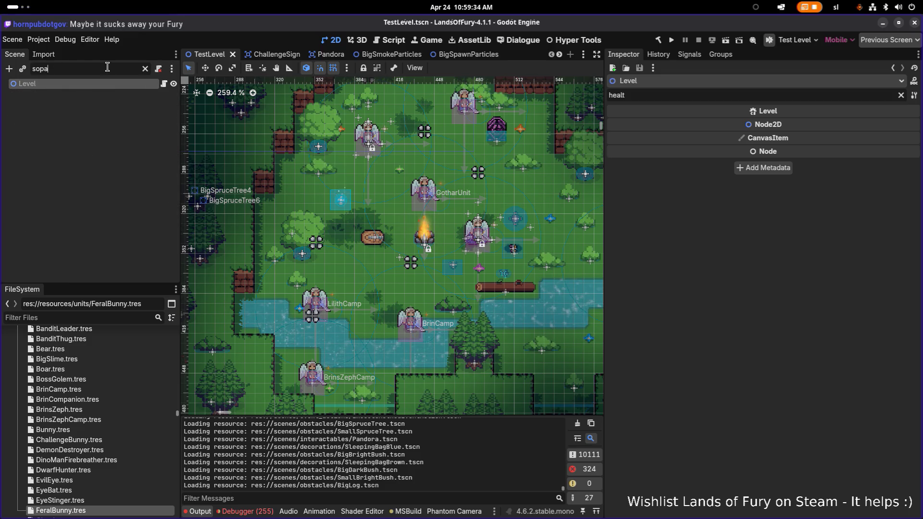
{"action": "type", "text": "aw"}
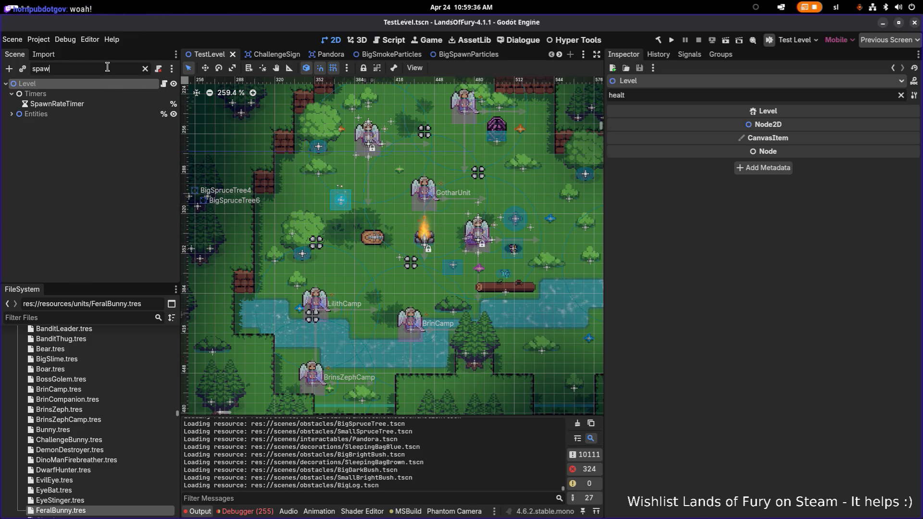
{"action": "left_click", "coordinate": [12, 114]}
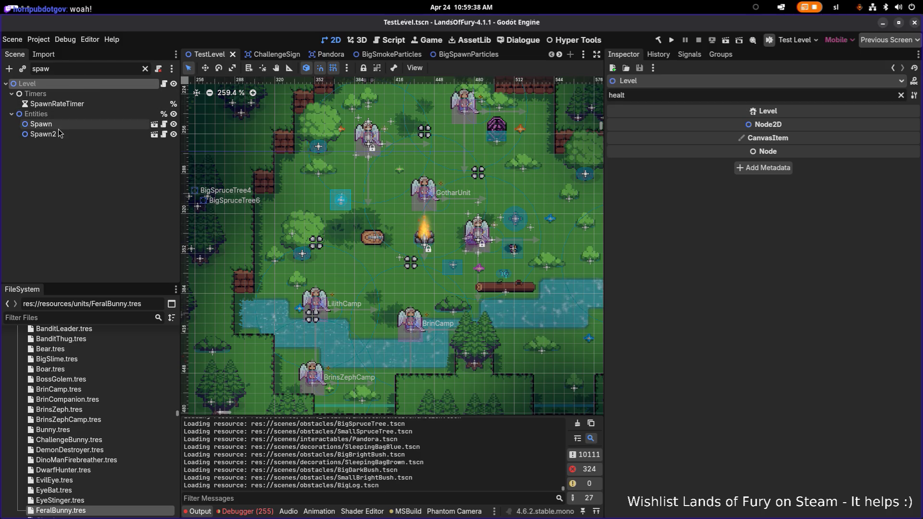
{"action": "left_click", "coordinate": [41, 123]}
{"action": "left_click", "coordinate": [901, 96]}
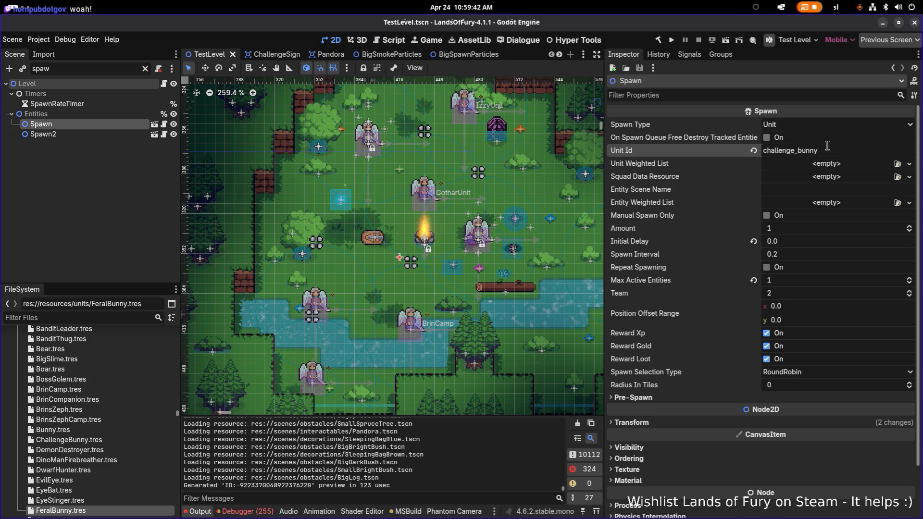
{"action": "key", "text": "shift+Home"}
{"action": "type", "text": "feral"}
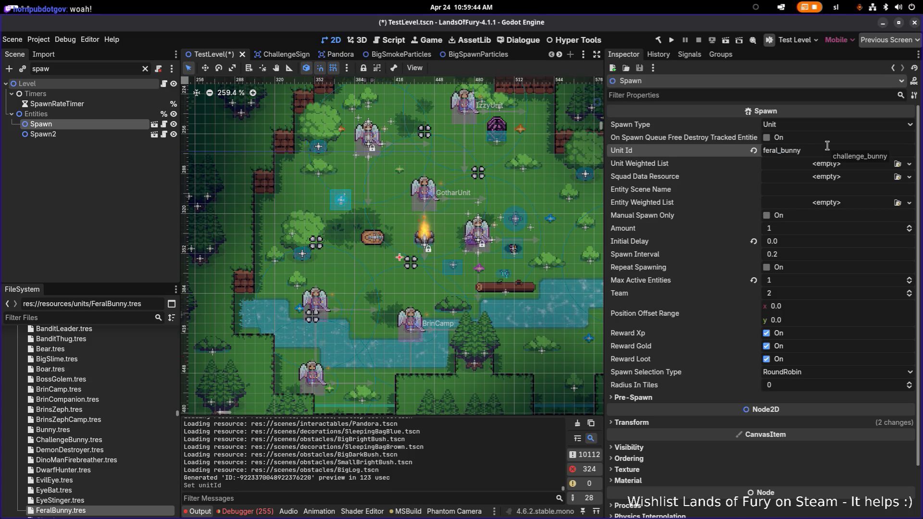
{"action": "key", "text": "ctrl+s"}
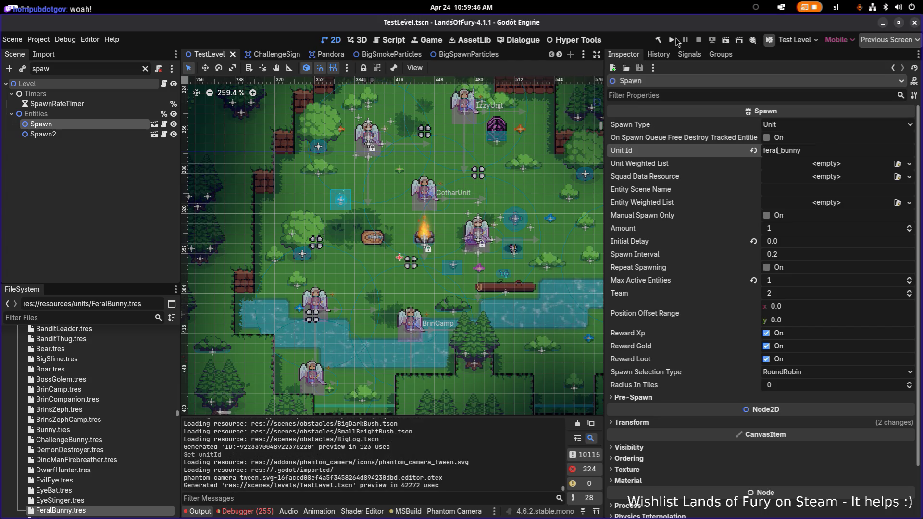
{"action": "left_click", "coordinate": [671, 41]}
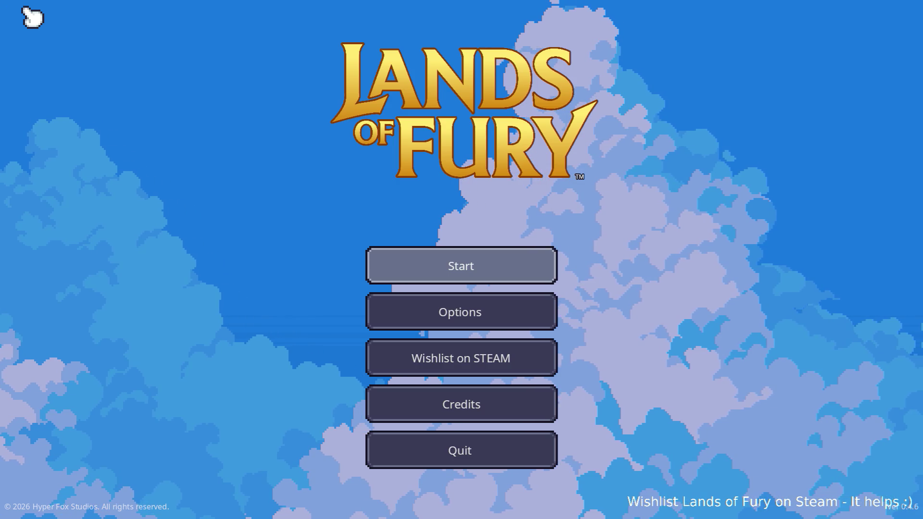
Start a game on the first profile, attack, restart the level twice, then quit to the editor
{"action": "left_click", "coordinate": [469, 263]}
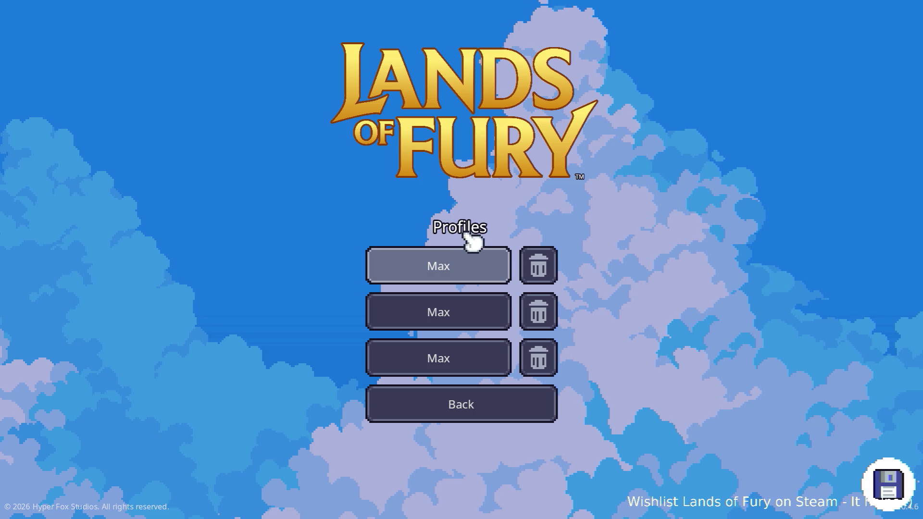
{"action": "left_click", "coordinate": [480, 268]}
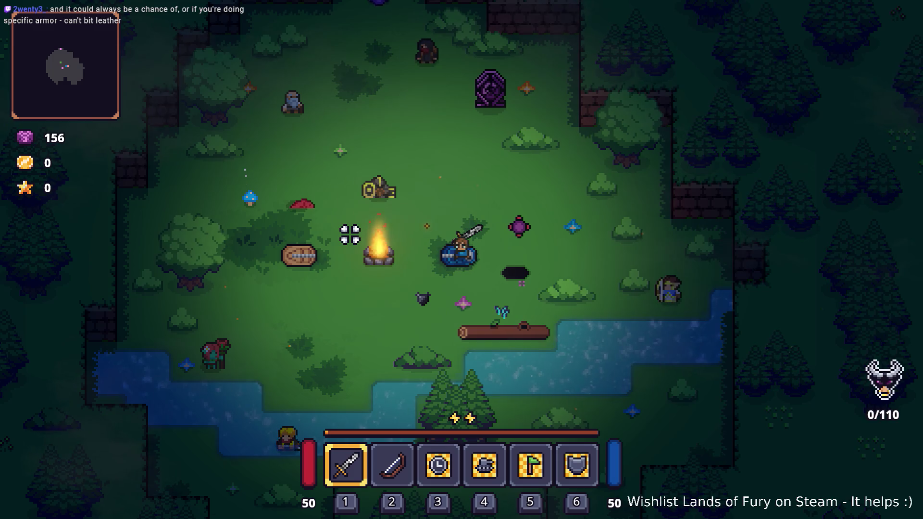
{"action": "left_click", "coordinate": [481, 246]}
{"action": "key", "text": "Escape"}
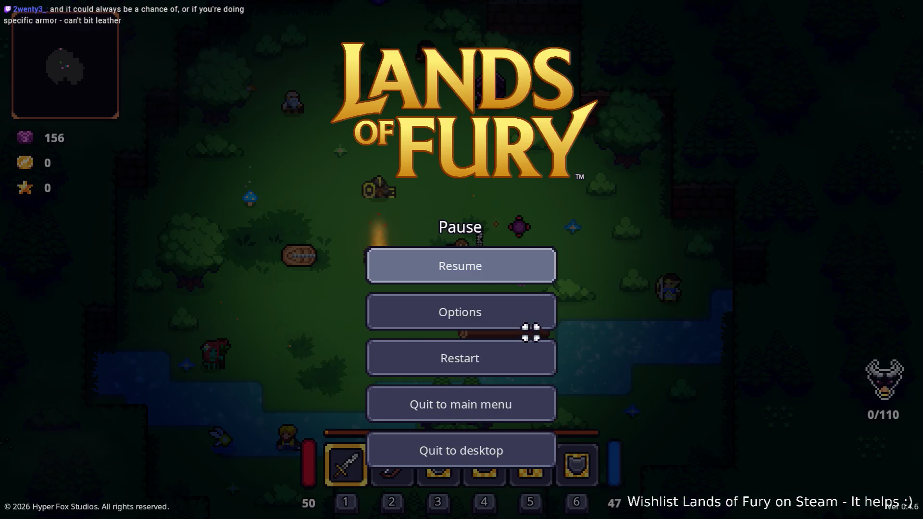
{"action": "left_click", "coordinate": [519, 362]}
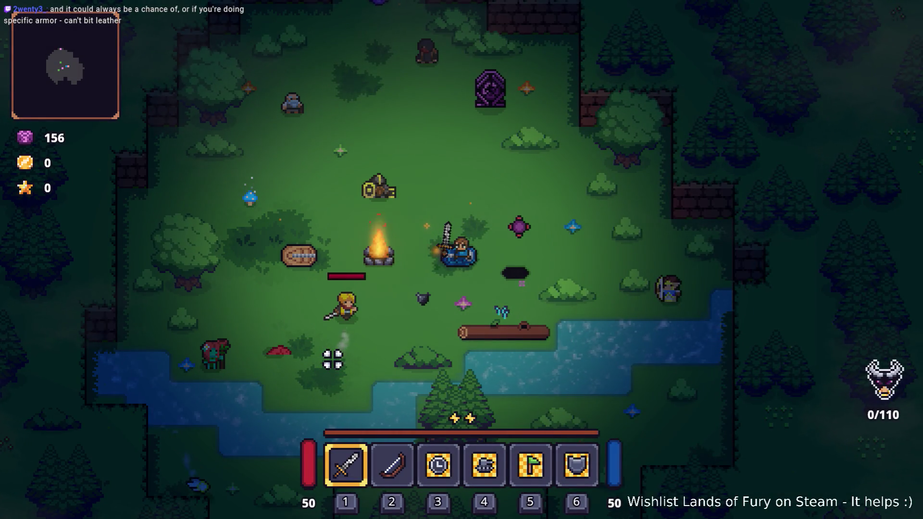
{"action": "key", "text": "Escape"}
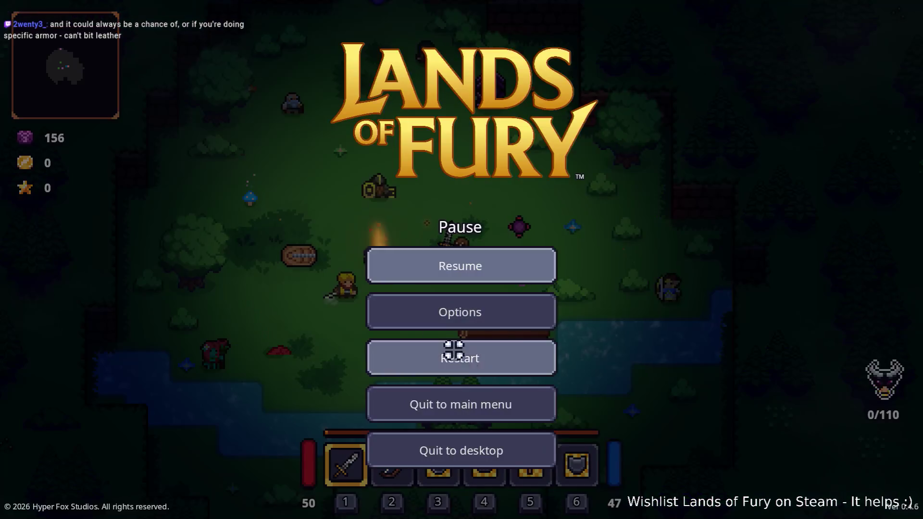
{"action": "left_click", "coordinate": [453, 351]}
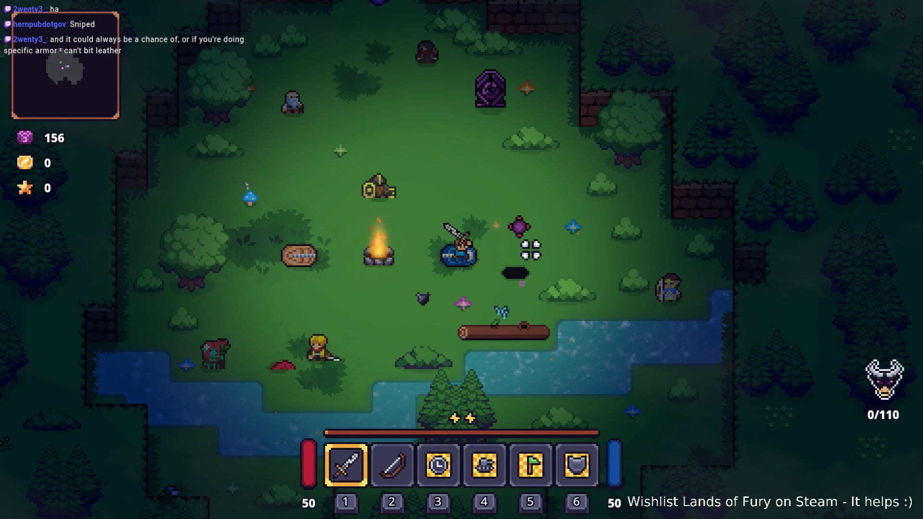
{"action": "key", "text": "Escape"}
{"action": "left_click", "coordinate": [507, 447]}
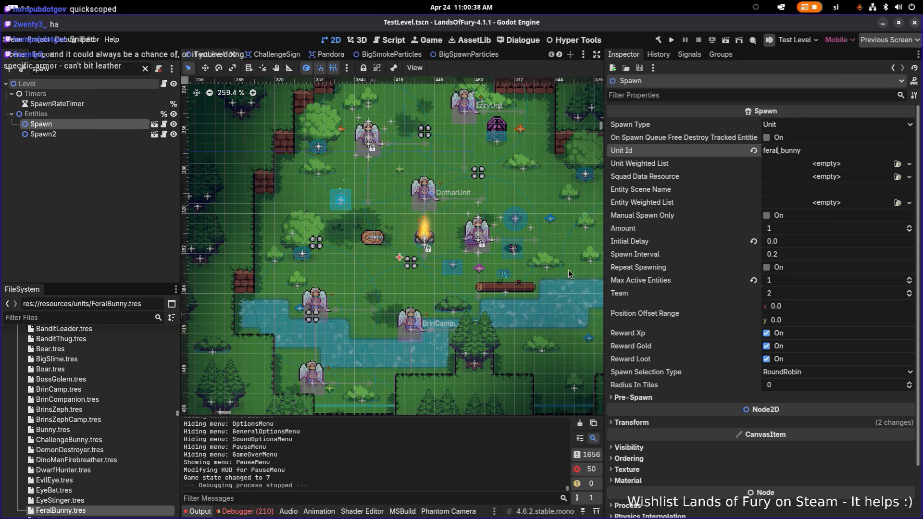
Open the Debugger's Errors list and scroll through the 210 playtest errors
{"action": "left_click", "coordinate": [267, 513]}
{"action": "scroll", "coordinate": [367, 454], "scroll_direction": "down", "scroll_amount": 15}
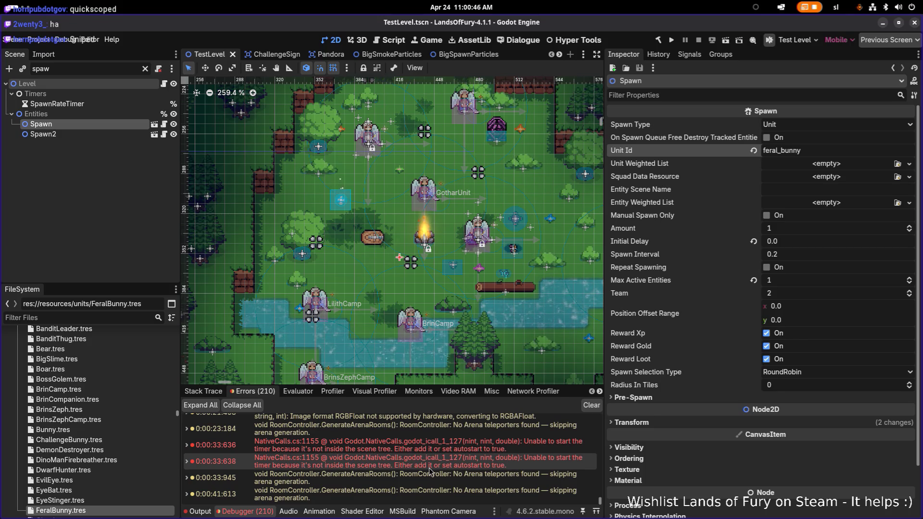
{"action": "mouse_move", "coordinate": [430, 473]}
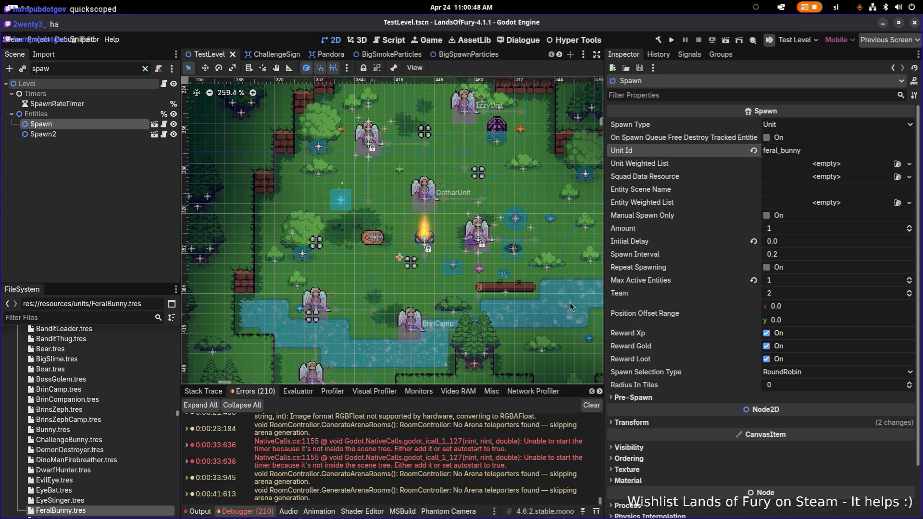
Select Spawn2, then return the selection to the Spawn node
{"action": "left_click", "coordinate": [106, 134]}
{"action": "left_click", "coordinate": [112, 125]}
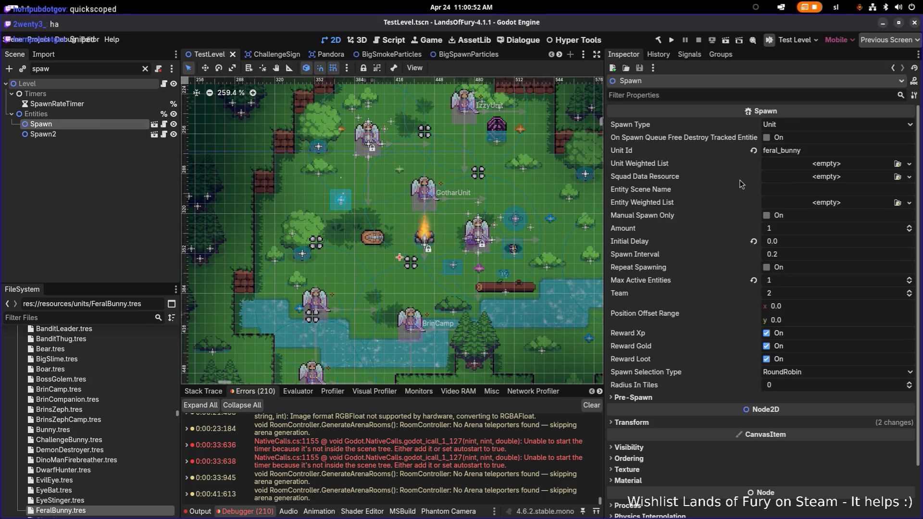
{"action": "left_click", "coordinate": [114, 223]}
Filter files by 'forest1' and open EldergladeForest1.tres in the Inspector
{"action": "left_click", "coordinate": [124, 317]}
{"action": "type", "text": "fo"}
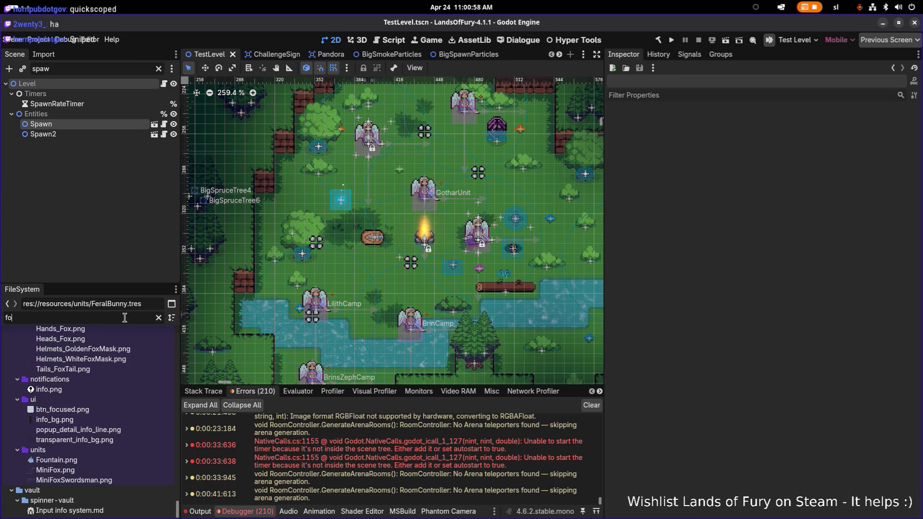
{"action": "type", "text": "rest1"}
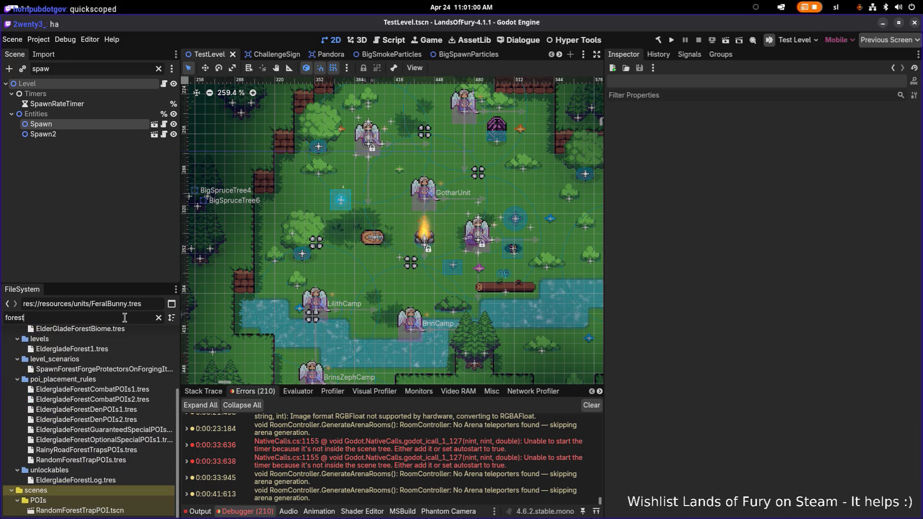
{"action": "left_click", "coordinate": [109, 373]}
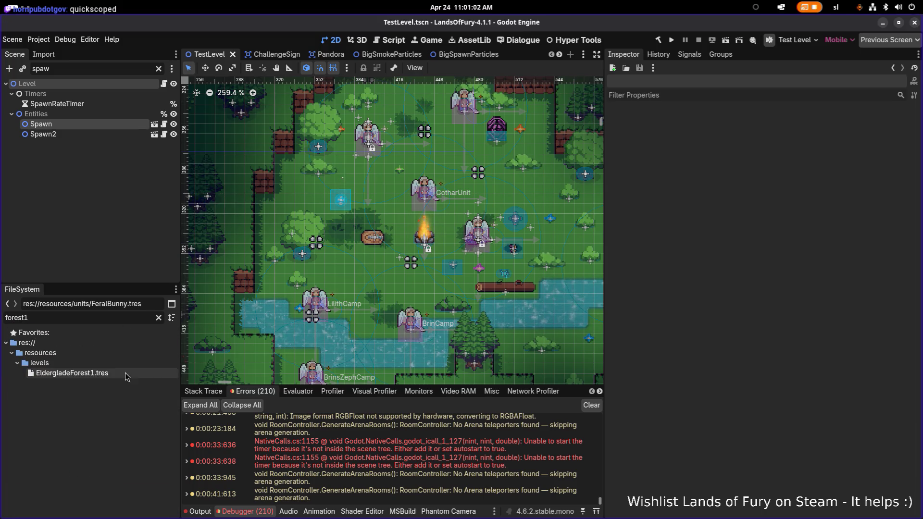
{"action": "scroll", "coordinate": [750, 272], "scroll_direction": "up", "scroll_amount": 4}
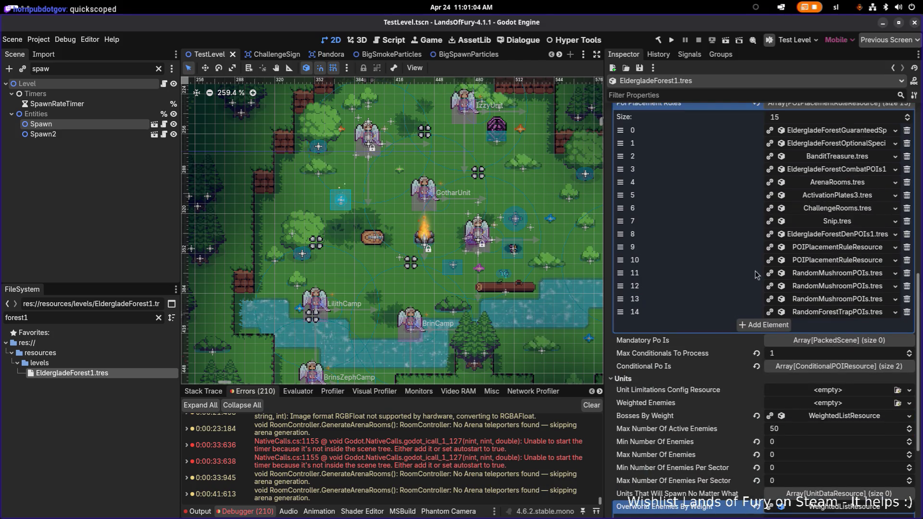
Expand POI Placement Rule element 11 and its Weight By Variant dictionary
{"action": "left_click", "coordinate": [849, 273]}
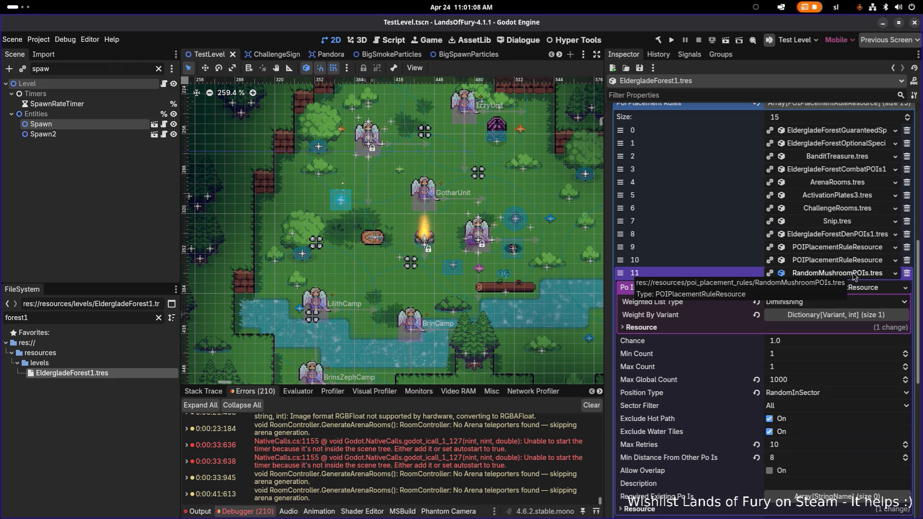
{"action": "left_click", "coordinate": [853, 275]}
{"action": "left_click", "coordinate": [853, 275]}
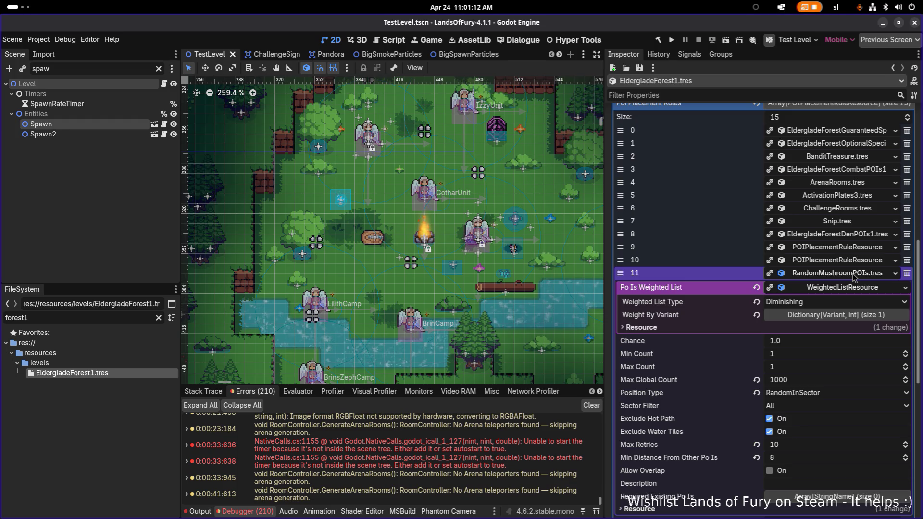
{"action": "left_click", "coordinate": [853, 275]}
{"action": "left_click", "coordinate": [854, 275]}
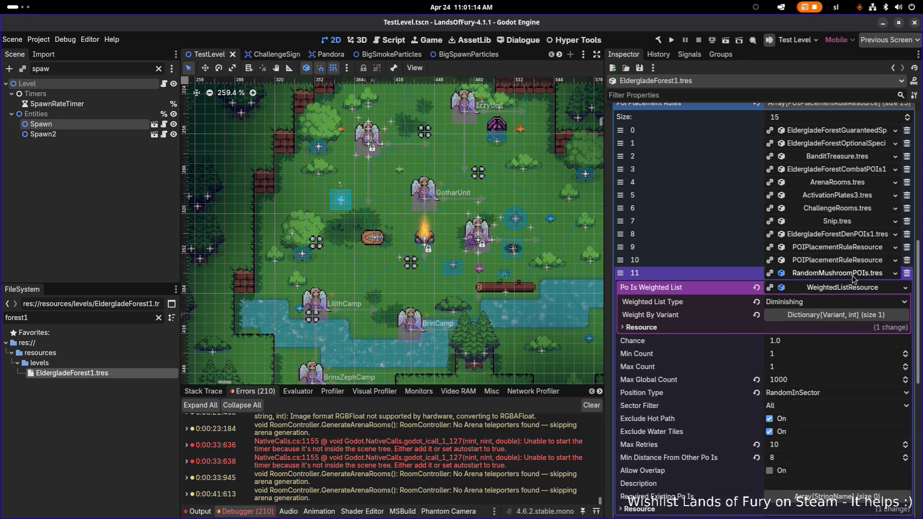
{"action": "left_click", "coordinate": [846, 314]}
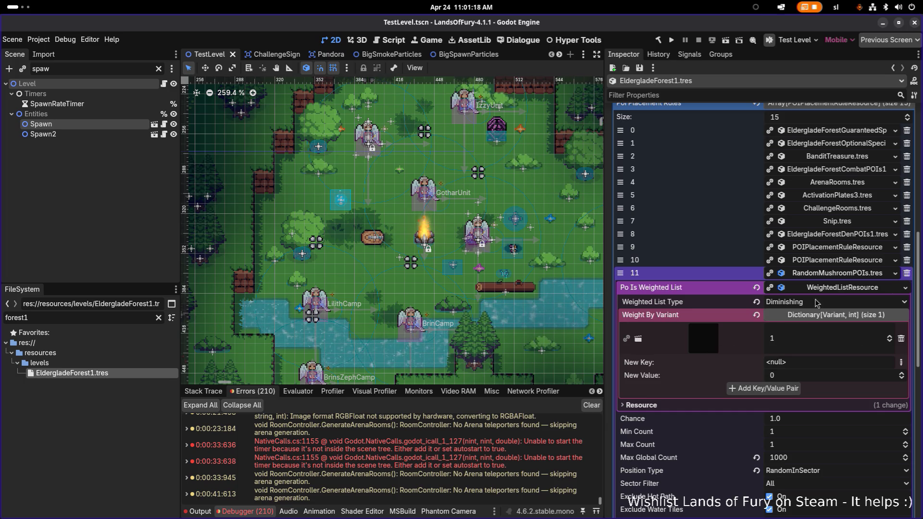
{"action": "scroll", "coordinate": [842, 300], "scroll_direction": "down", "scroll_amount": 5}
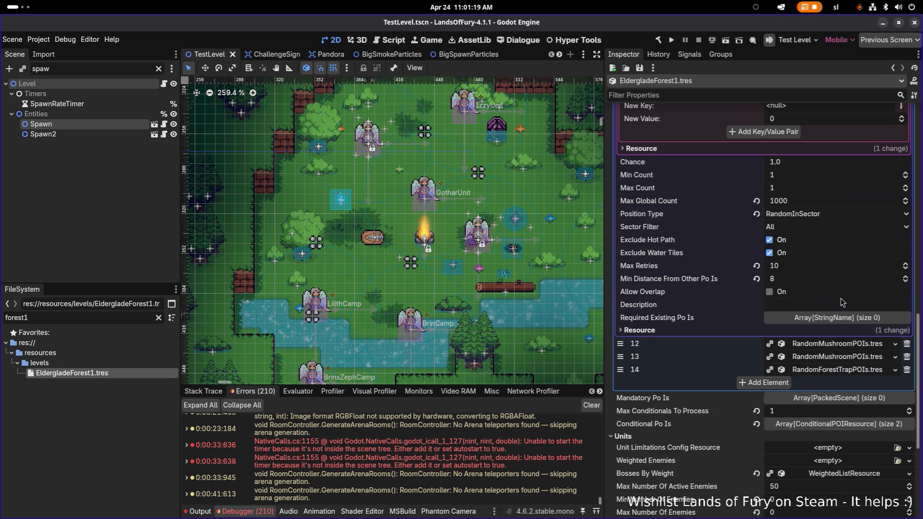
Expand rule elements 12 and 13 to inspect their settings
{"action": "left_click", "coordinate": [825, 343]}
{"action": "scroll", "coordinate": [822, 344], "scroll_direction": "down", "scroll_amount": 2}
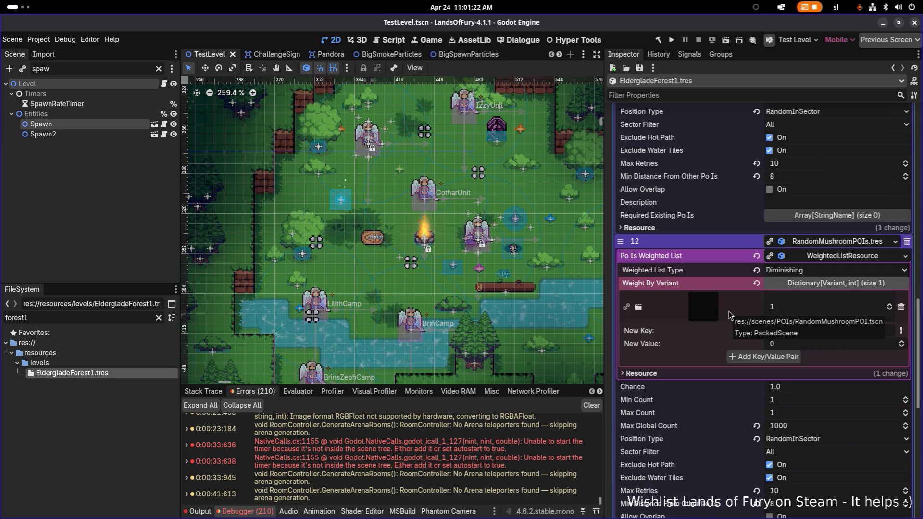
{"action": "scroll", "coordinate": [728, 312], "scroll_direction": "down", "scroll_amount": 2}
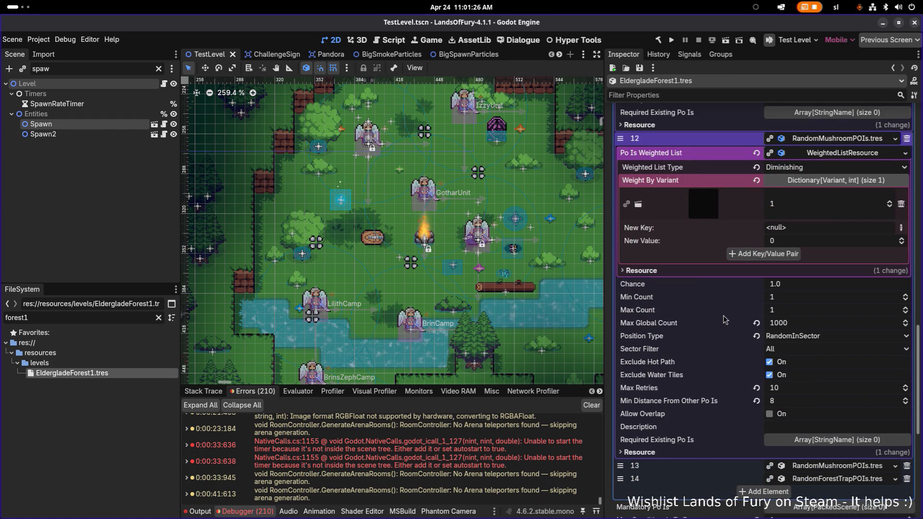
{"action": "scroll", "coordinate": [724, 317], "scroll_direction": "up", "scroll_amount": 2}
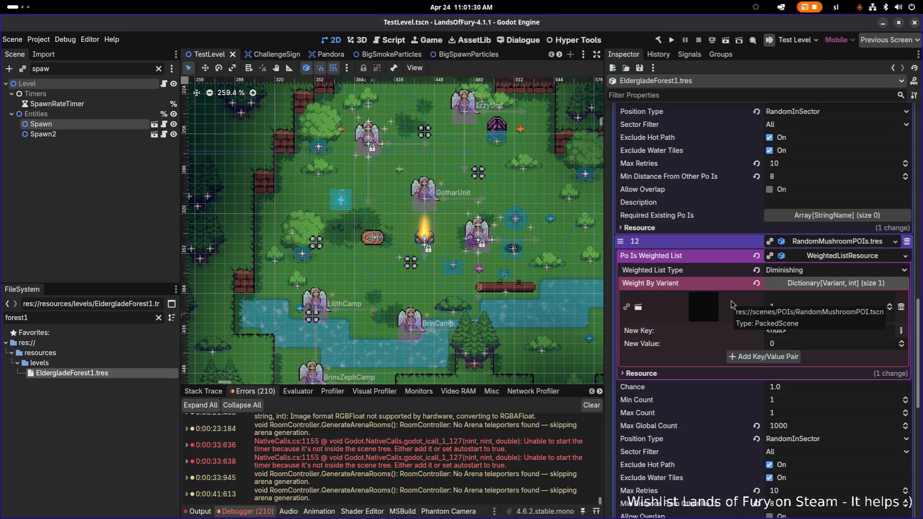
{"action": "scroll", "coordinate": [731, 305], "scroll_direction": "down", "scroll_amount": 1}
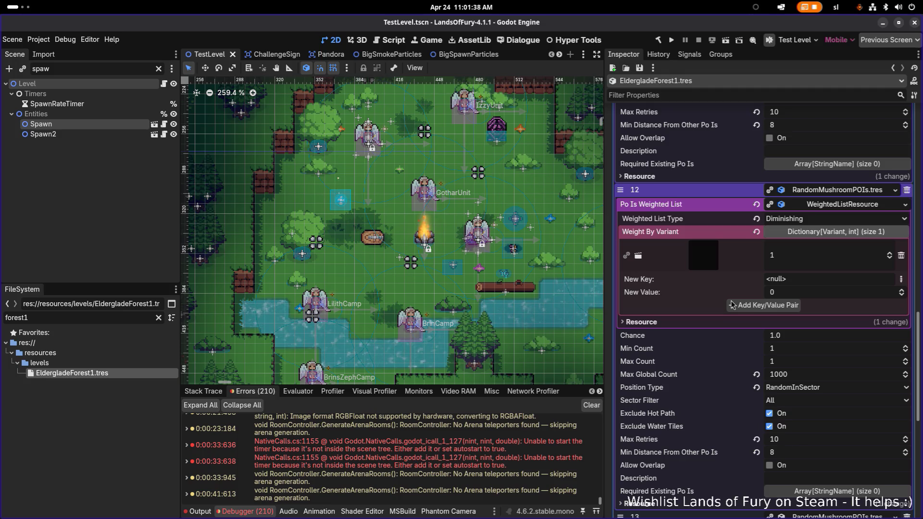
{"action": "scroll", "coordinate": [731, 305], "scroll_direction": "down", "scroll_amount": 2}
{"action": "scroll", "coordinate": [731, 304], "scroll_direction": "down", "scroll_amount": 1}
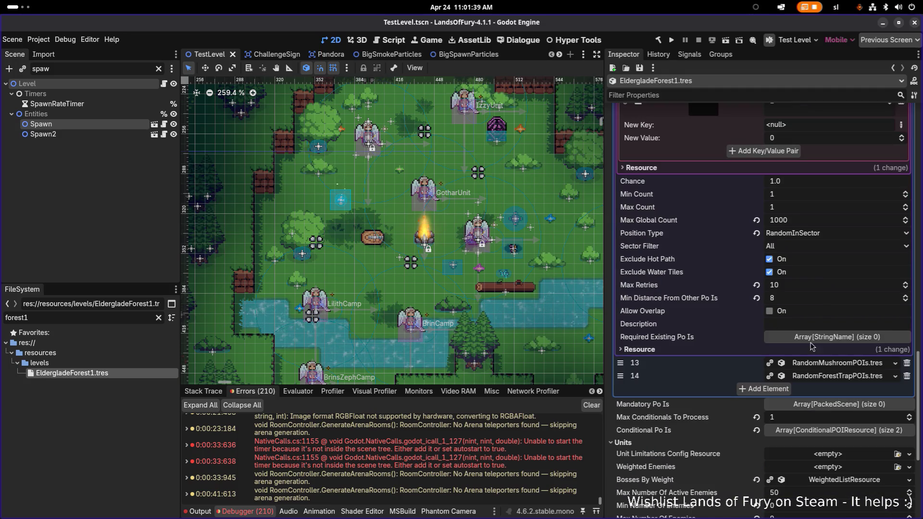
{"action": "left_click", "coordinate": [831, 363]}
{"action": "scroll", "coordinate": [831, 362], "scroll_direction": "down", "scroll_amount": 2}
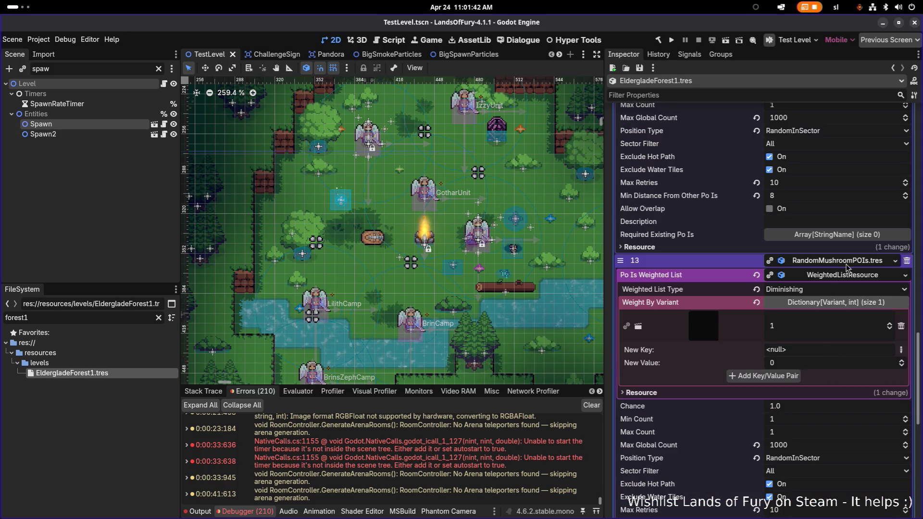
Collapse elements 12 and 13, then open the RandomMushroomPOI scene keyed in element 11
{"action": "left_click", "coordinate": [833, 274]}
{"action": "scroll", "coordinate": [833, 278], "scroll_direction": "up", "scroll_amount": 3}
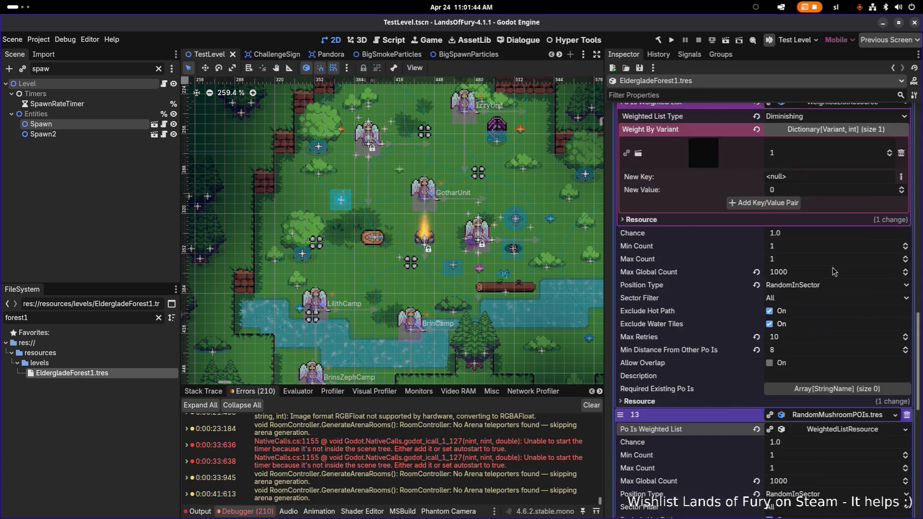
{"action": "scroll", "coordinate": [829, 252], "scroll_direction": "down", "scroll_amount": 3}
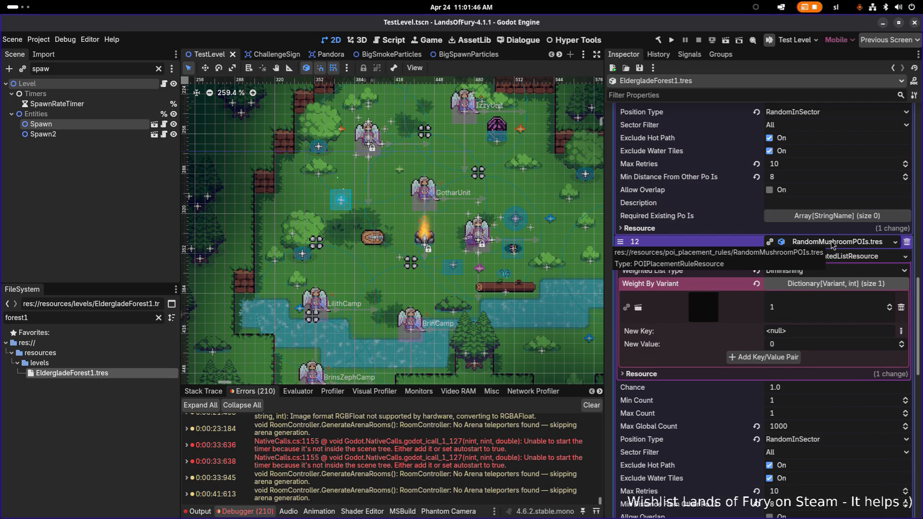
{"action": "left_click", "coordinate": [846, 246]}
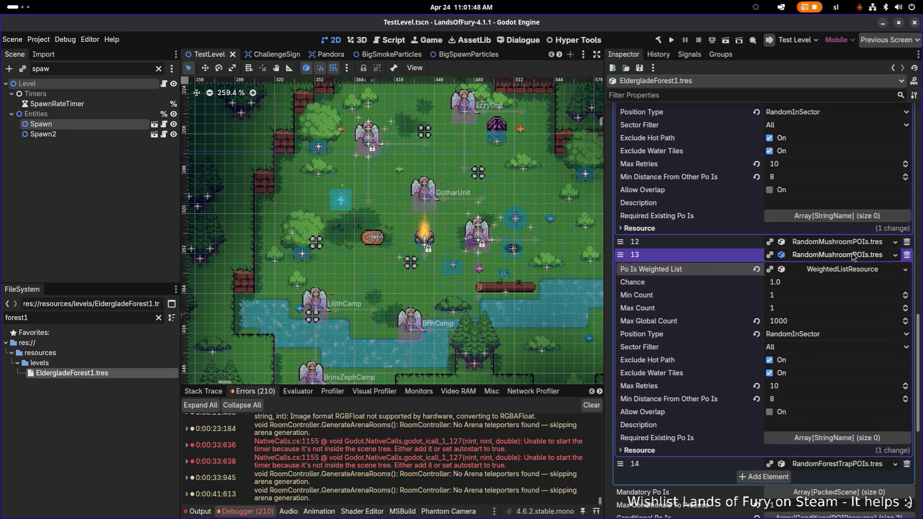
{"action": "left_click", "coordinate": [849, 255]}
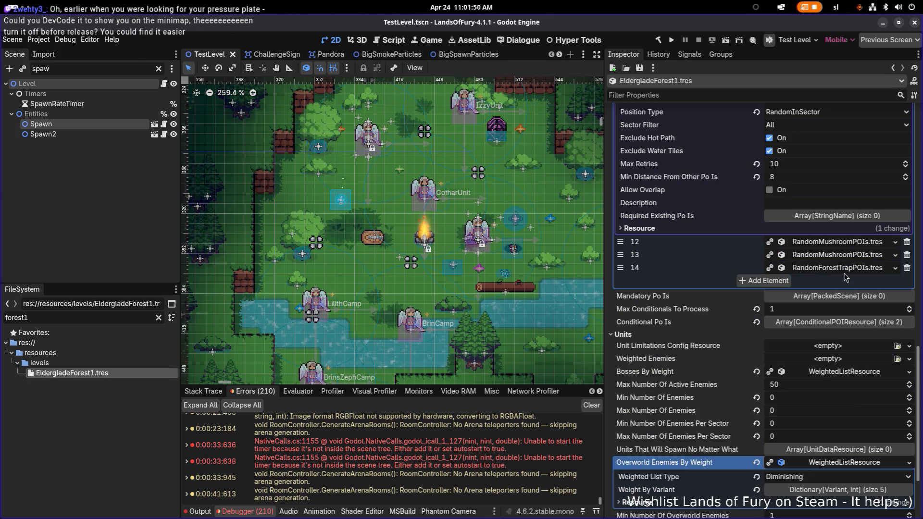
{"action": "scroll", "coordinate": [832, 257], "scroll_direction": "up", "scroll_amount": 4}
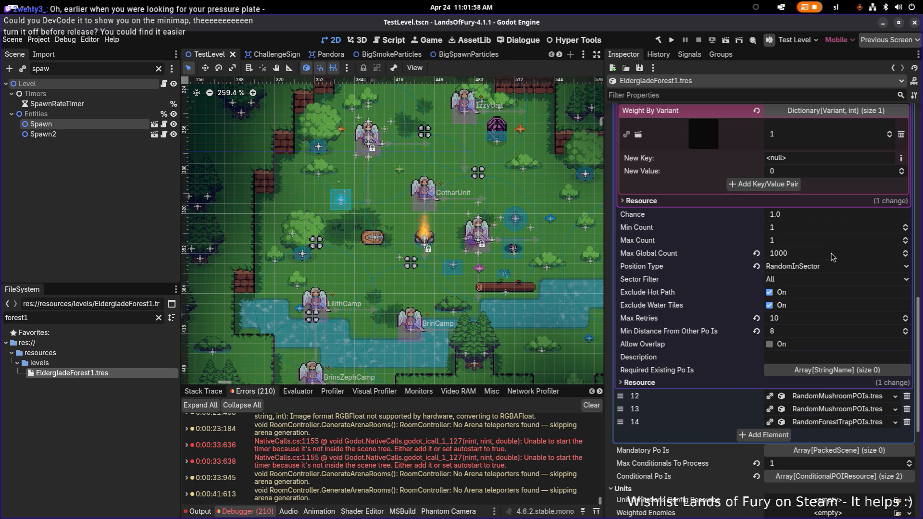
{"action": "scroll", "coordinate": [833, 257], "scroll_direction": "up", "scroll_amount": 2}
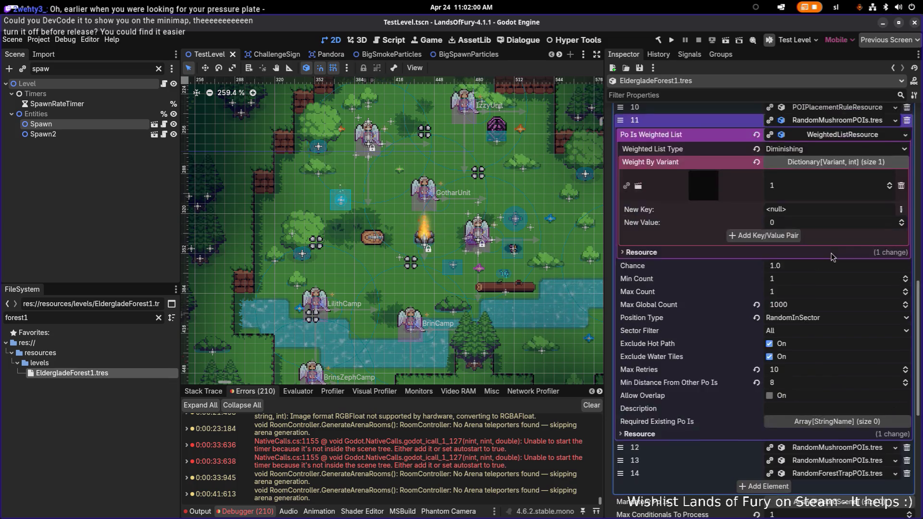
{"action": "scroll", "coordinate": [833, 257], "scroll_direction": "up", "scroll_amount": 2}
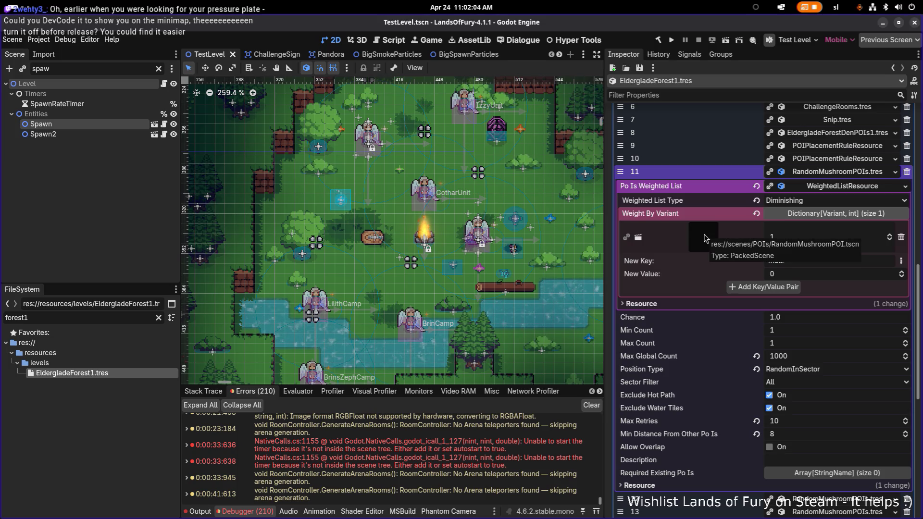
{"action": "left_click", "coordinate": [704, 238]}
Open RandomMushroomPOI.tscn and review the Spawn node's Weight By Variant list of 11 spawnable entities
{"action": "left_click", "coordinate": [701, 260]}
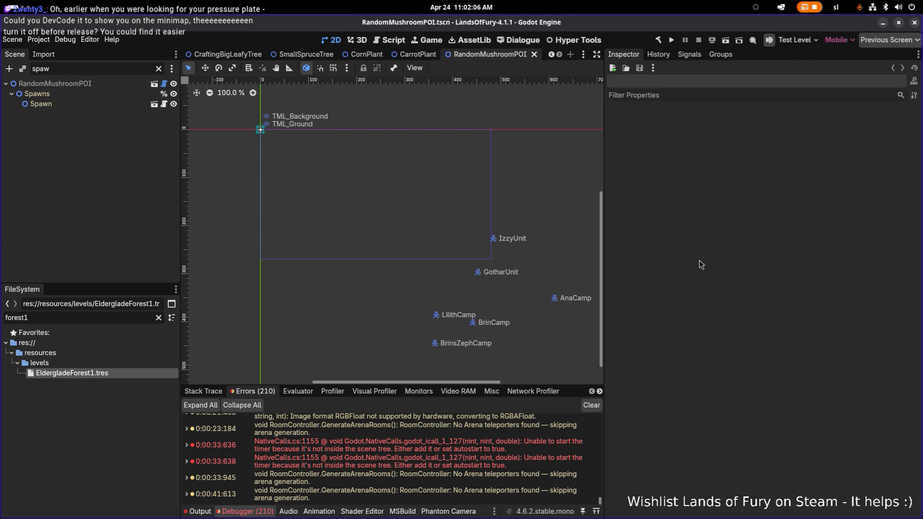
{"action": "left_click", "coordinate": [158, 68]}
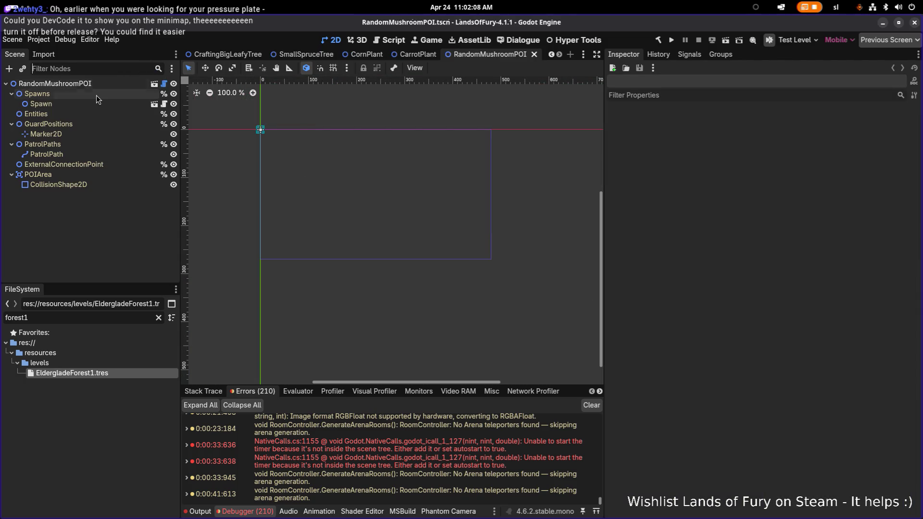
{"action": "left_click", "coordinate": [93, 103]}
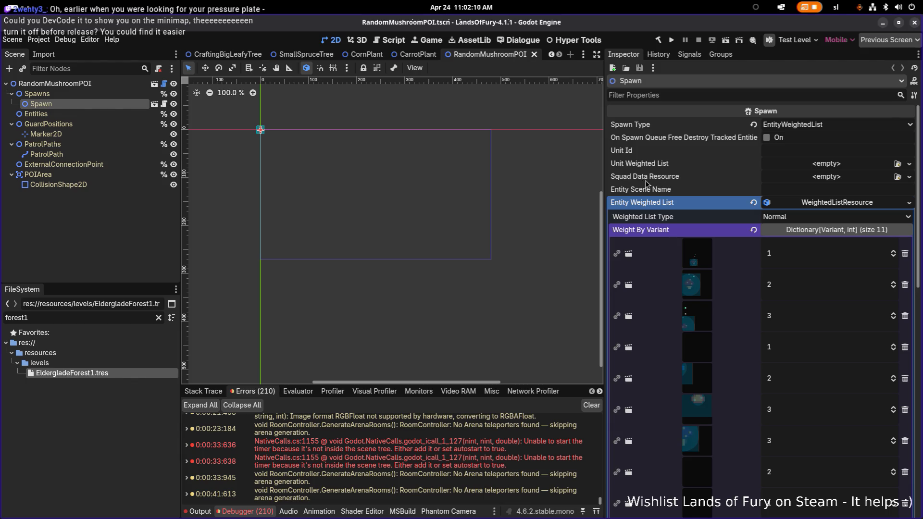
{"action": "scroll", "coordinate": [708, 349], "scroll_direction": "down", "scroll_amount": 5}
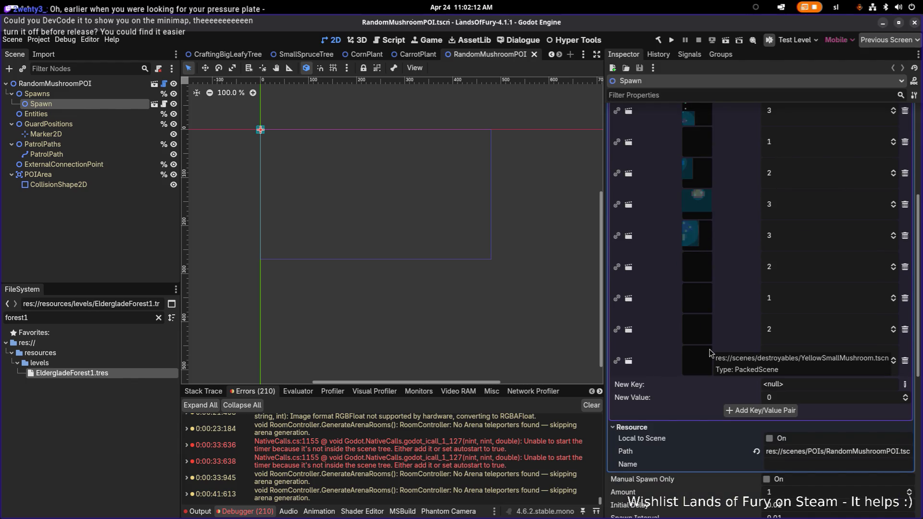
{"action": "scroll", "coordinate": [705, 318], "scroll_direction": "up", "scroll_amount": 4}
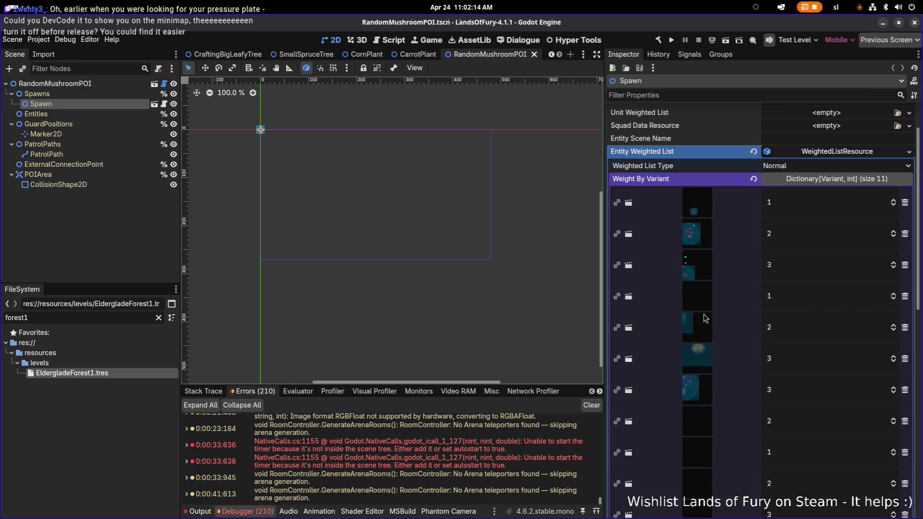
{"action": "scroll", "coordinate": [705, 318], "scroll_direction": "down", "scroll_amount": 2}
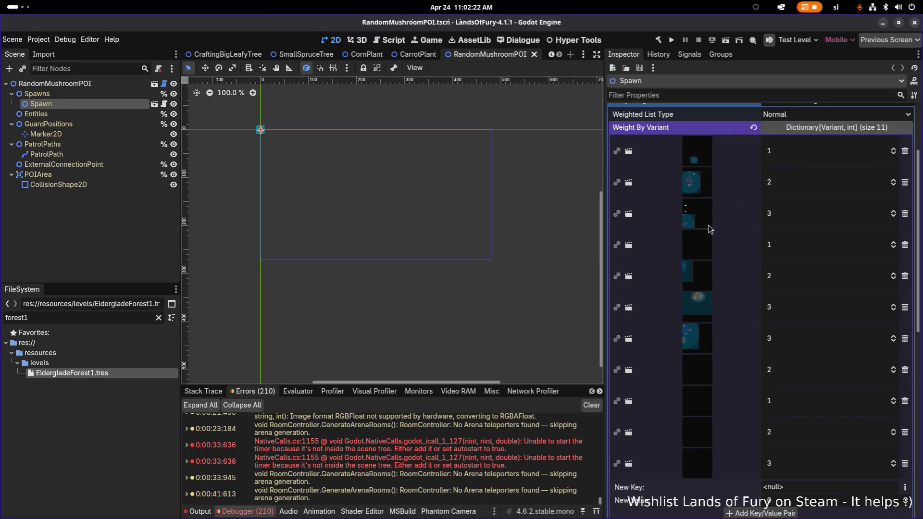
{"action": "scroll", "coordinate": [710, 230], "scroll_direction": "down", "scroll_amount": 4}
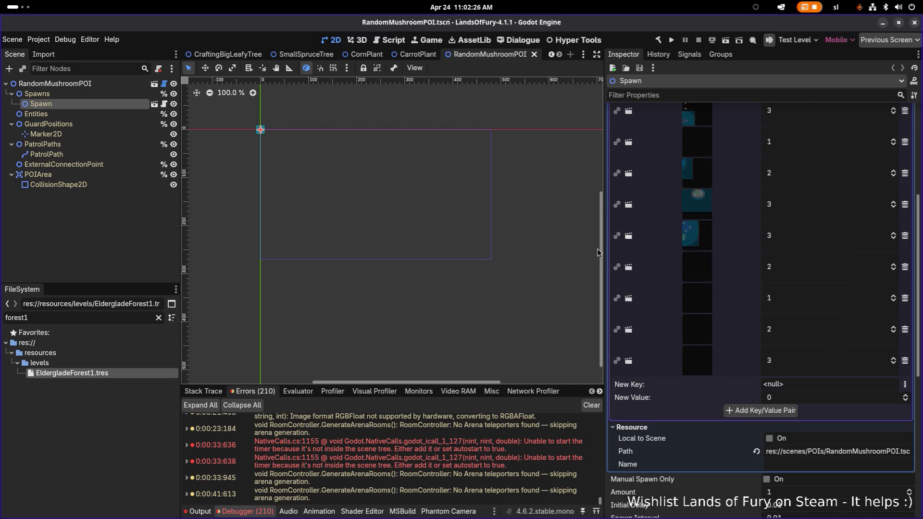
{"action": "right_click", "coordinate": [116, 85]}
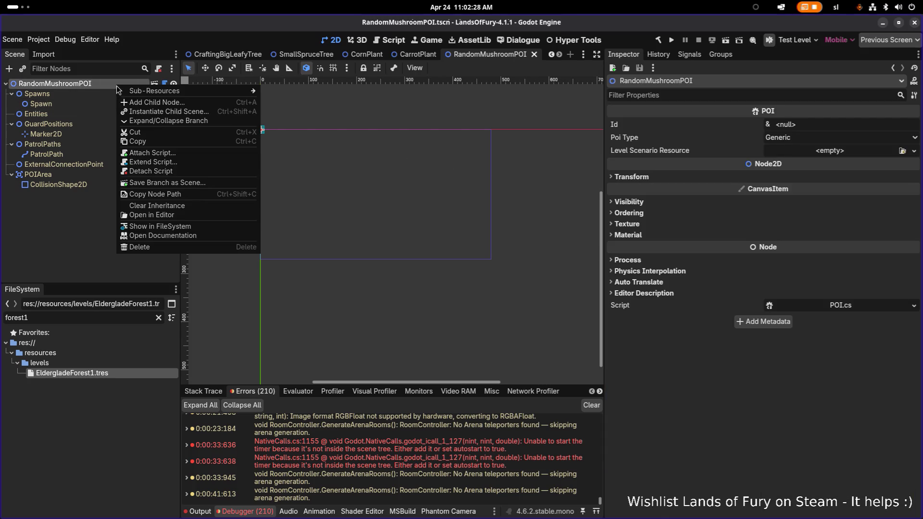
Locate and select RandomMushroomPOI.tscn in the FileSystem panel
{"action": "left_click", "coordinate": [203, 226]}
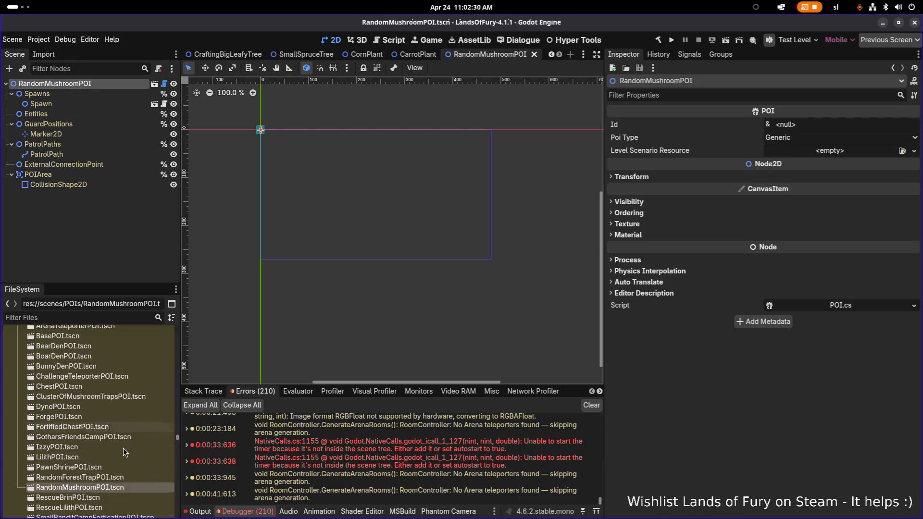
{"action": "scroll", "coordinate": [123, 448], "scroll_direction": "down", "scroll_amount": 1}
{"action": "left_click", "coordinate": [126, 453]}
{"action": "left_click", "coordinate": [128, 465]}
Duplicate RandomMushroomPOI.tscn, naming the copy FoodPOI.tscn
{"action": "key", "text": "ctrl+d"}
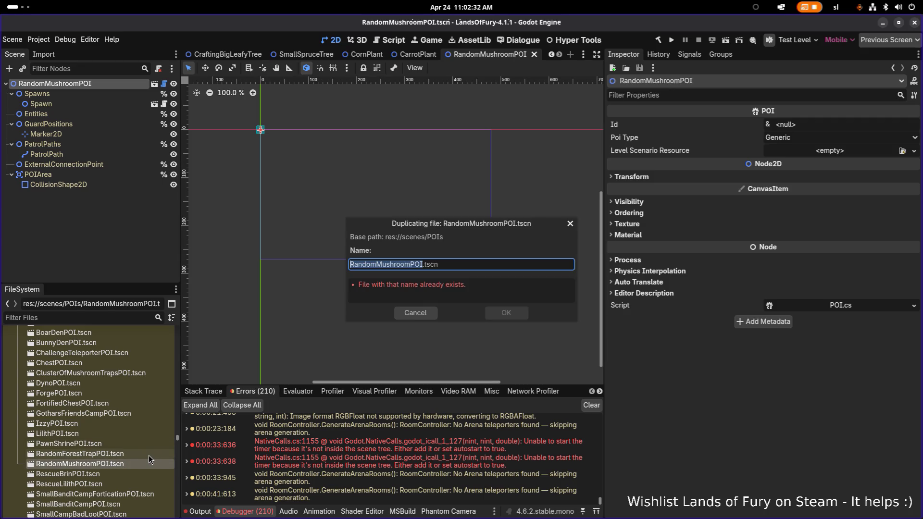
{"action": "key", "text": "Right"}
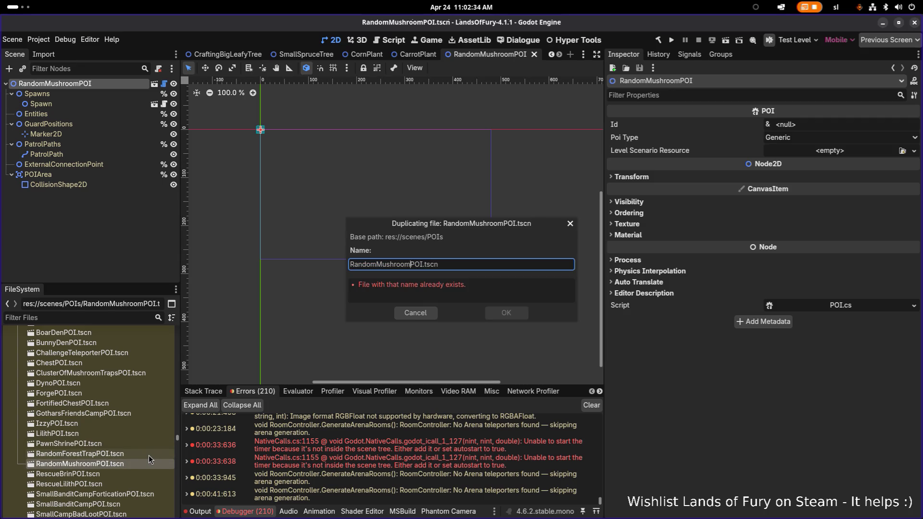
{"action": "key", "text": "shift+Home"}
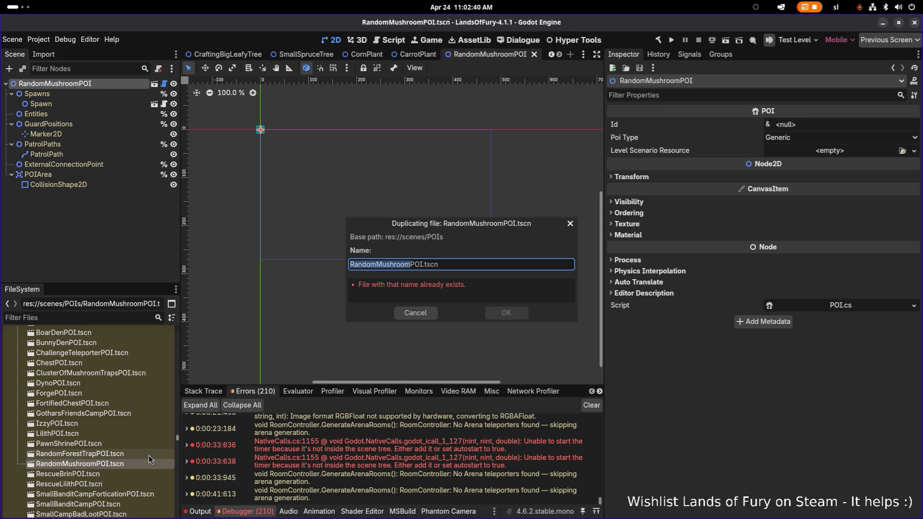
{"action": "type", "text": "Food"}
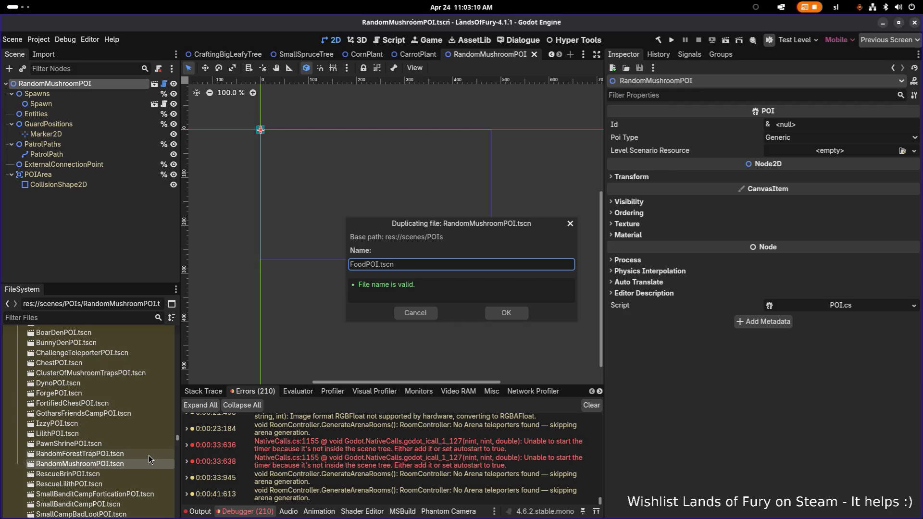
Create FoodPOI.tscn as a copy of RandomMushroomPOI.tscn and open it, keeping the file name
{"action": "key", "text": "Return"}
{"action": "double_click", "coordinate": [61, 398]}
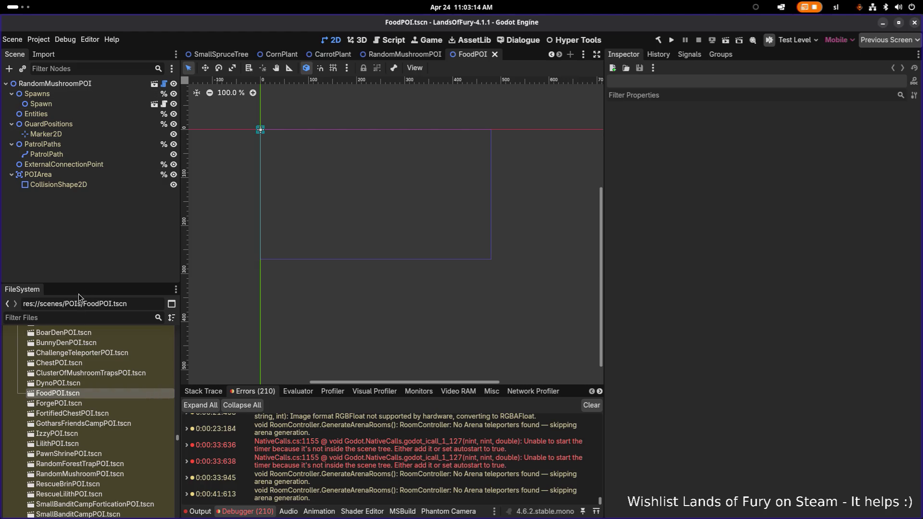
{"action": "key", "text": "F2"}
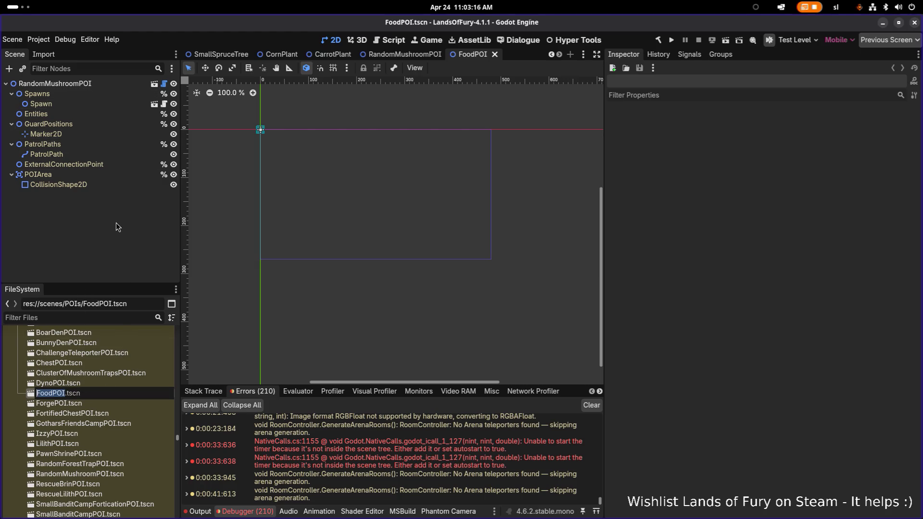
{"action": "key", "text": "Return"}
Rename the scene's root node to FoodPOI and save the scene
{"action": "left_click", "coordinate": [69, 81]}
{"action": "type", "text": "FoodPOI"}
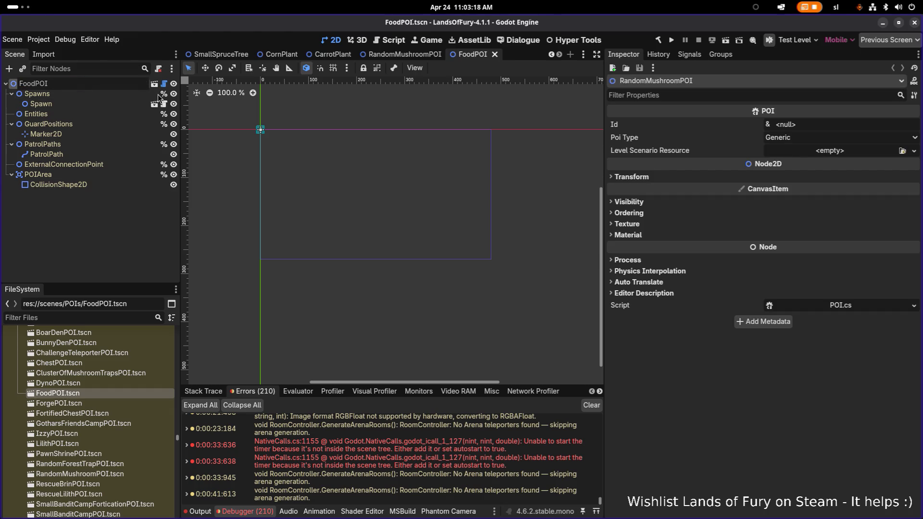
{"action": "key", "text": "Return"}
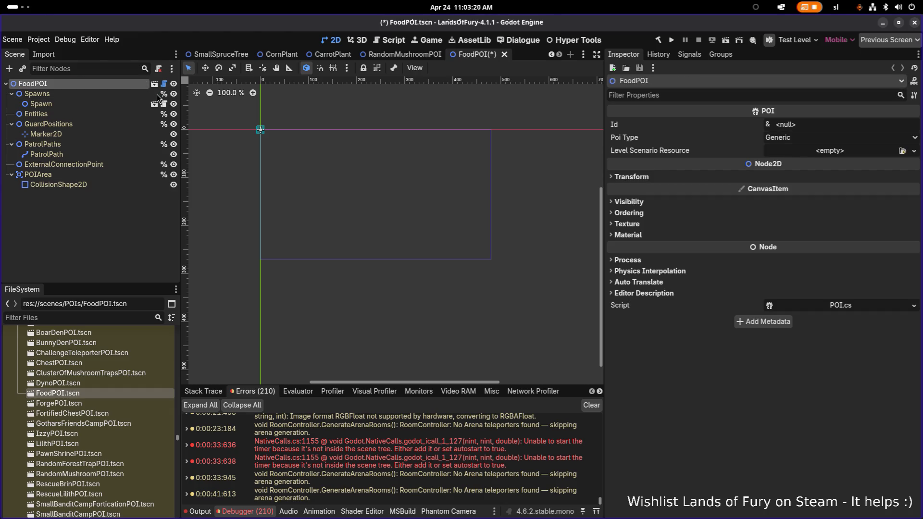
{"action": "left_click", "coordinate": [100, 383]}
{"action": "left_click", "coordinate": [103, 395]}
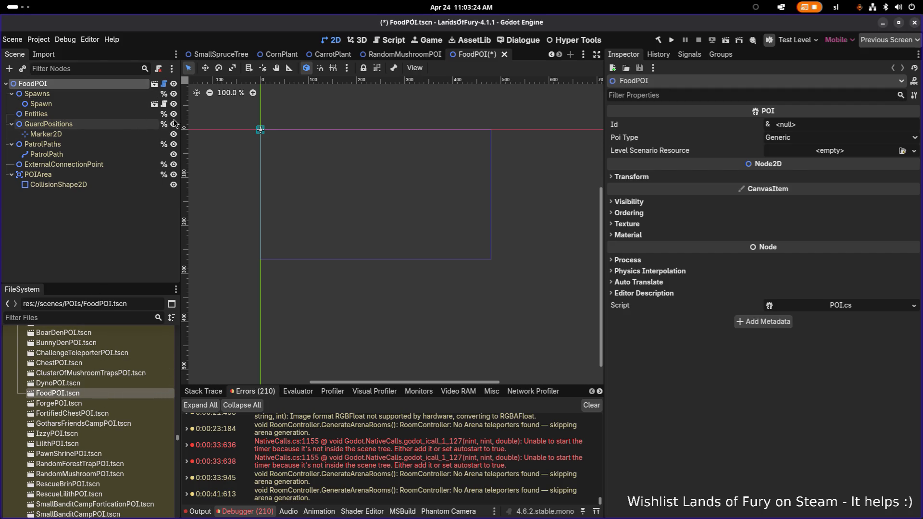
{"action": "key", "text": "ctrl+s"}
{"action": "left_click", "coordinate": [362, 106]}
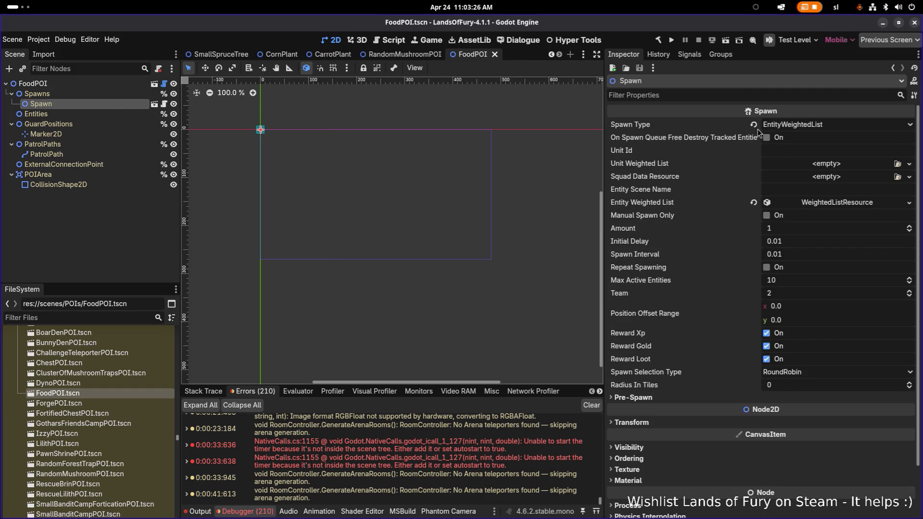
Run Make Unique (Recursive) on the Spawn node's Entity Weighted List
{"action": "right_click", "coordinate": [833, 206]}
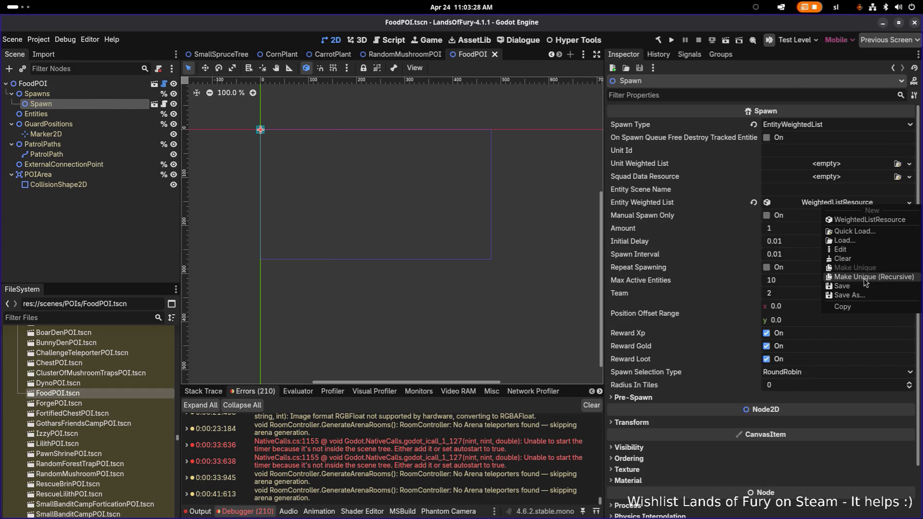
{"action": "left_click", "coordinate": [690, 203]}
{"action": "right_click", "coordinate": [829, 206]}
{"action": "left_click", "coordinate": [817, 206]}
{"action": "left_click", "coordinate": [818, 205]}
{"action": "right_click", "coordinate": [822, 204]}
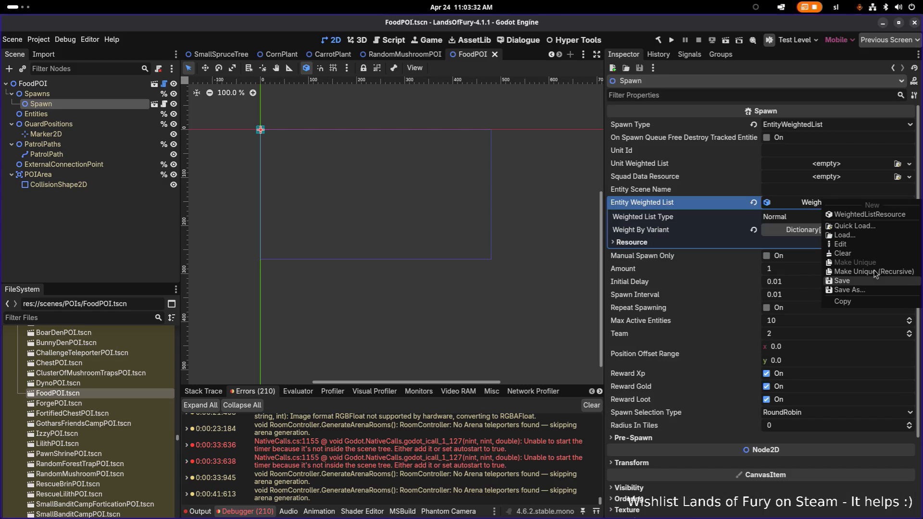
{"action": "left_click", "coordinate": [865, 272]}
Uncheck all 11 mushroom PackedScenes so only the list is copied, then expand Weight By Variant
{"action": "left_click", "coordinate": [360, 222]}
{"action": "left_click", "coordinate": [360, 233]}
{"action": "left_click", "coordinate": [361, 253]}
{"action": "left_click", "coordinate": [361, 272]}
{"action": "left_click", "coordinate": [361, 292]}
{"action": "left_click", "coordinate": [361, 303]}
{"action": "left_click", "coordinate": [361, 313]}
{"action": "left_click", "coordinate": [361, 323]}
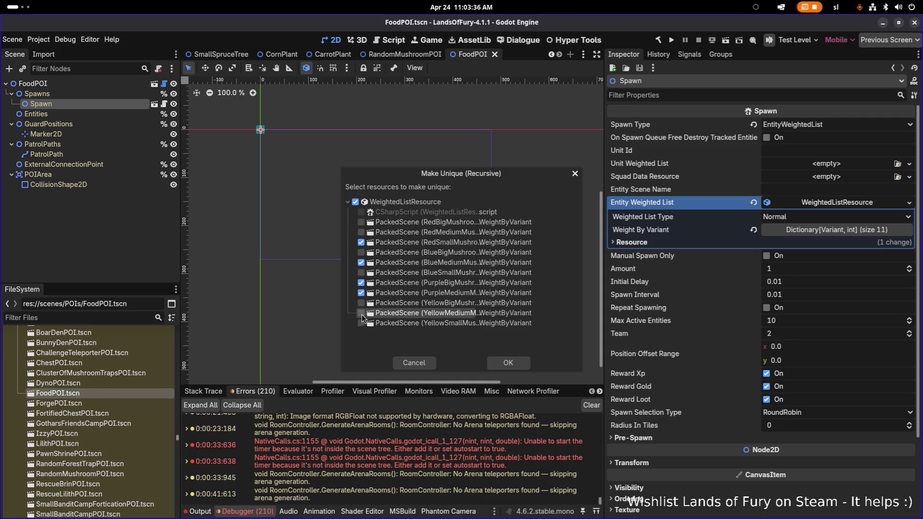
{"action": "left_click", "coordinate": [361, 283]}
{"action": "left_click", "coordinate": [360, 262]}
{"action": "left_click", "coordinate": [361, 242]}
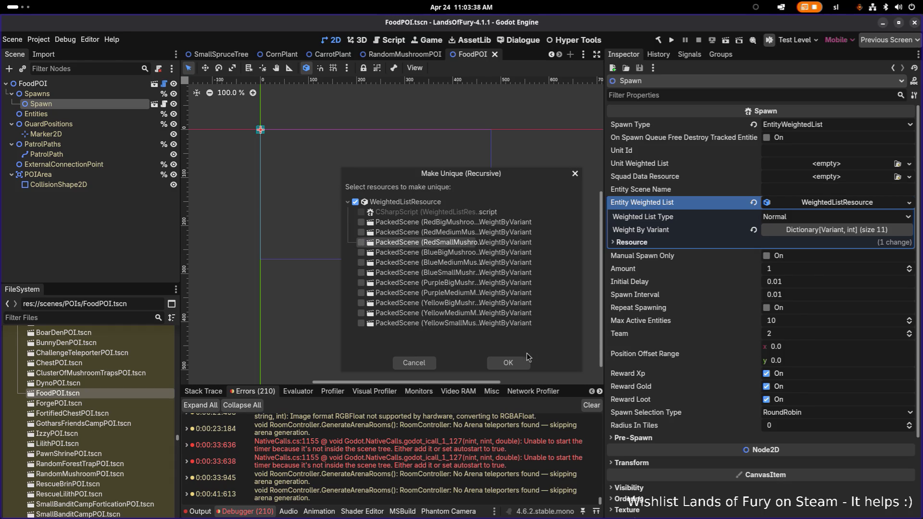
{"action": "left_click", "coordinate": [520, 361]}
{"action": "left_click", "coordinate": [785, 230]}
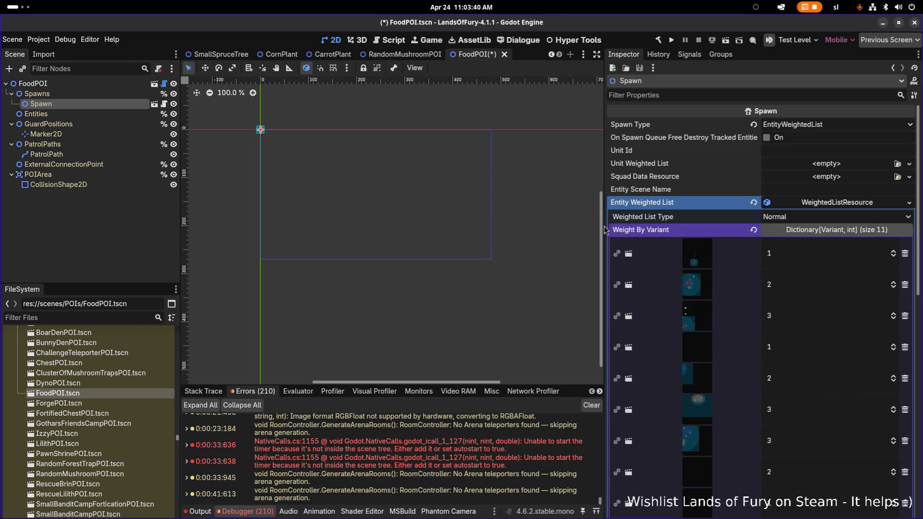
{"action": "left_click_drag", "start_coordinate": [603, 224], "coordinate": [512, 224]}
Add CornPlant.tscn as an Object key with weight 1 to the weighted list
{"action": "scroll", "coordinate": [636, 269], "scroll_direction": "down", "scroll_amount": 8}
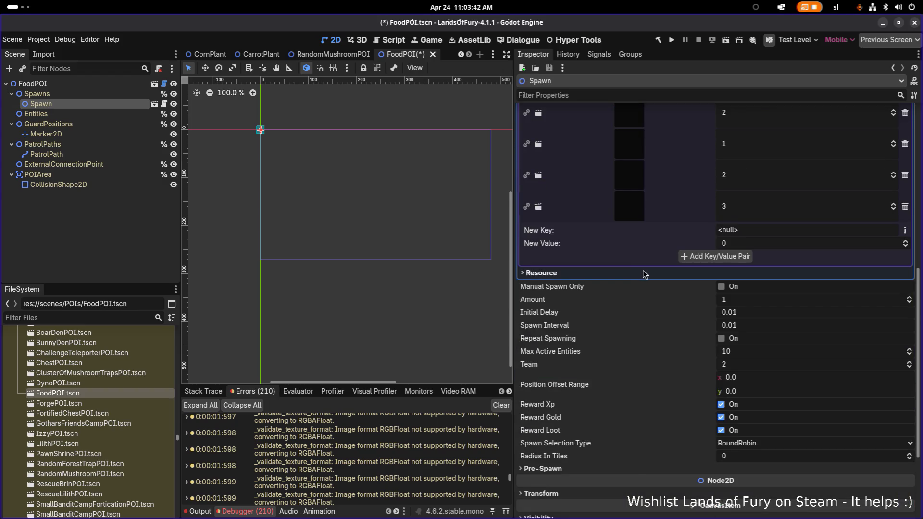
{"action": "left_click", "coordinate": [905, 230]}
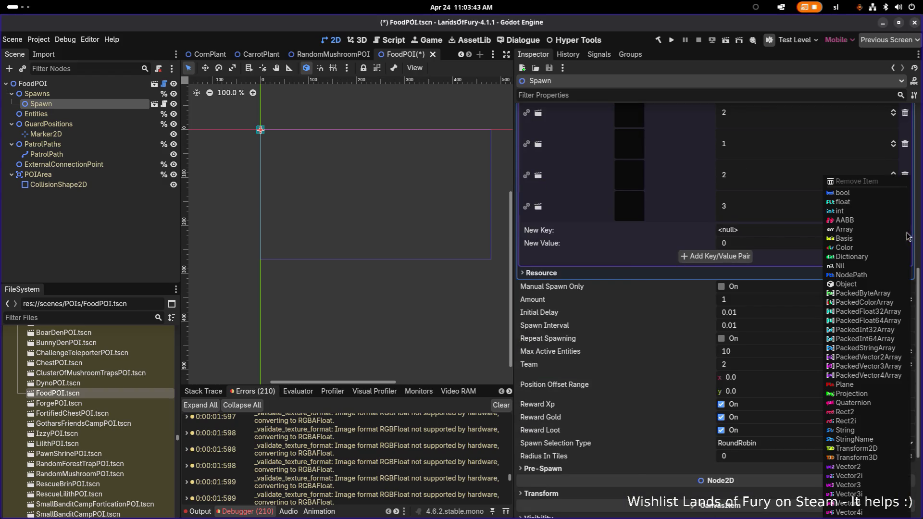
{"action": "left_click", "coordinate": [869, 285]}
{"action": "left_click", "coordinate": [881, 231]}
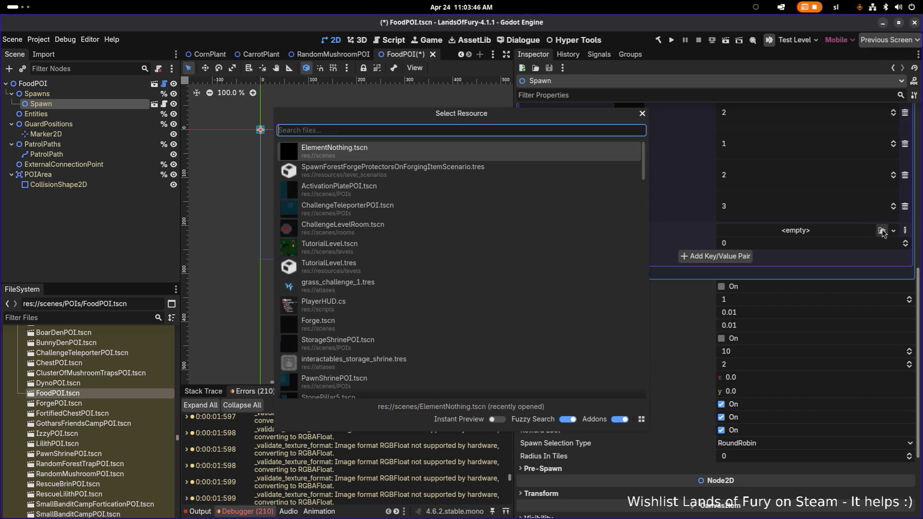
{"action": "type", "text": "cornplan"}
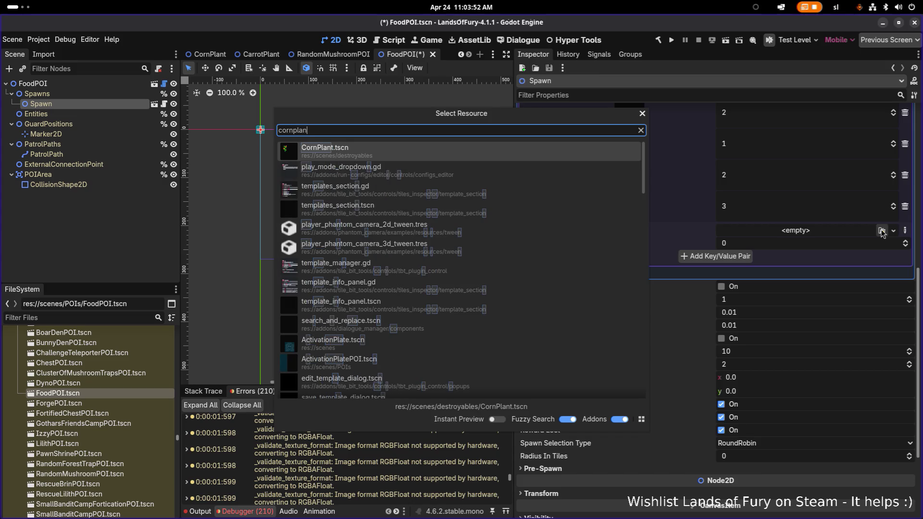
{"action": "key", "text": "Return"}
{"action": "left_click", "coordinate": [792, 262]}
{"action": "type", "text": "1"}
{"action": "left_click", "coordinate": [747, 276]}
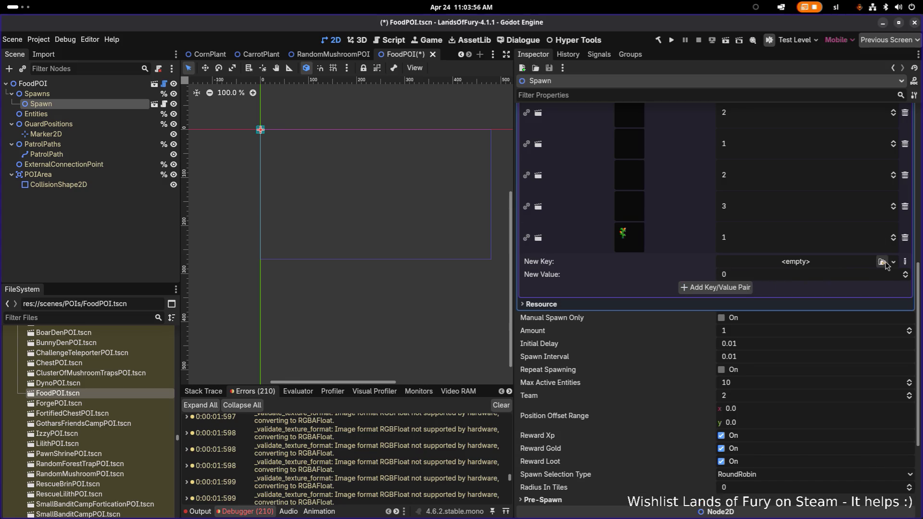
Add CarrotPlant.tscn as a second entry with weight 1
{"action": "left_click", "coordinate": [881, 261]}
{"action": "type", "text": "carrotpl"}
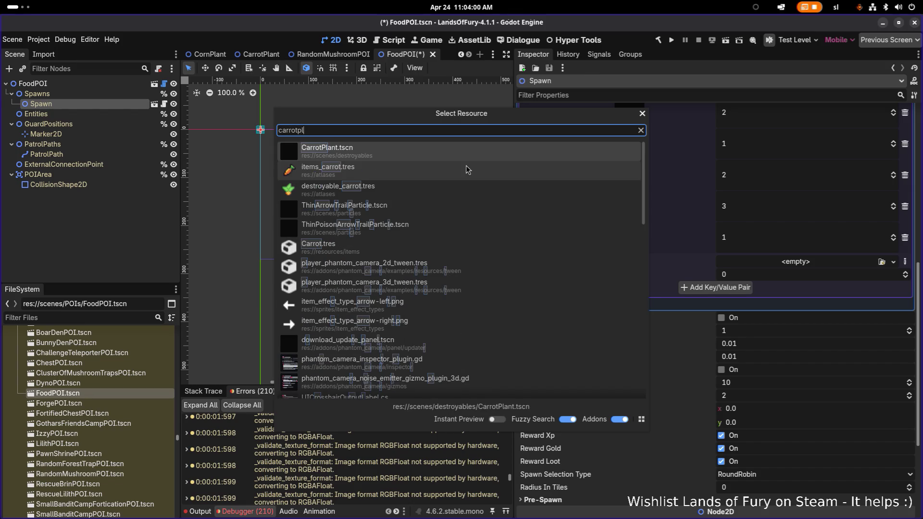
{"action": "double_click", "coordinate": [466, 170]}
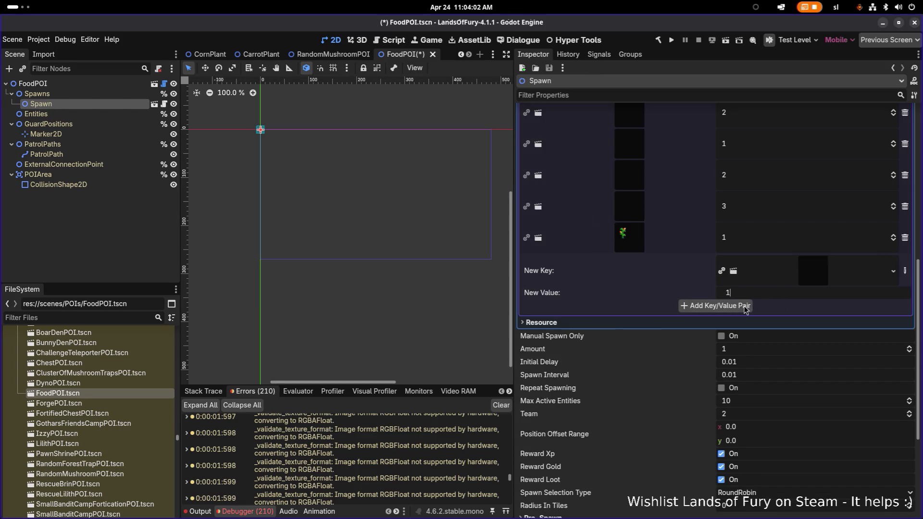
{"action": "left_click", "coordinate": [715, 305]}
Delete the remaining mushroom entries from the list and save the FoodPOI scene
{"action": "scroll", "coordinate": [817, 216], "scroll_direction": "up", "scroll_amount": 5}
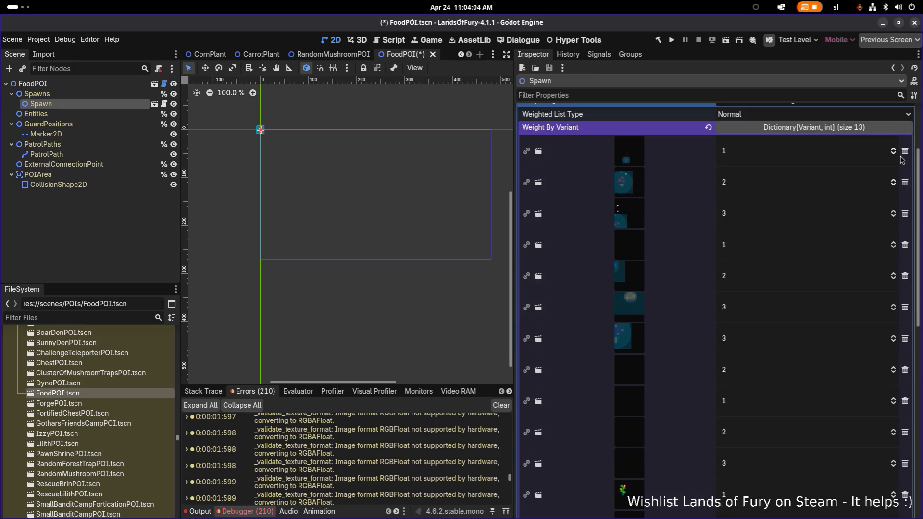
{"action": "scroll", "coordinate": [885, 169], "scroll_direction": "down", "scroll_amount": 1}
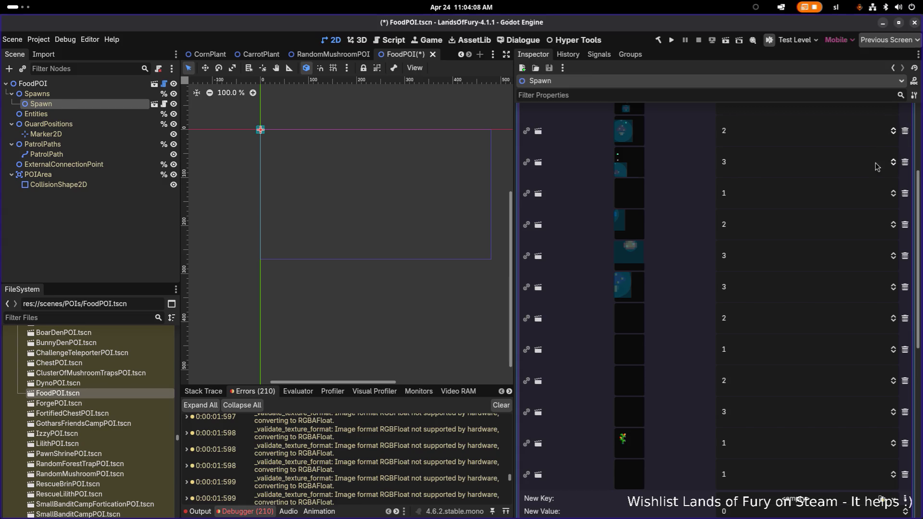
{"action": "scroll", "coordinate": [867, 167], "scroll_direction": "up", "scroll_amount": 2}
{"action": "left_click", "coordinate": [905, 202]}
{"action": "left_click", "coordinate": [905, 203]}
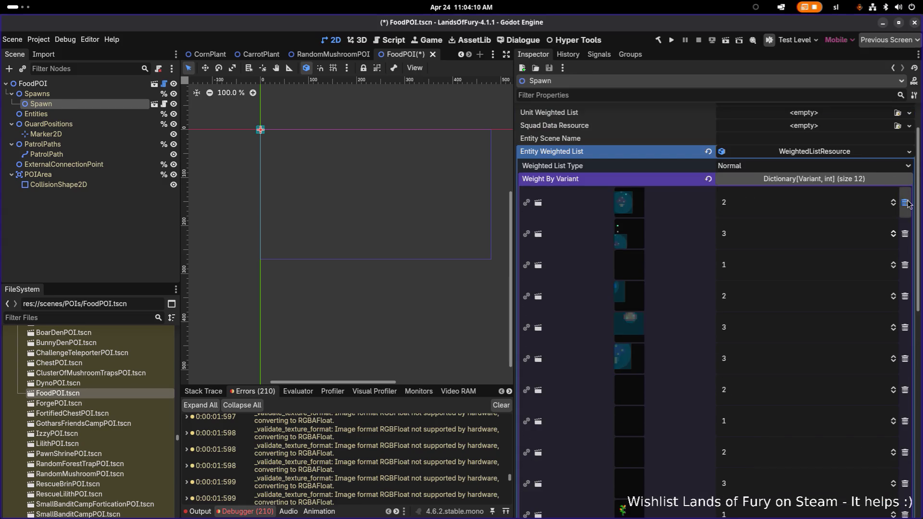
{"action": "left_click", "coordinate": [905, 202]}
{"action": "left_click", "coordinate": [905, 202]}
{"action": "left_click", "coordinate": [905, 203]}
{"action": "left_click", "coordinate": [905, 202]}
{"action": "left_click", "coordinate": [905, 202]}
{"action": "left_click", "coordinate": [904, 202]}
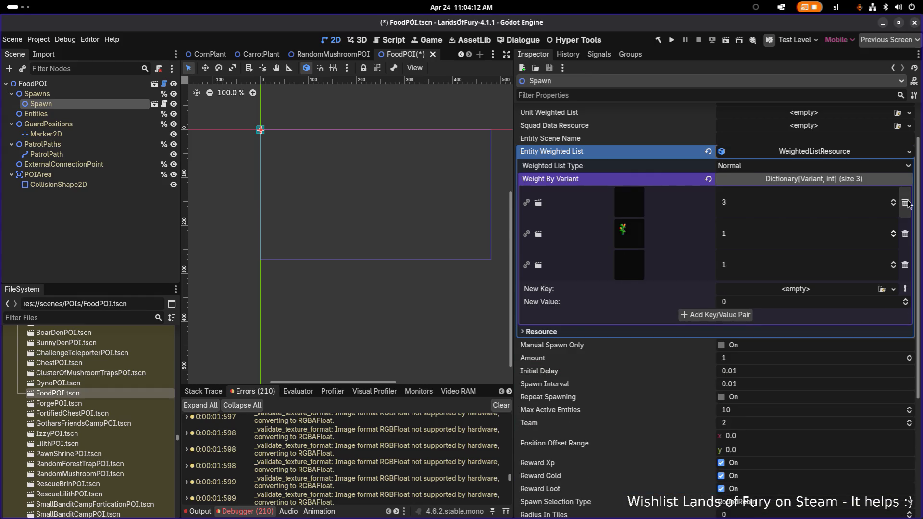
{"action": "left_click", "coordinate": [904, 202]}
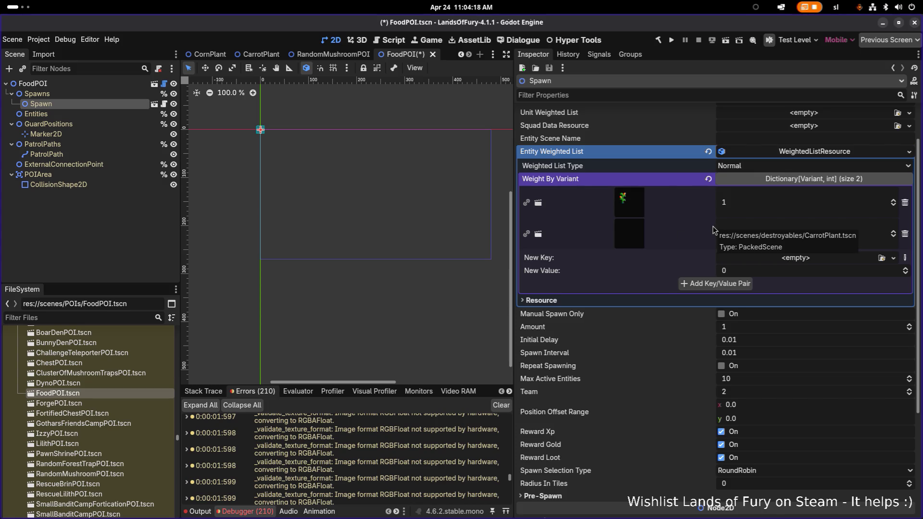
{"action": "key", "text": "ctrl+s"}
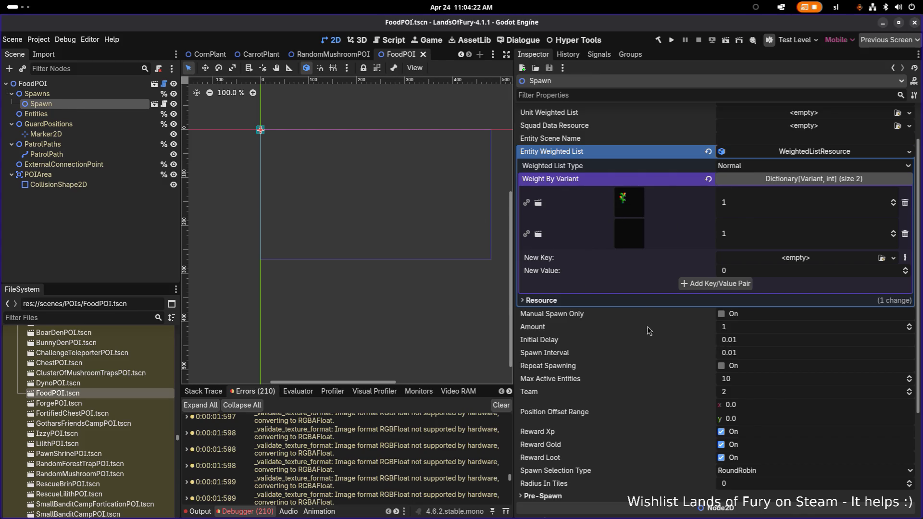
Recentre the canvas on the scene origin and save the FoodPOI scene again
{"action": "scroll", "coordinate": [240, 144], "scroll_direction": "up", "scroll_amount": 10}
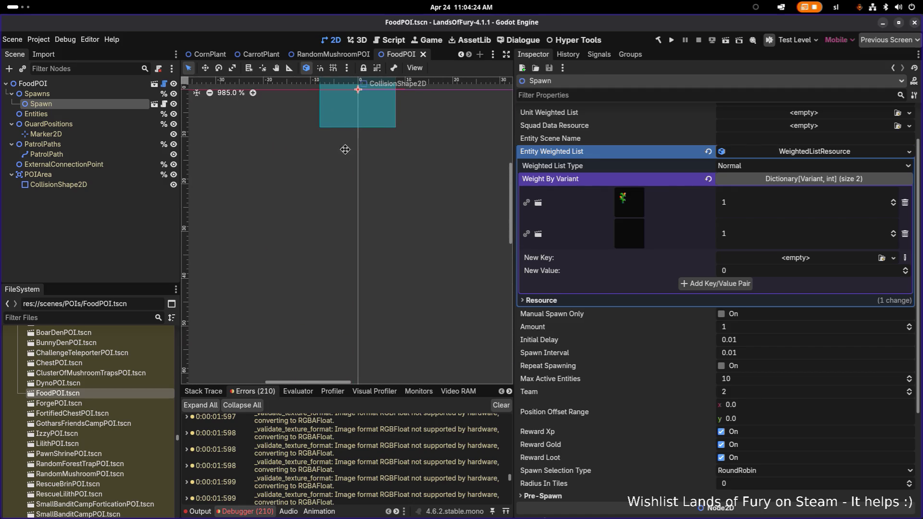
{"action": "left_click_drag", "start_coordinate": [345, 150], "coordinate": [348, 235]}
{"action": "scroll", "coordinate": [355, 240], "scroll_direction": "up", "scroll_amount": 5}
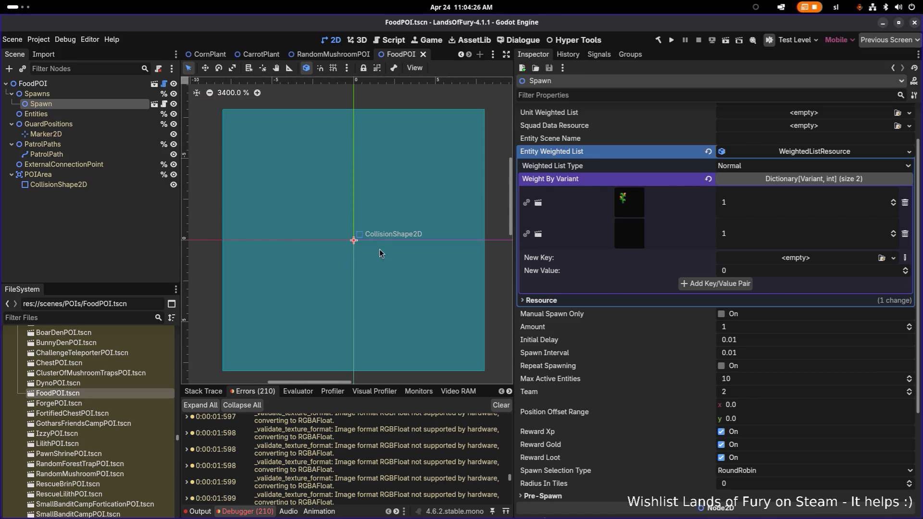
{"action": "scroll", "coordinate": [380, 253], "scroll_direction": "down", "scroll_amount": 5}
{"action": "key", "text": "ctrl+s"}
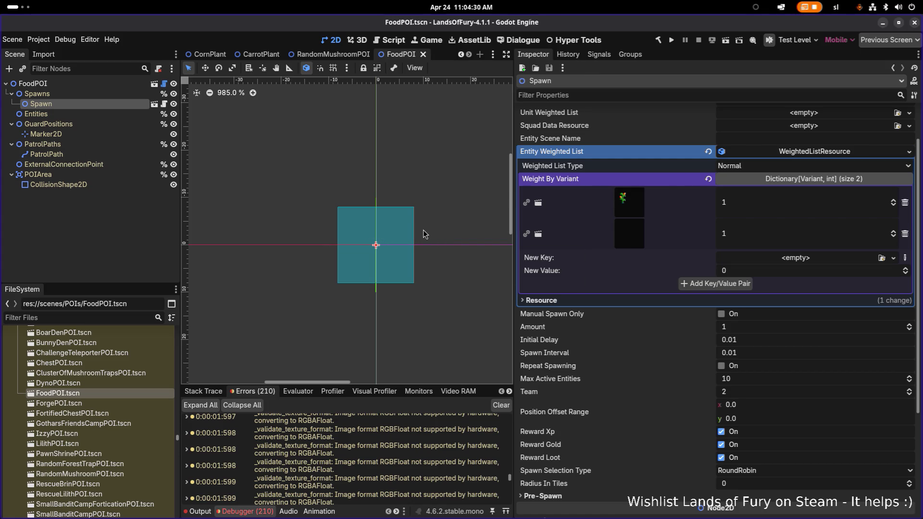
Open EldergladeForest1.tres and append an empty slot to Poi Placement Rules
{"action": "left_click", "coordinate": [117, 313]}
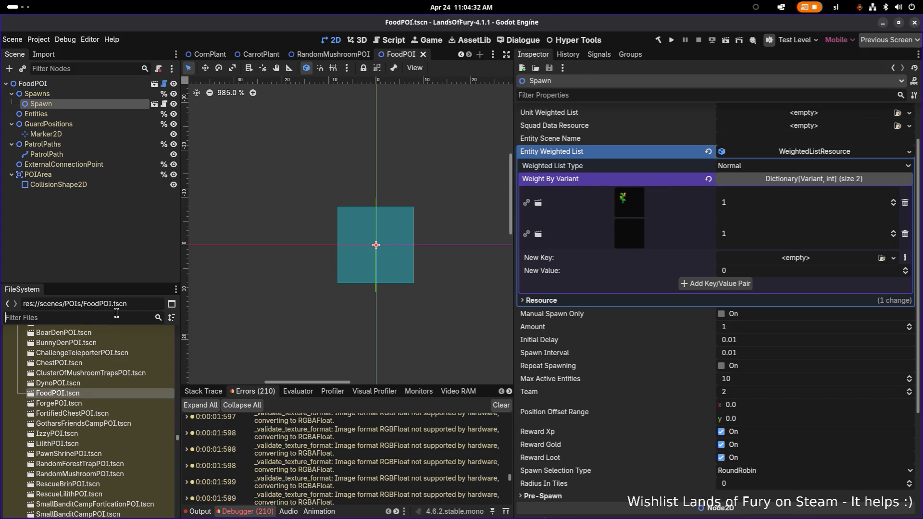
{"action": "type", "text": "forest1"}
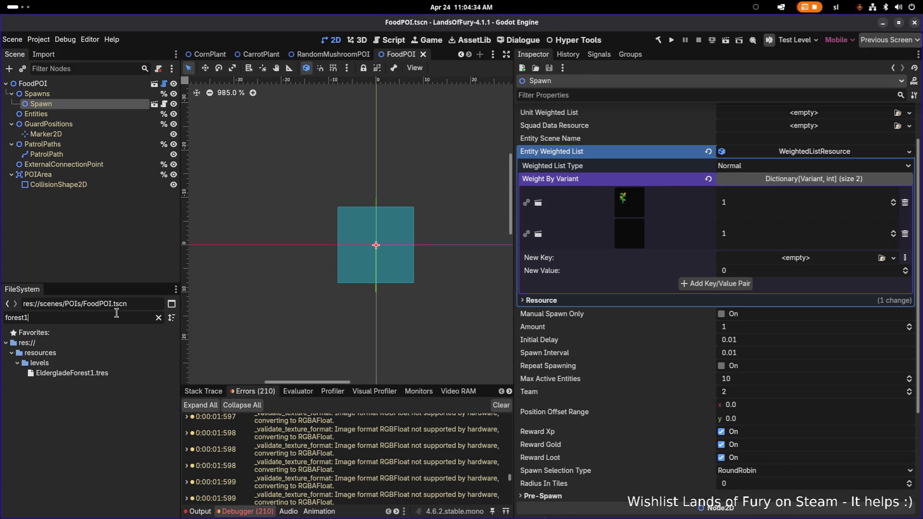
{"action": "left_click", "coordinate": [120, 375]}
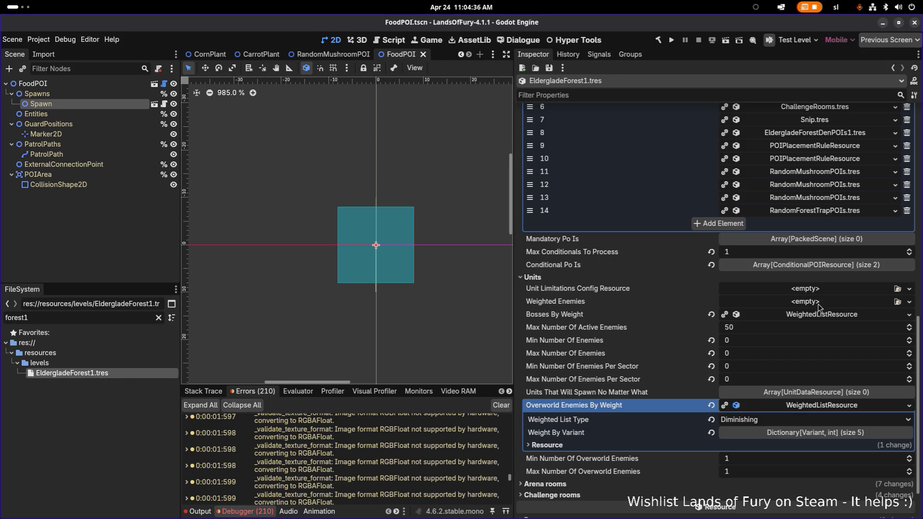
{"action": "scroll", "coordinate": [786, 317], "scroll_direction": "up", "scroll_amount": 3}
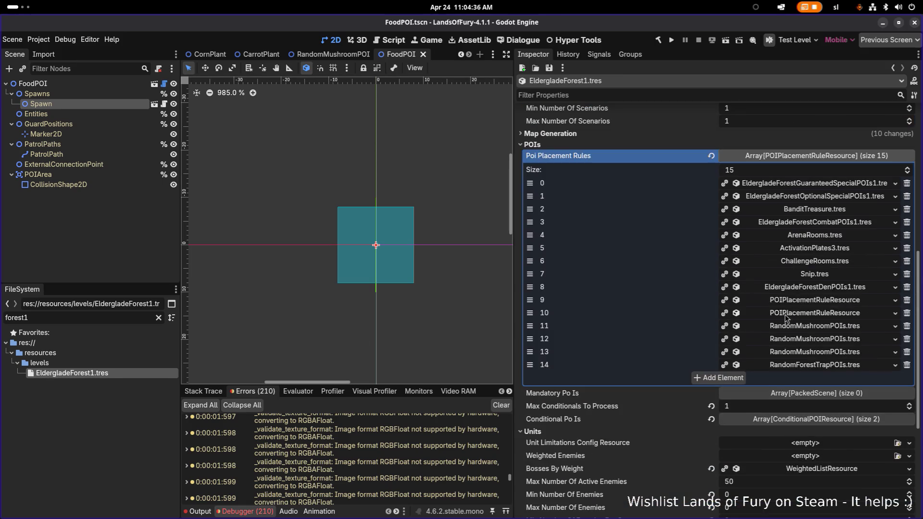
{"action": "left_click", "coordinate": [733, 377]}
Reveal the RandomForestTrapPOIs rule file in the poi_placement_rules folder
{"action": "left_click", "coordinate": [884, 378]}
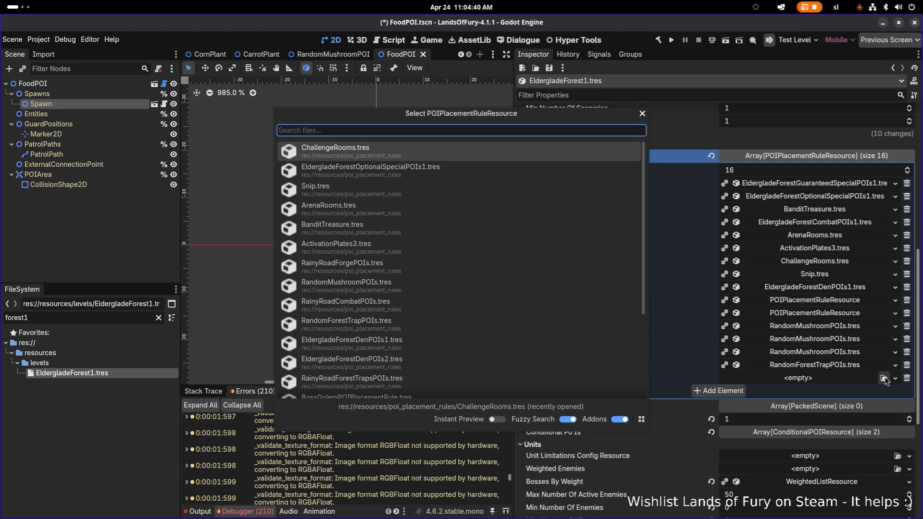
{"action": "type", "text": "food"}
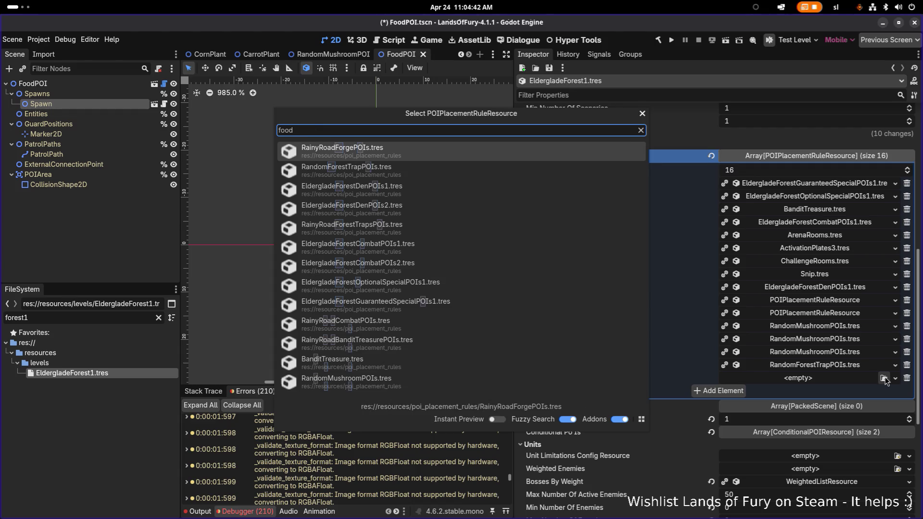
{"action": "type", "text": "poi"}
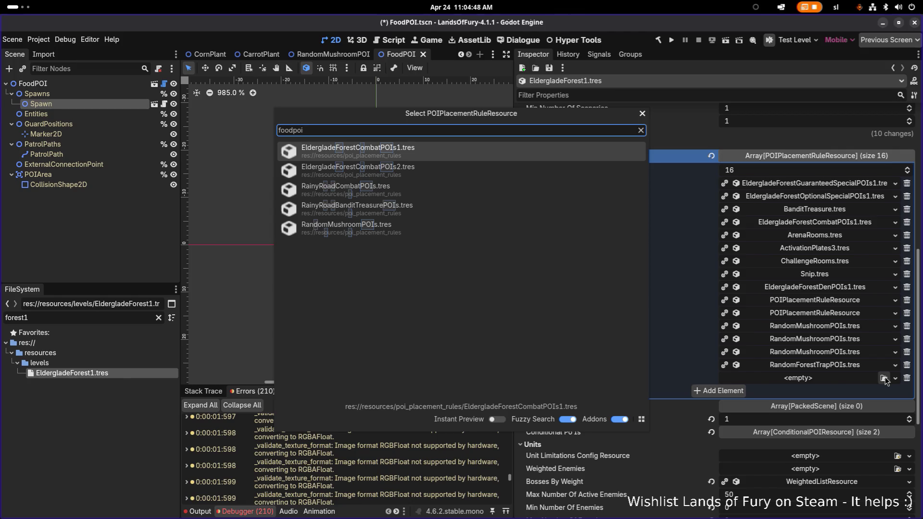
{"action": "key", "text": "Escape"}
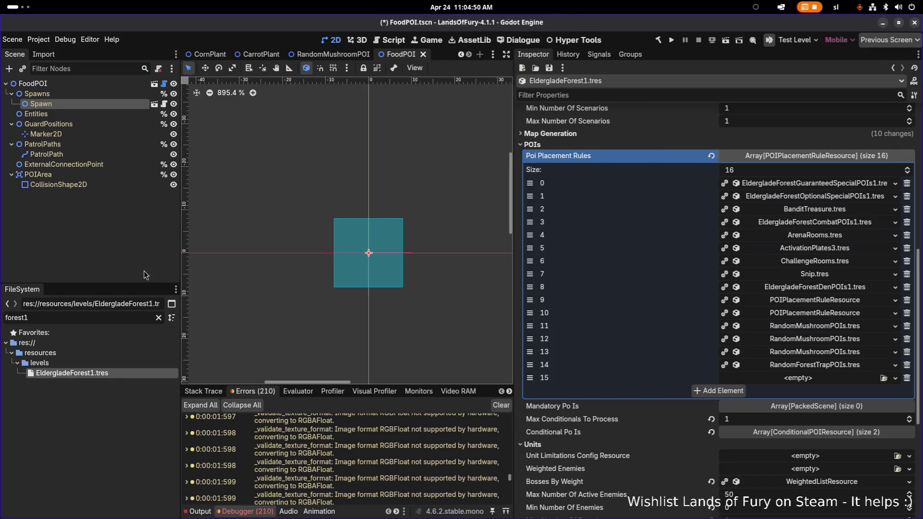
{"action": "double_click", "coordinate": [85, 317]}
{"action": "type", "text": "foo"}
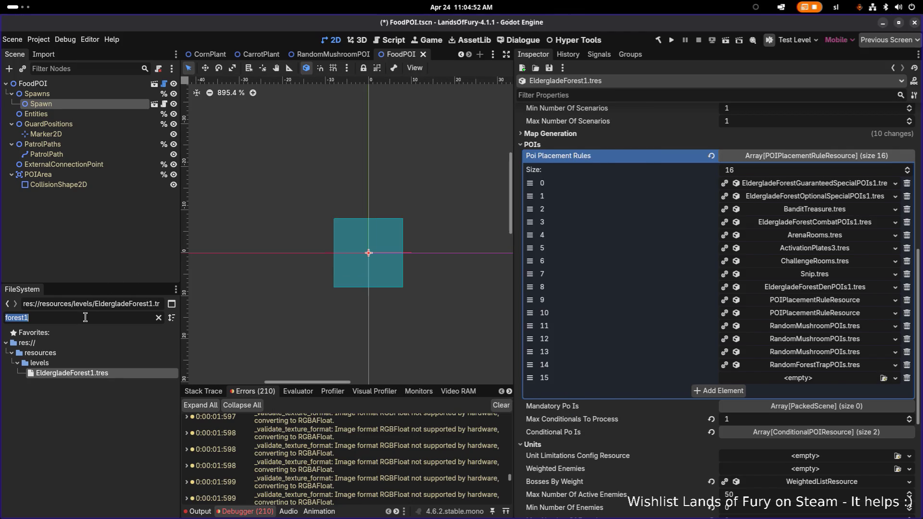
{"action": "type", "text": "dpoi"}
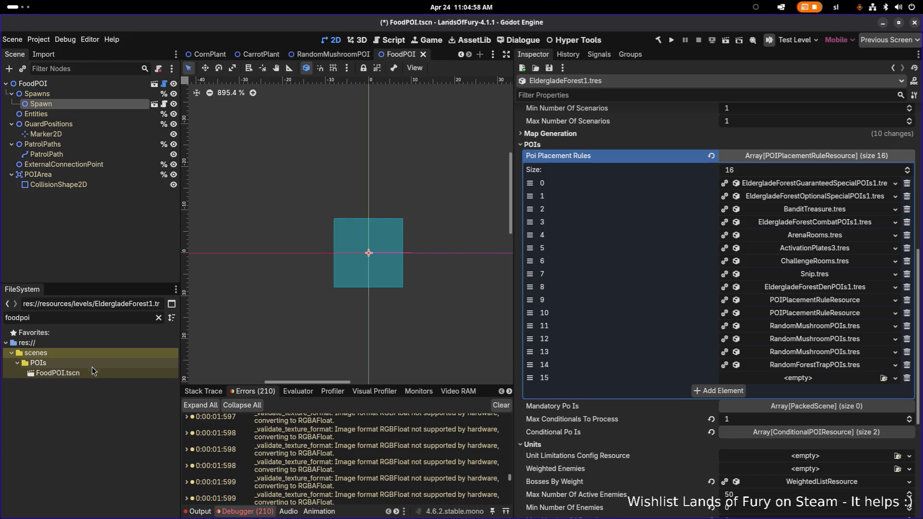
{"action": "right_click", "coordinate": [838, 364]}
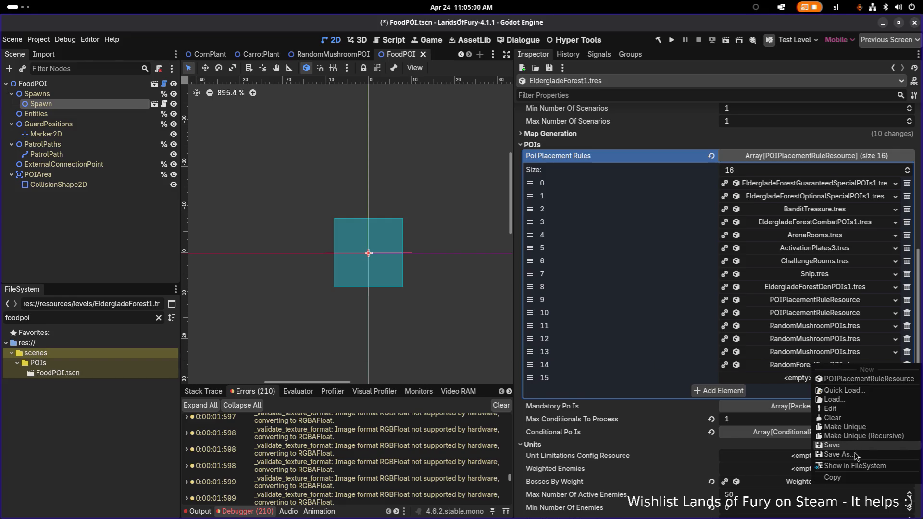
{"action": "left_click", "coordinate": [851, 465]}
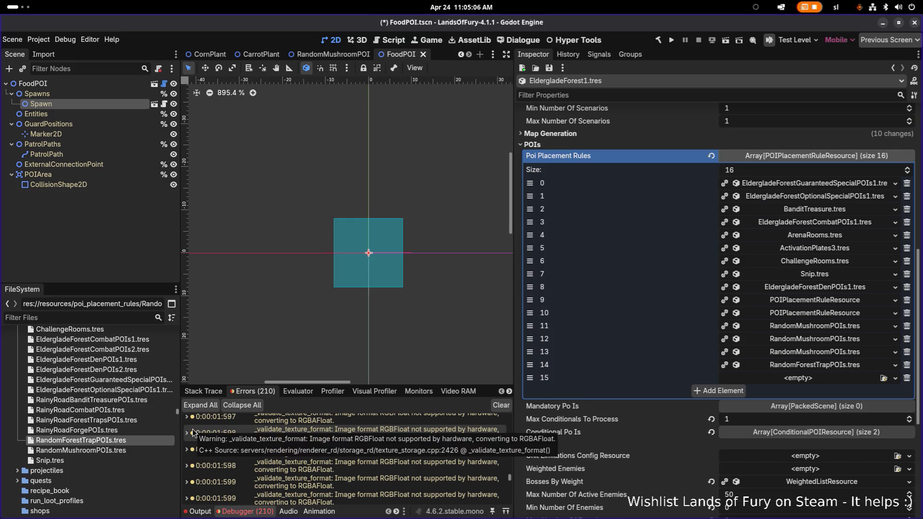
Duplicate RandomMushroomPOIs.tres as RandomFoodPOIs.tres
{"action": "left_click", "coordinate": [99, 450]}
{"action": "key", "text": "ctrl+d"}
{"action": "key", "text": "Right"}
{"action": "key", "text": "shift+Left"}
{"action": "key", "text": "shift+Left"}
{"action": "key", "text": "shift+Left"}
{"action": "type", "text": "Fo"}
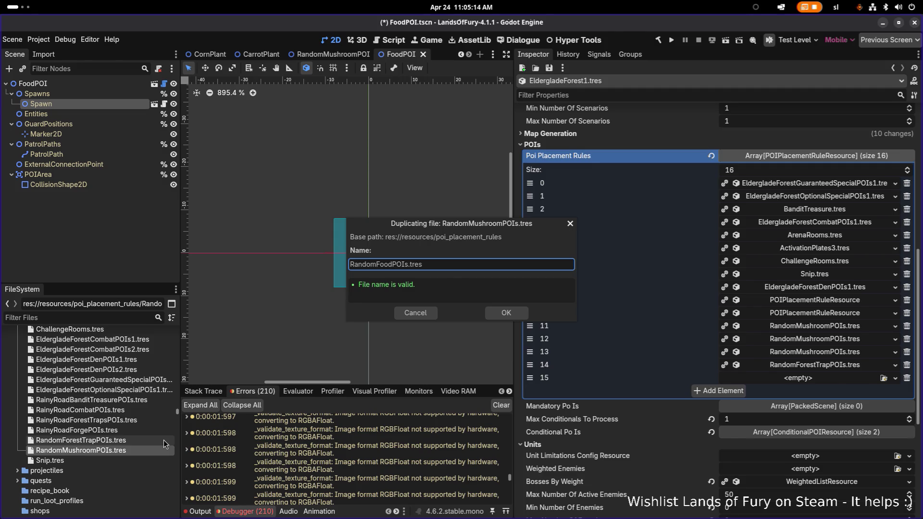
{"action": "left_click", "coordinate": [512, 312]}
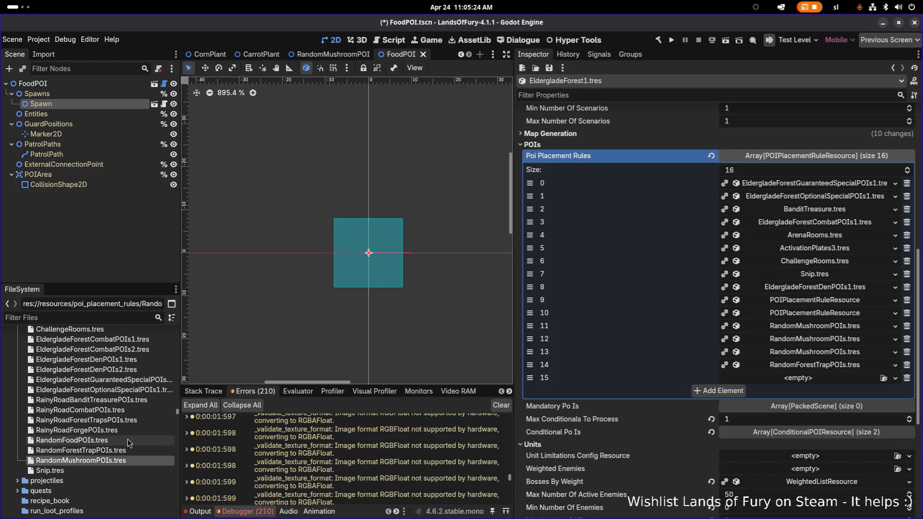
Quick Load RandomFoodPOIs.tres into slot 15 and move it up to slot 14
{"action": "left_click", "coordinate": [820, 380]}
{"action": "left_click", "coordinate": [824, 411]}
{"action": "type", "text": "randomffo"}
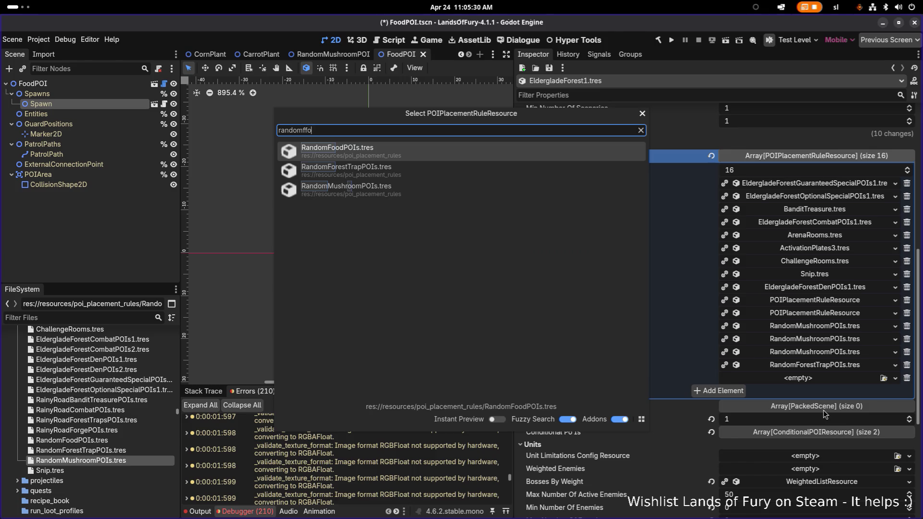
{"action": "key", "text": "Return"}
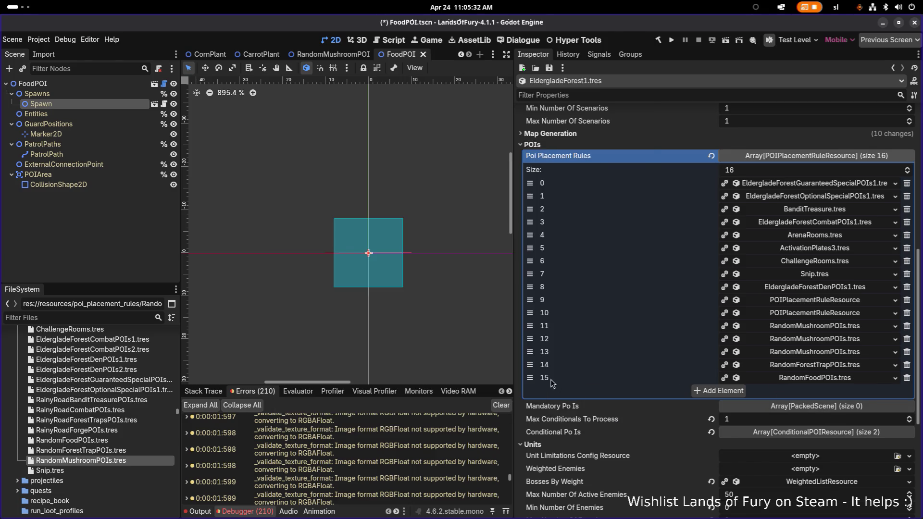
{"action": "left_click_drag", "start_coordinate": [529, 377], "coordinate": [529, 365]}
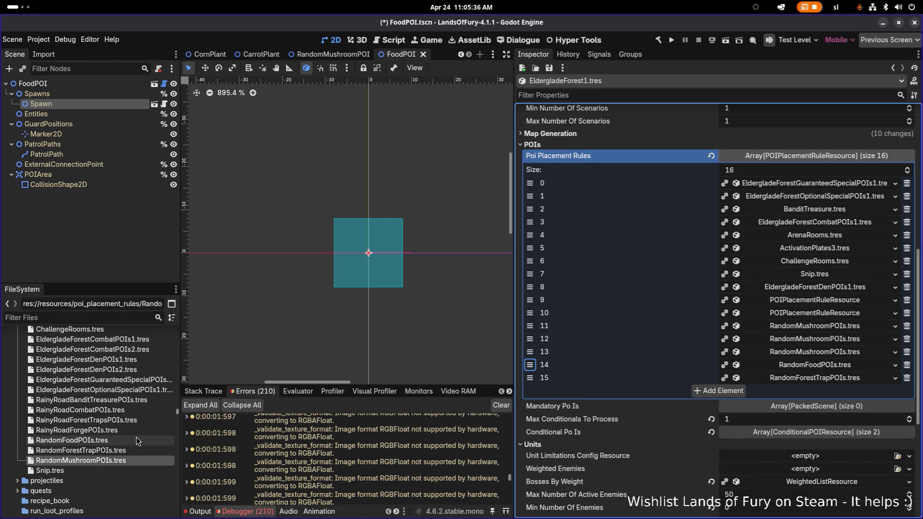
Rename the RandomFoodPOIs.tres file to RandomForestFoodPOIs.tres
{"action": "left_click", "coordinate": [115, 440]}
{"action": "key", "text": "F2"}
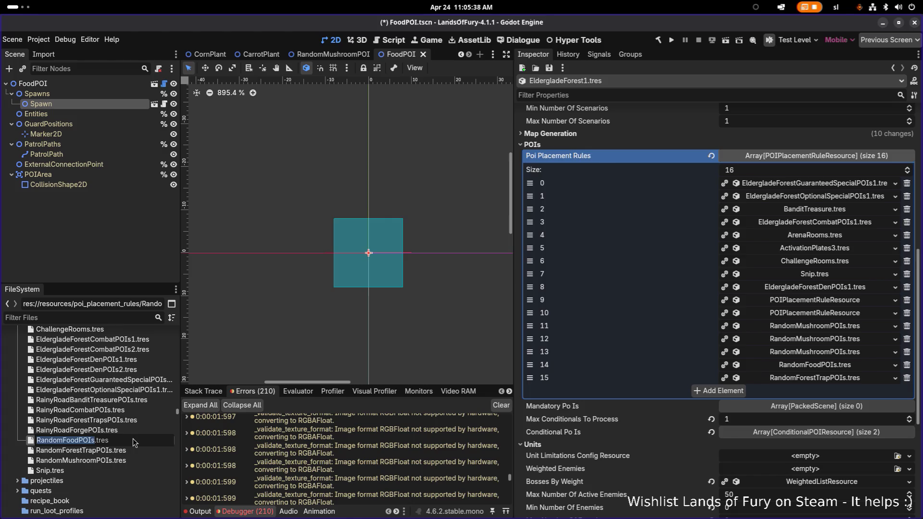
{"action": "key", "text": "Home"}
{"action": "key", "text": "Right"}
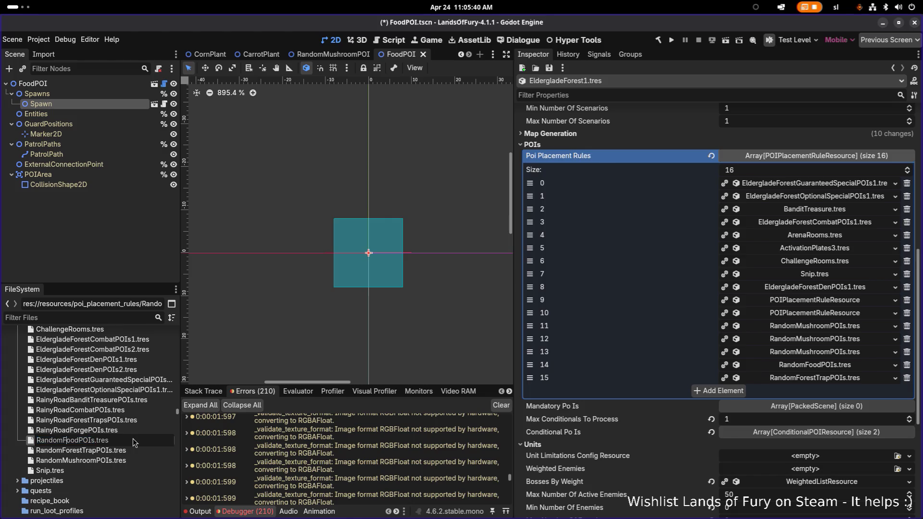
{"action": "key", "text": "Right"}
{"action": "key", "text": "Right"}
{"action": "type", "text": "Foo"}
{"action": "key", "text": "BackSpace"}
{"action": "type", "text": "rest"}
{"action": "key", "text": "Return"}
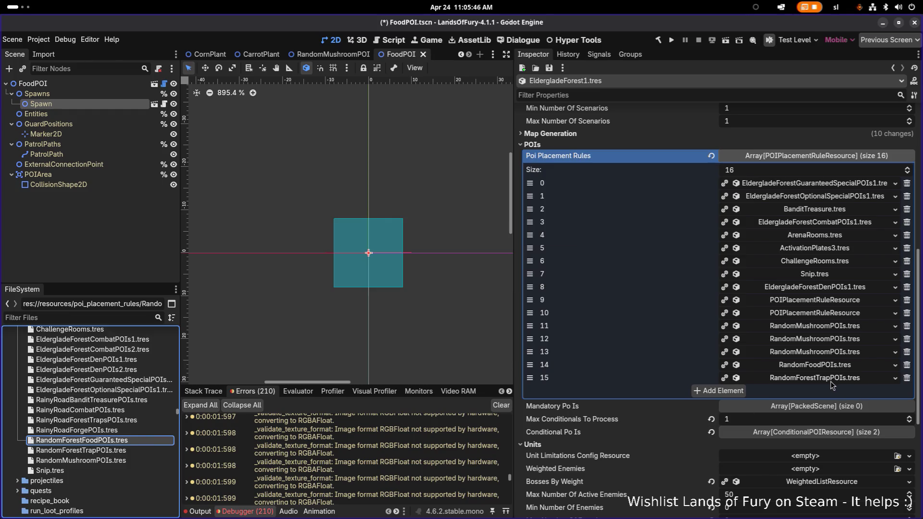
Move RandomForestTrapPOIs to the last slot, checking its Weight By Variant entries
{"action": "mouse_move", "coordinate": [529, 378]}
{"action": "left_mouse_down"}
{"action": "mouse_move", "coordinate": [529, 313]}
{"action": "mouse_move", "coordinate": [529, 326]}
{"action": "left_mouse_up"}
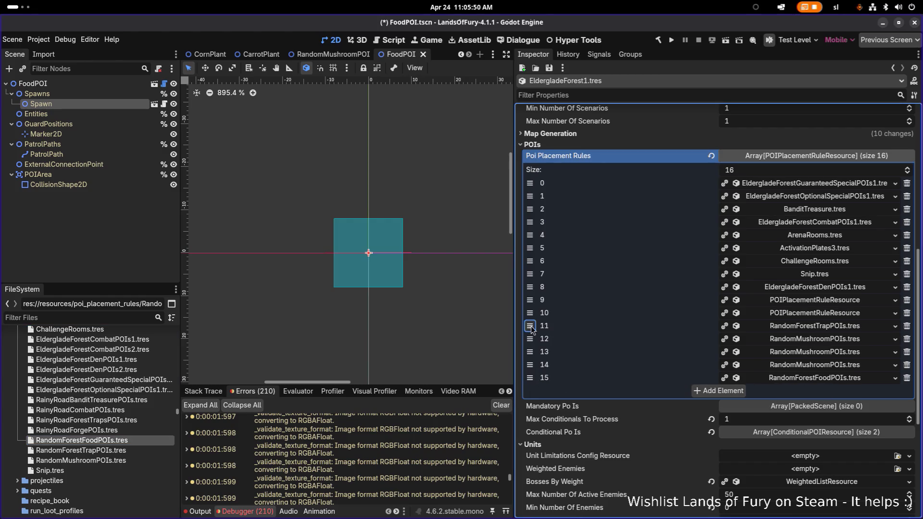
{"action": "left_click", "coordinate": [842, 329]}
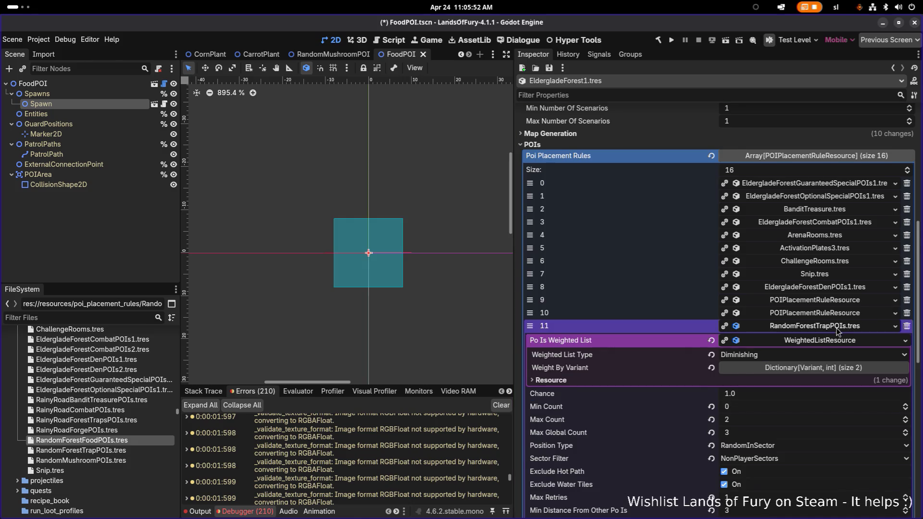
{"action": "scroll", "coordinate": [839, 329], "scroll_direction": "down", "scroll_amount": 2}
{"action": "left_click", "coordinate": [828, 317]}
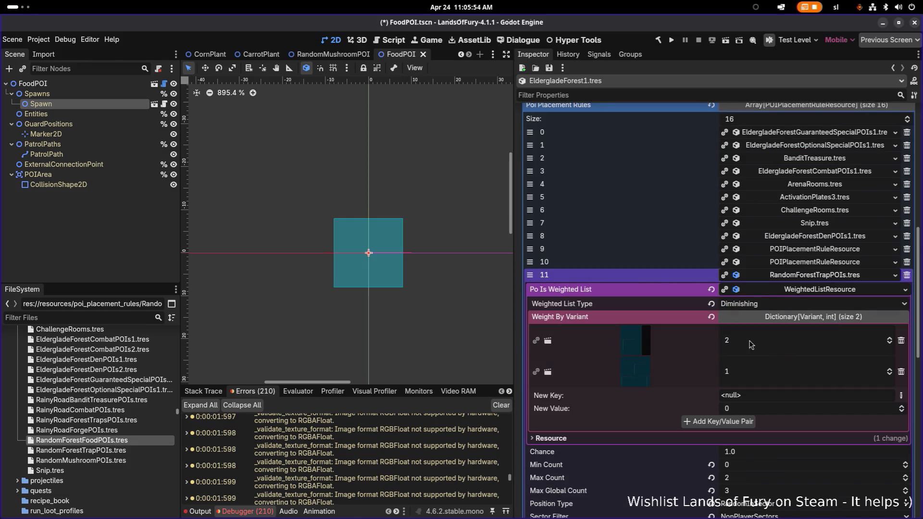
{"action": "mouse_move", "coordinate": [630, 346]}
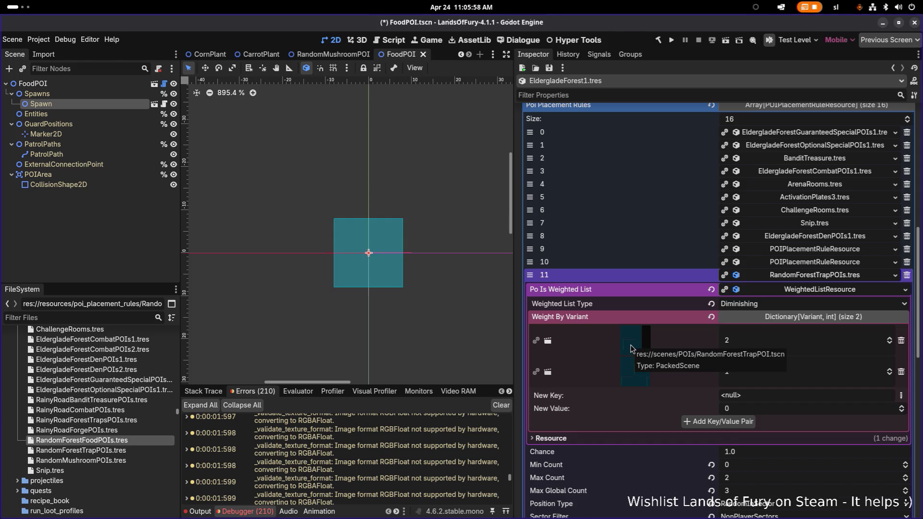
{"action": "left_click", "coordinate": [809, 276]}
{"action": "mouse_move", "coordinate": [530, 274]}
{"action": "left_mouse_down"}
{"action": "mouse_move", "coordinate": [530, 327]}
{"action": "mouse_move", "coordinate": [530, 236]}
{"action": "mouse_move", "coordinate": [529, 249]}
{"action": "left_mouse_up"}
Inspect the settings and weighted scene entries of rules 9 and 10
{"action": "left_click", "coordinate": [824, 251]}
{"action": "left_click", "coordinate": [824, 252]}
{"action": "left_click", "coordinate": [831, 264]}
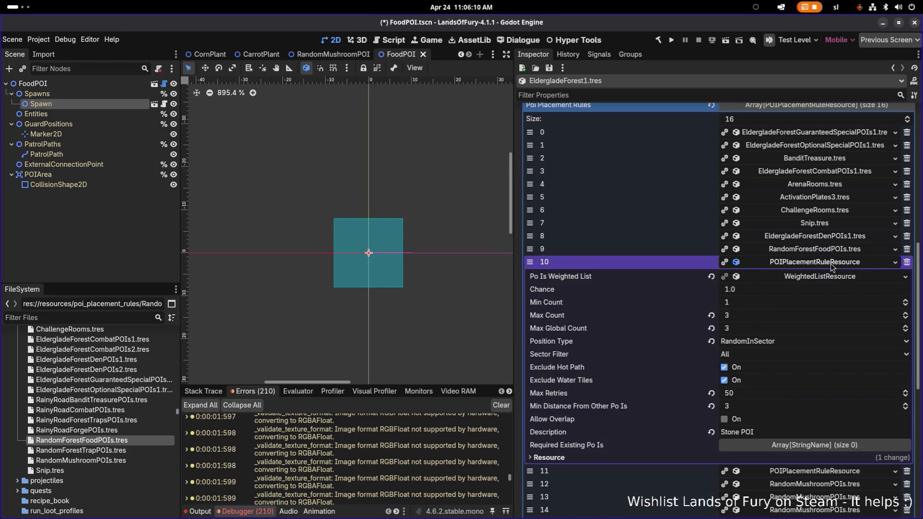
{"action": "left_click", "coordinate": [831, 278]}
{"action": "left_click", "coordinate": [810, 307]}
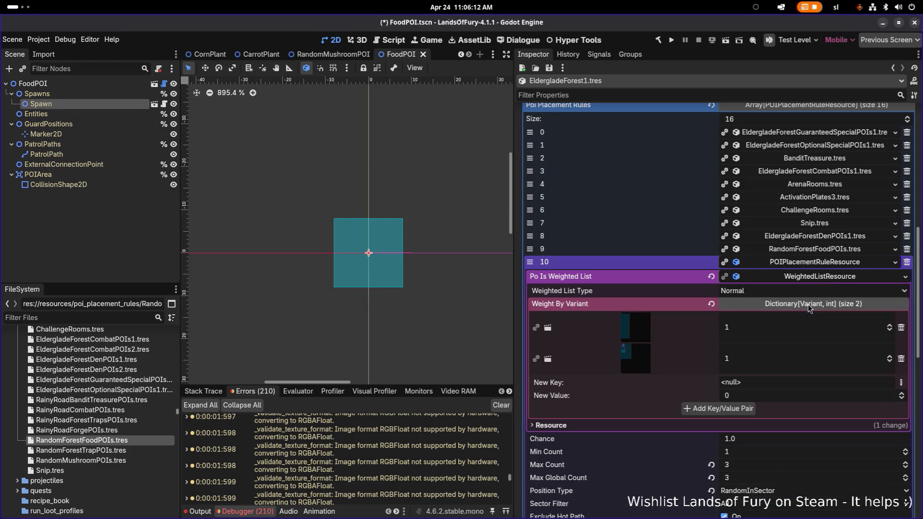
{"action": "left_click", "coordinate": [826, 263]}
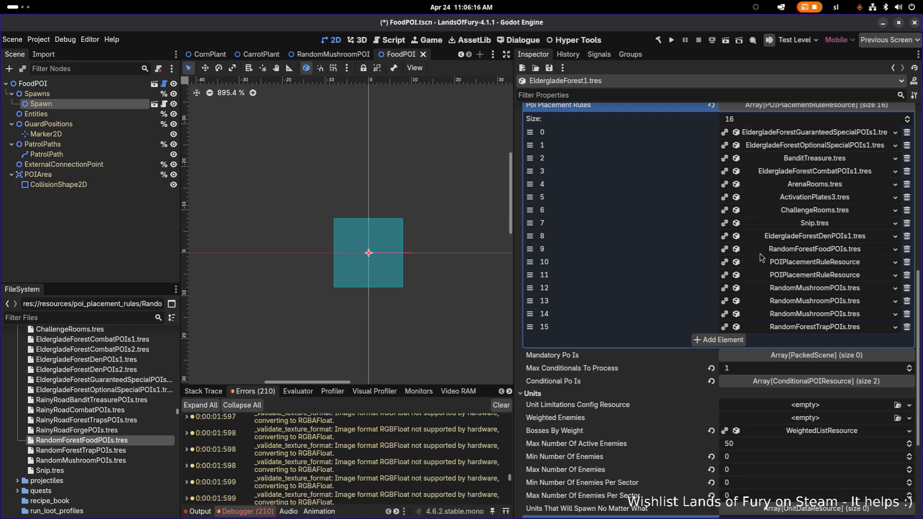
{"action": "left_click", "coordinate": [803, 250]}
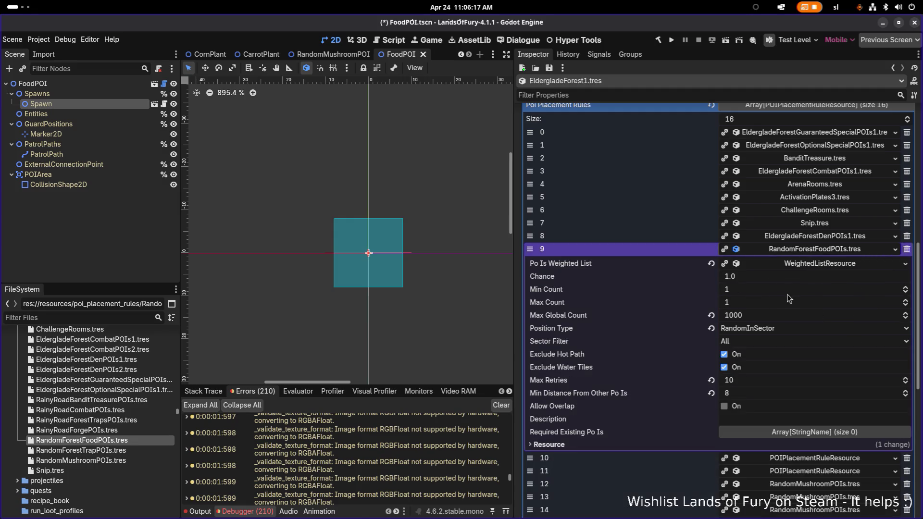
Set RandomForestFoodPOIs' Max Global Count to 4 and Min Distance From Other POIs to 3
{"action": "left_click", "coordinate": [748, 302]}
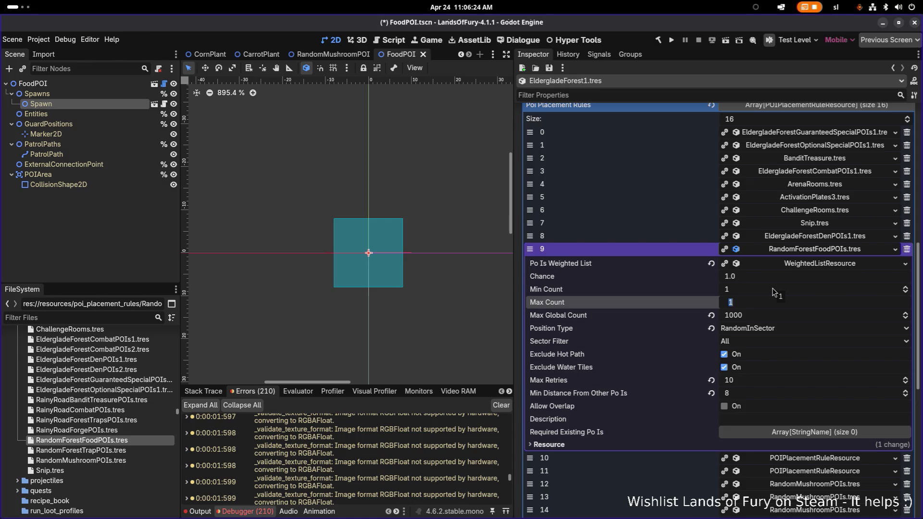
{"action": "left_click", "coordinate": [765, 316]}
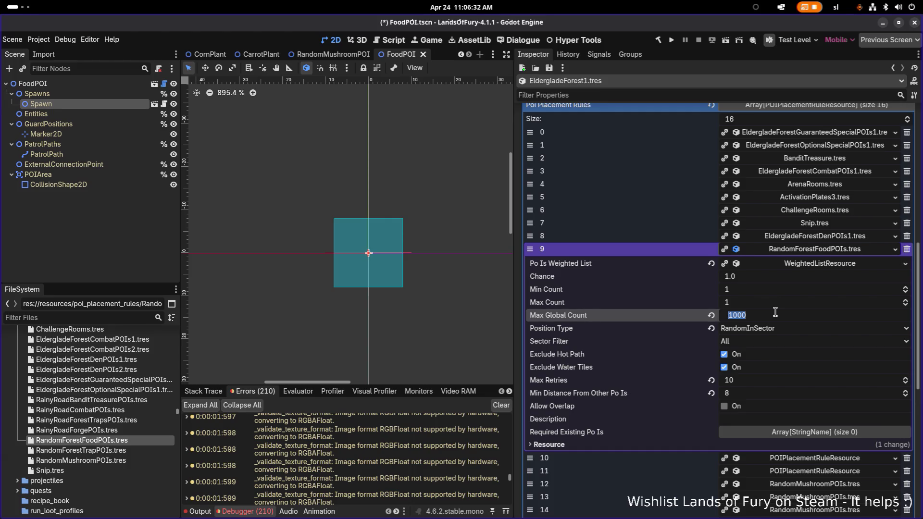
{"action": "type", "text": "4"}
{"action": "key", "text": "Return"}
{"action": "left_click", "coordinate": [748, 394]}
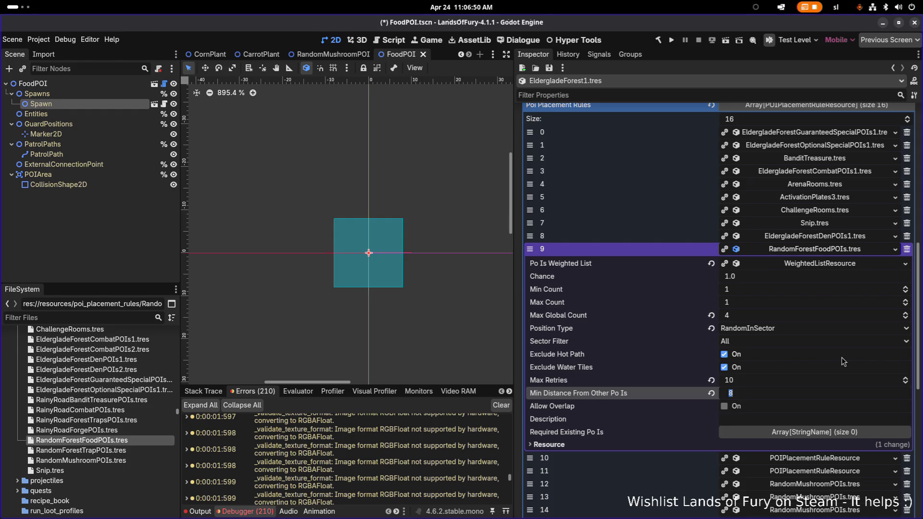
{"action": "type", "text": "3"}
{"action": "key", "text": "Return"}
{"action": "left_click", "coordinate": [739, 338]}
Keep Sector Filter at All, save, and launch the game, choosing Start on the main menu
{"action": "left_click", "coordinate": [739, 338]}
{"action": "key", "text": "ctrl+s"}
{"action": "left_click", "coordinate": [787, 250]}
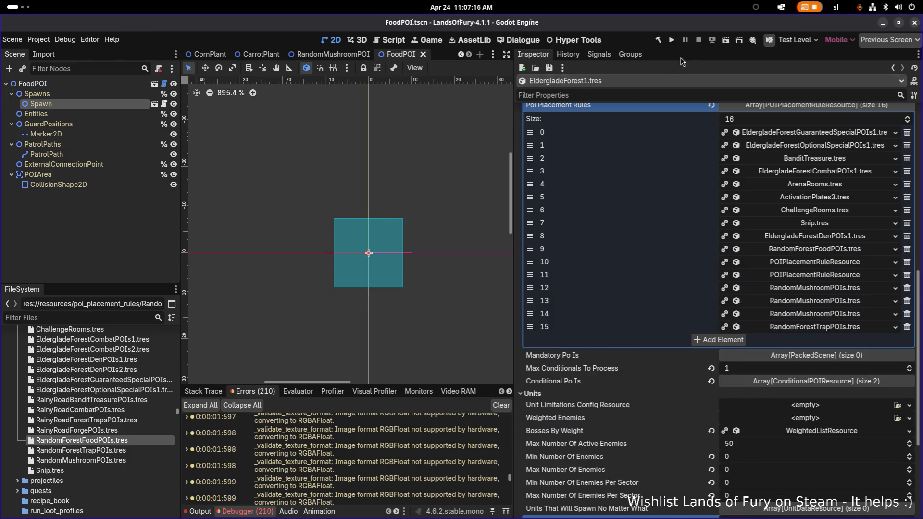
{"action": "left_click", "coordinate": [674, 39]}
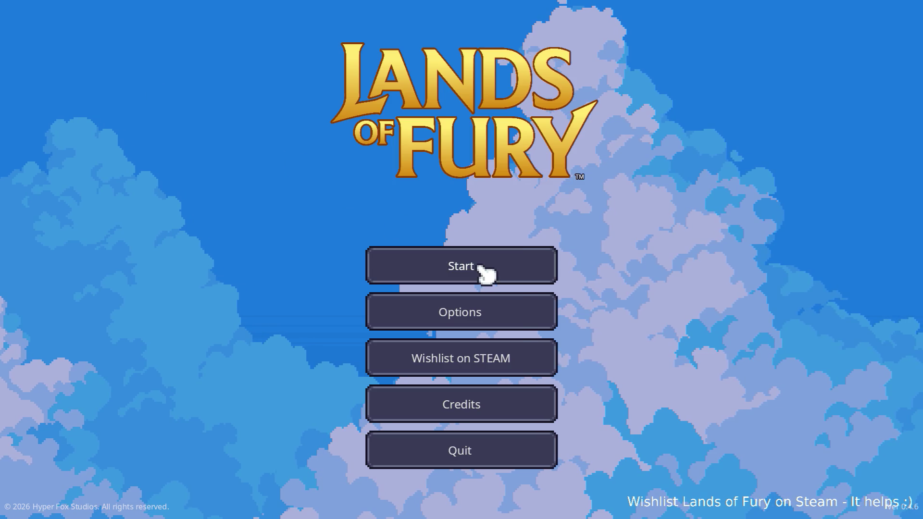
{"action": "left_click", "coordinate": [425, 266]}
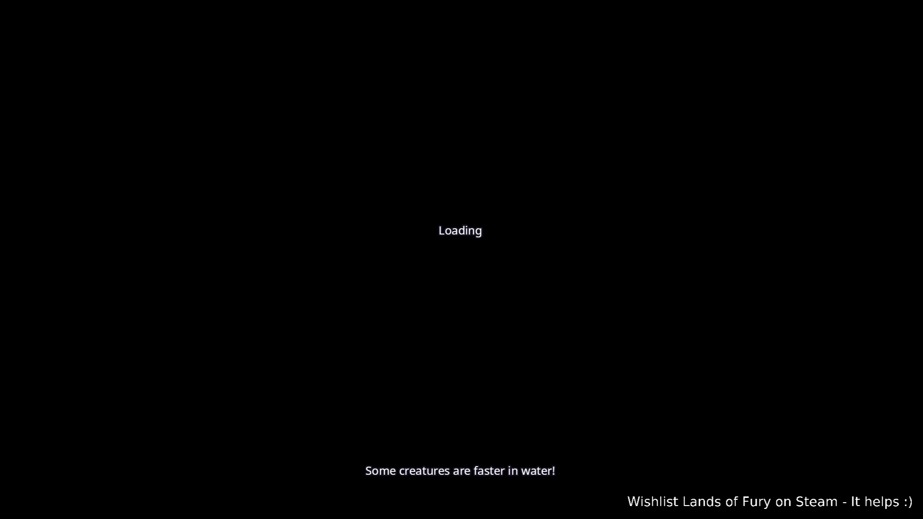
Walk north through the forest, dashing past the stone pillar and across the grass to the ruins
{"action": "key", "text": "w"}
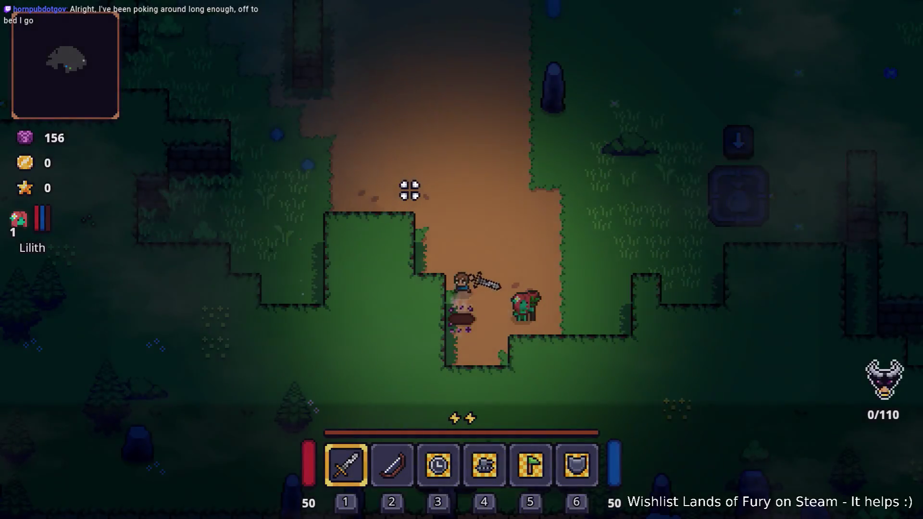
{"action": "key", "text": "w"}
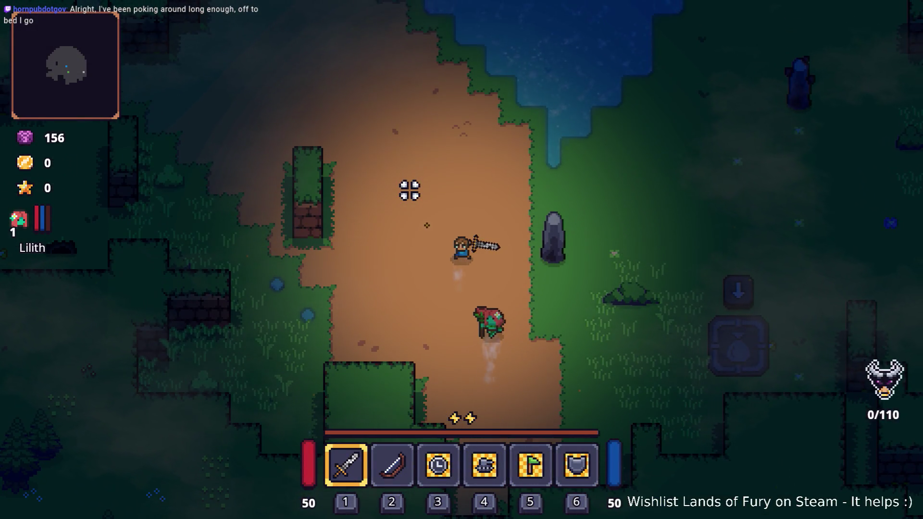
{"action": "key", "text": "a"}
{"action": "key", "text": "w"}
{"action": "key", "text": "d"}
{"action": "key", "text": "space"}
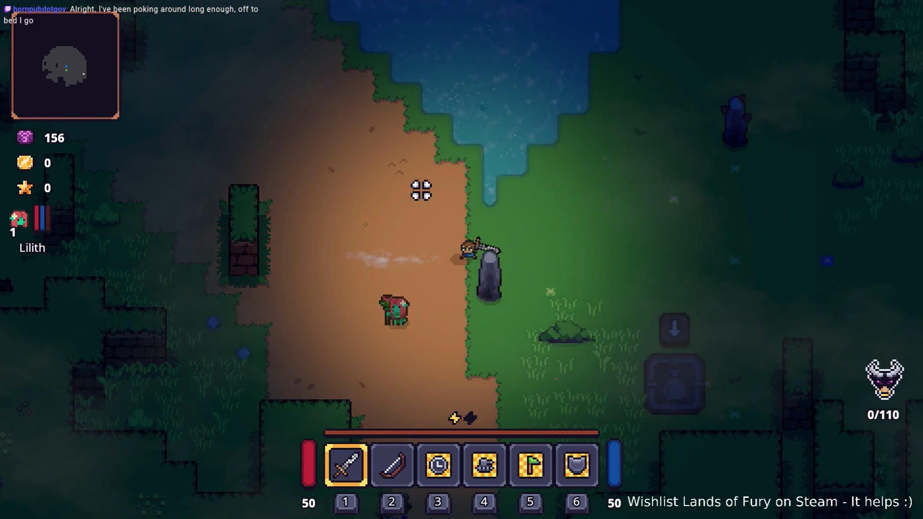
{"action": "key", "text": "d"}
{"action": "key", "text": "s"}
{"action": "key", "text": "space"}
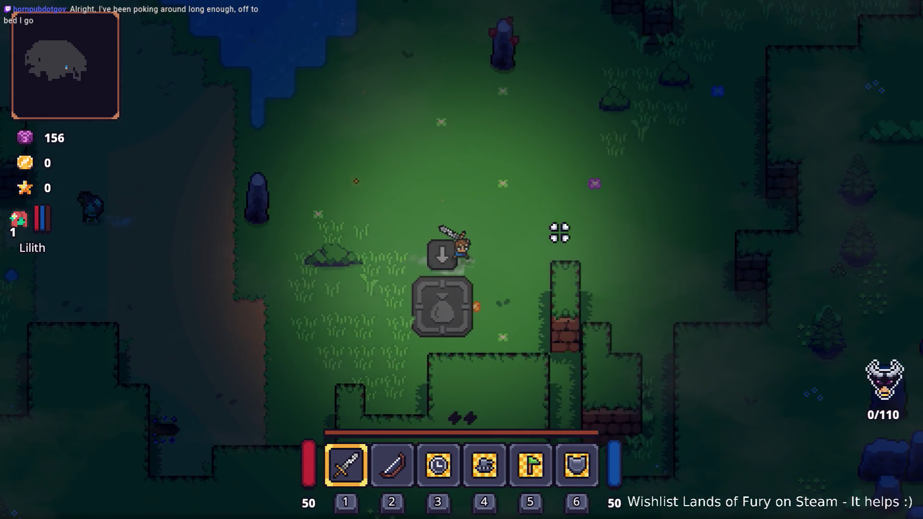
{"action": "key", "text": "w"}
{"action": "key", "text": "d"}
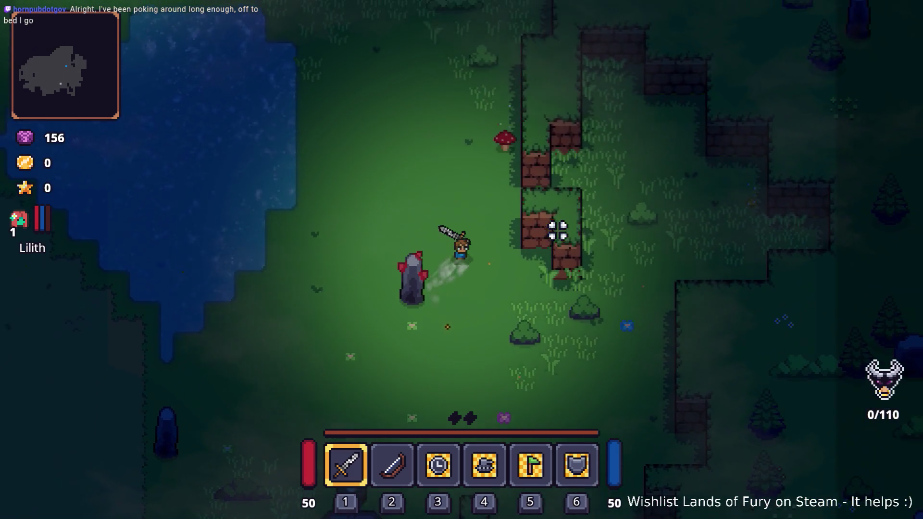
{"action": "key", "text": "w"}
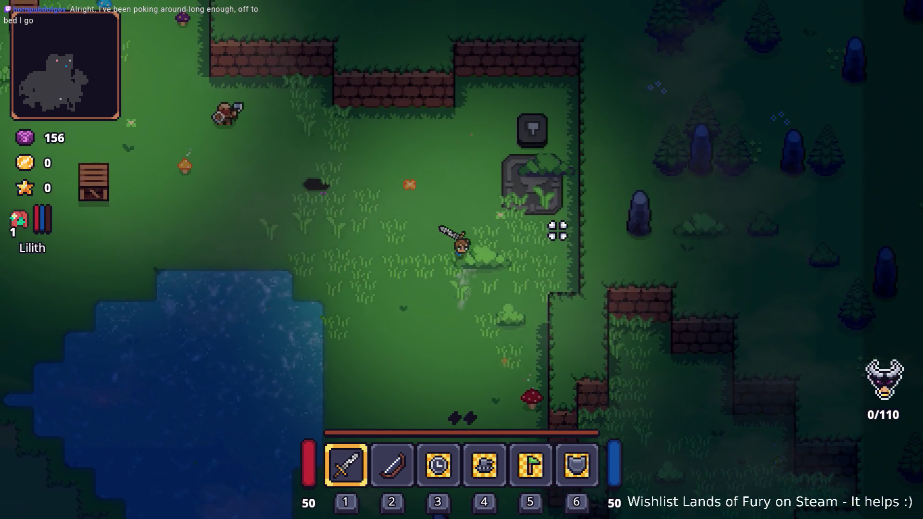
Walk left past the campfire camp and up the dirt path, then view the Rusty Sword in the inventory
{"action": "key", "text": "a"}
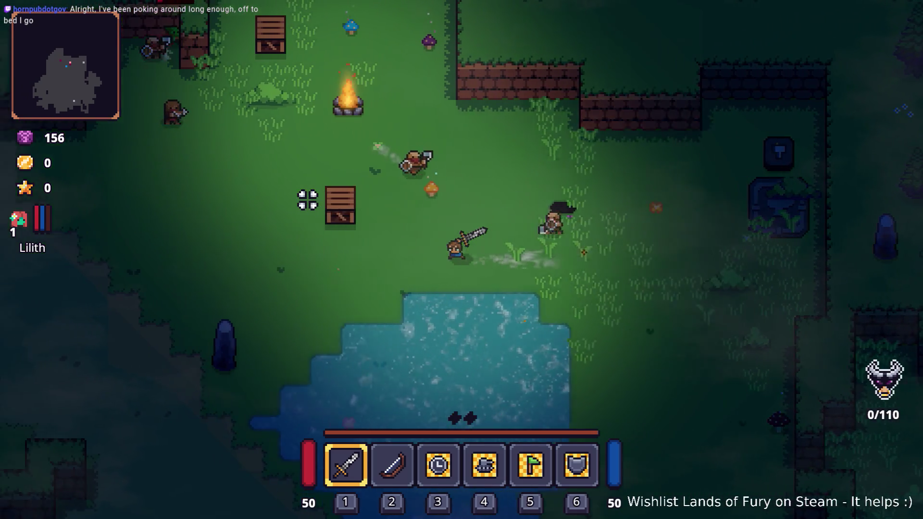
{"action": "key", "text": "a"}
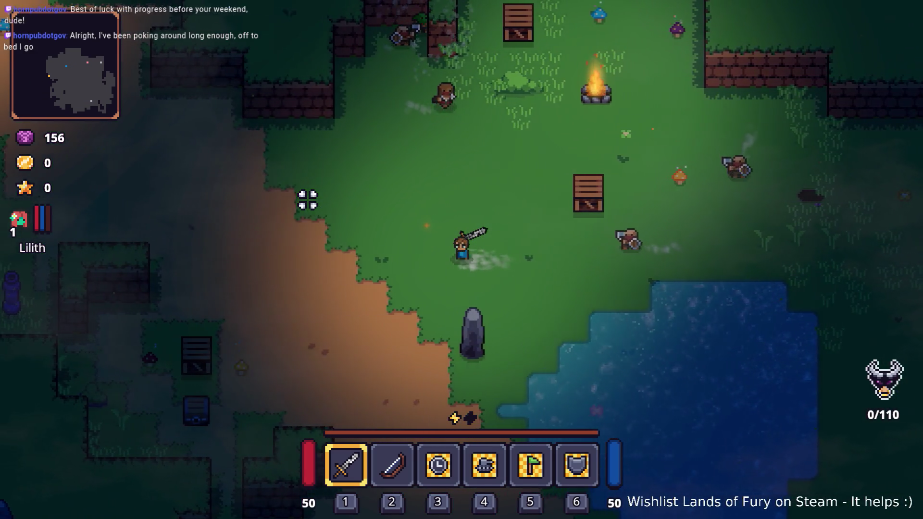
{"action": "key", "text": "a"}
{"action": "key", "text": "w"}
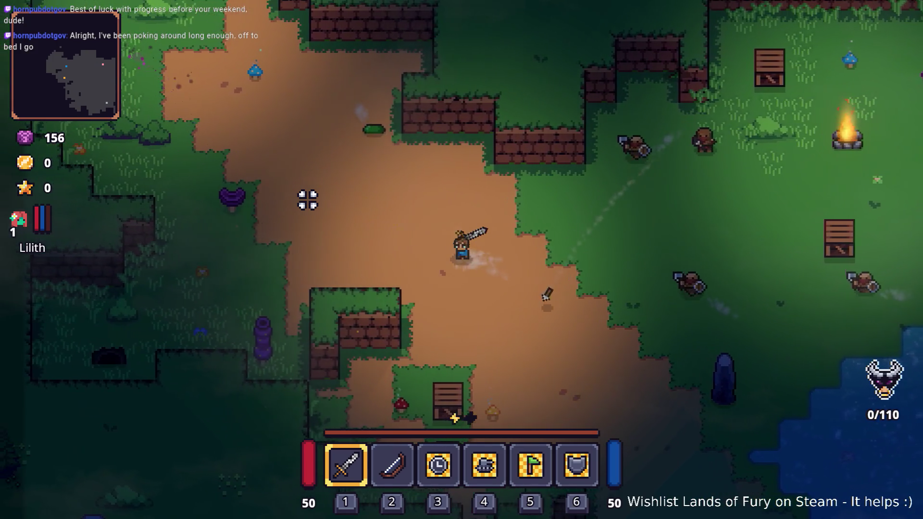
{"action": "key", "text": "w"}
{"action": "key", "text": "a"}
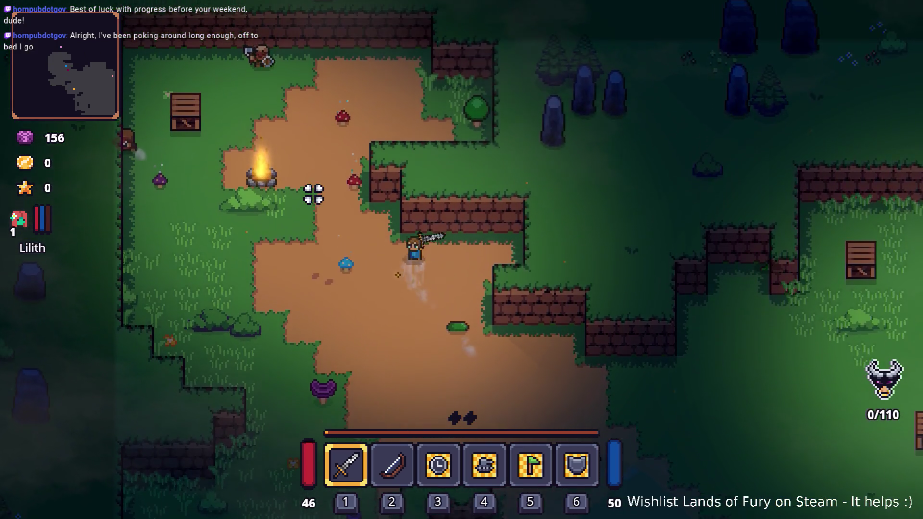
{"action": "key", "text": "w"}
{"action": "key", "text": "Tab"}
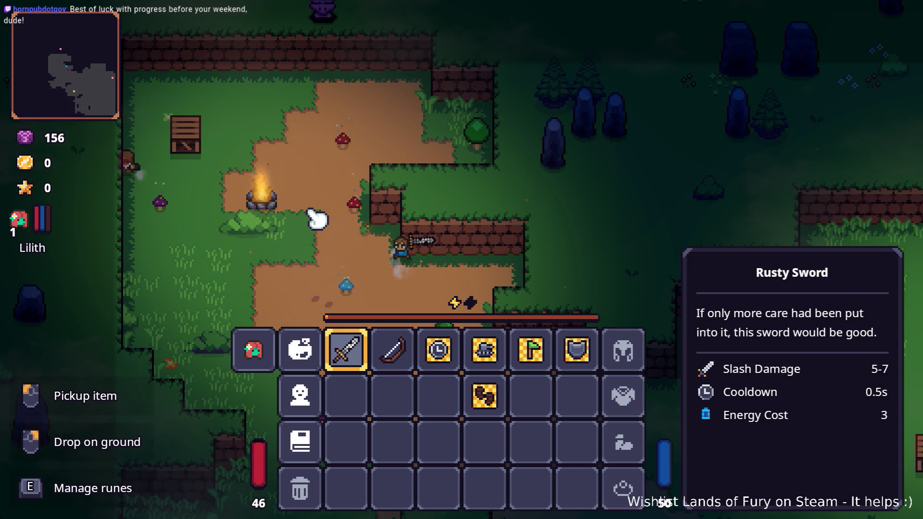
Close the inventory and walk right past the campfire, then down past the pond and obelisk
{"action": "key", "text": "Tab"}
{"action": "key", "text": "s"}
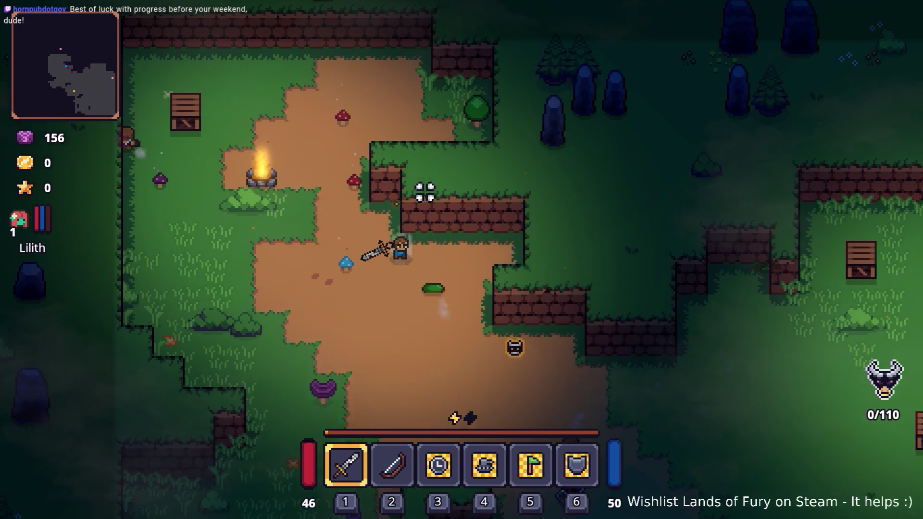
{"action": "key", "text": "d"}
{"action": "key", "text": "w"}
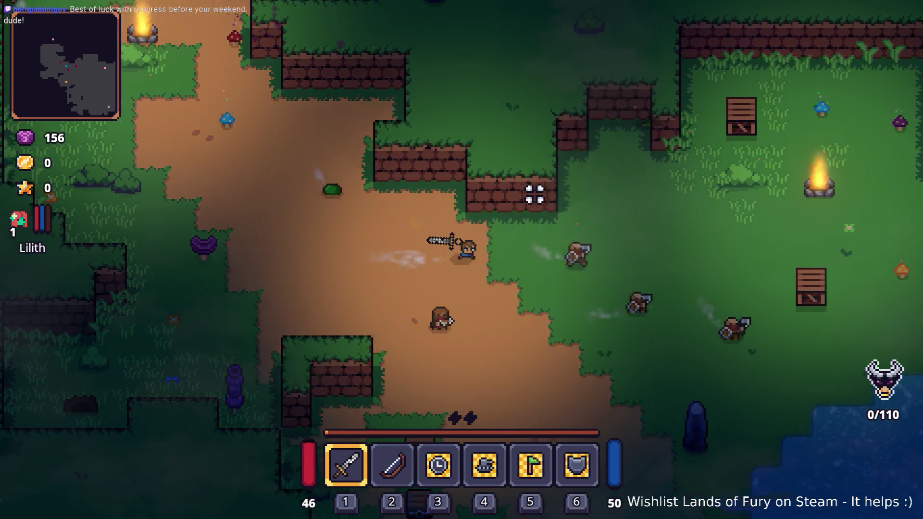
{"action": "key", "text": "d"}
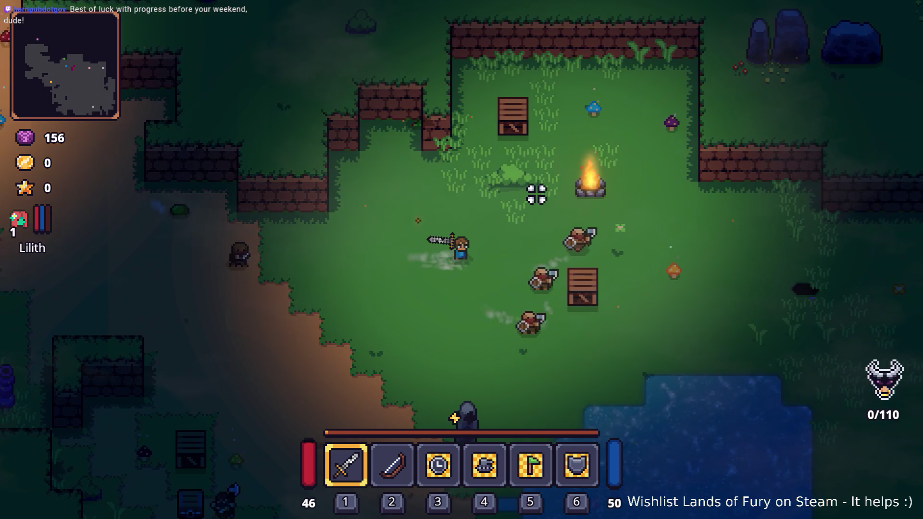
{"action": "key", "text": "d"}
{"action": "key", "text": "s"}
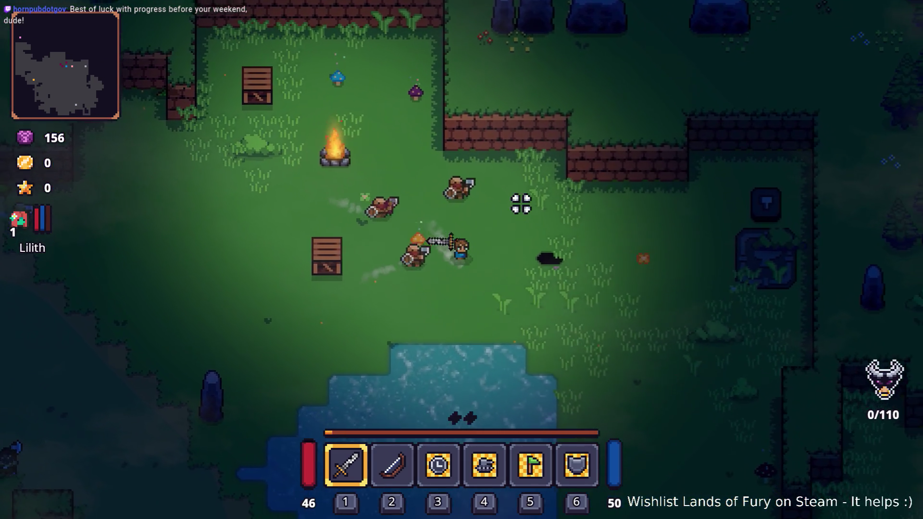
{"action": "key", "text": "s"}
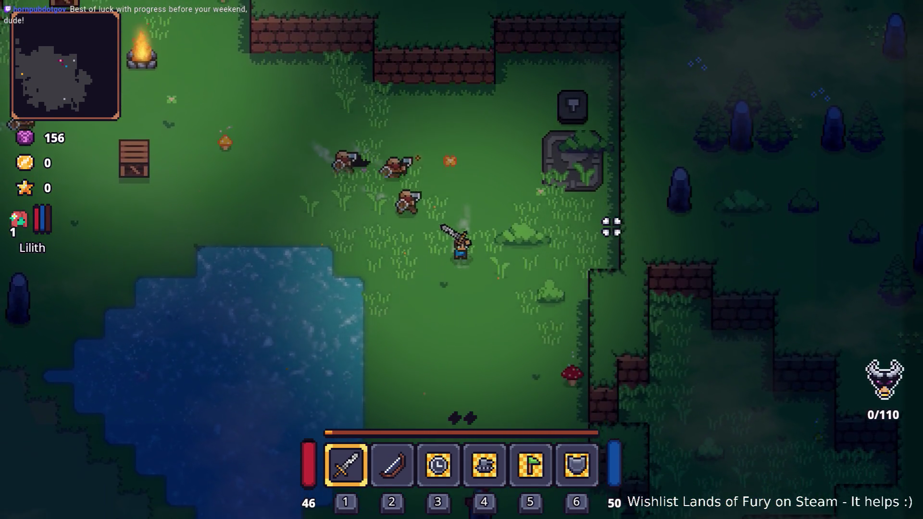
{"action": "key", "text": "s"}
{"action": "key", "text": "d"}
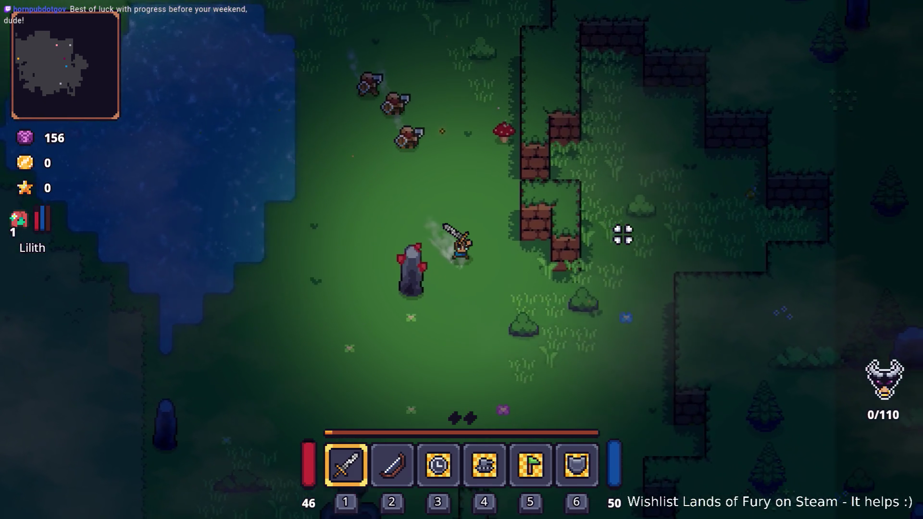
{"action": "key", "text": "s"}
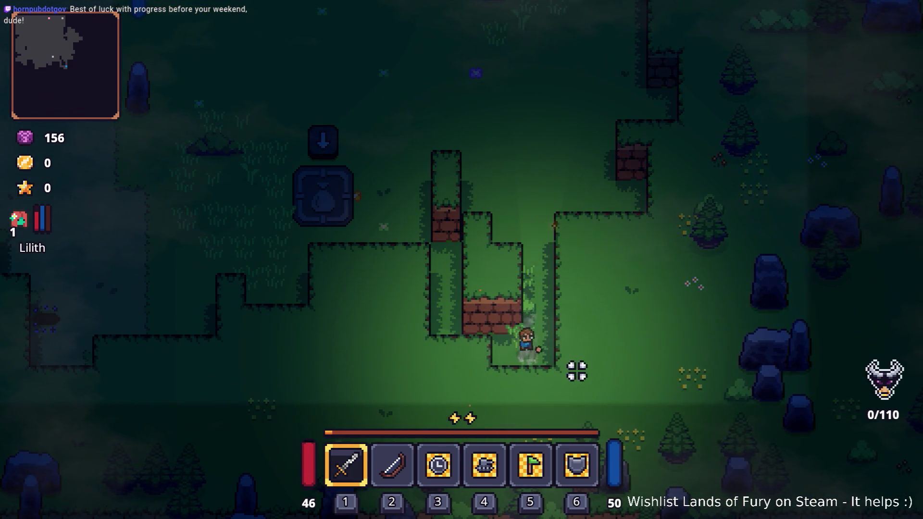
Walk over the stone pedestal and up-left along the dirt path toward the enemies
{"action": "key", "text": "w"}
{"action": "key", "text": "a"}
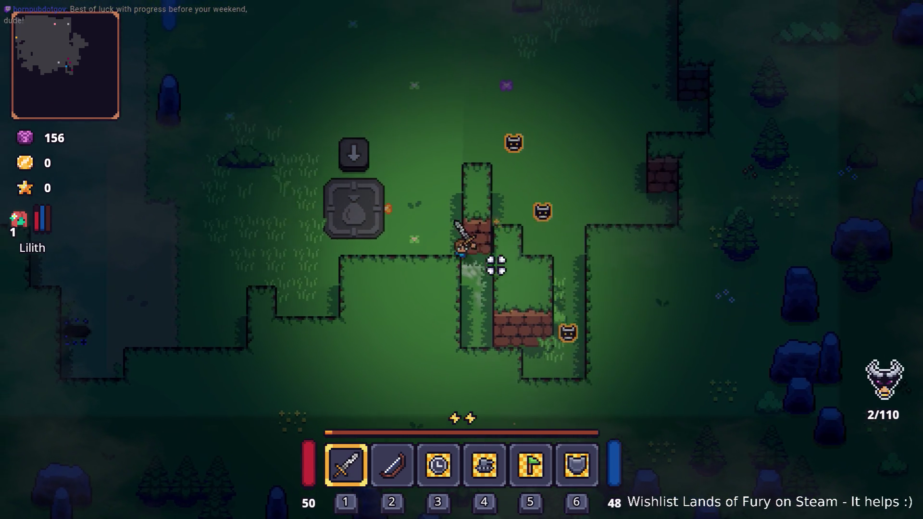
{"action": "key", "text": "a"}
{"action": "key", "text": "w"}
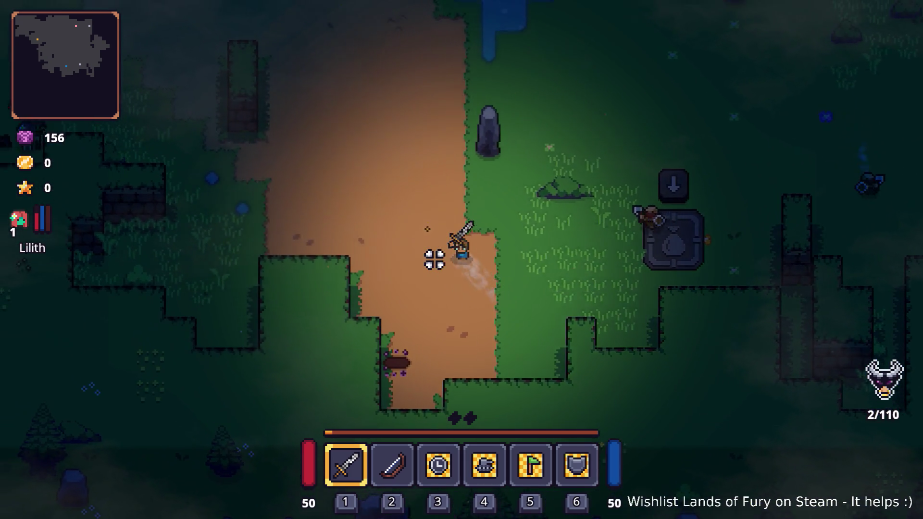
{"action": "key", "text": "w"}
{"action": "key", "text": "a"}
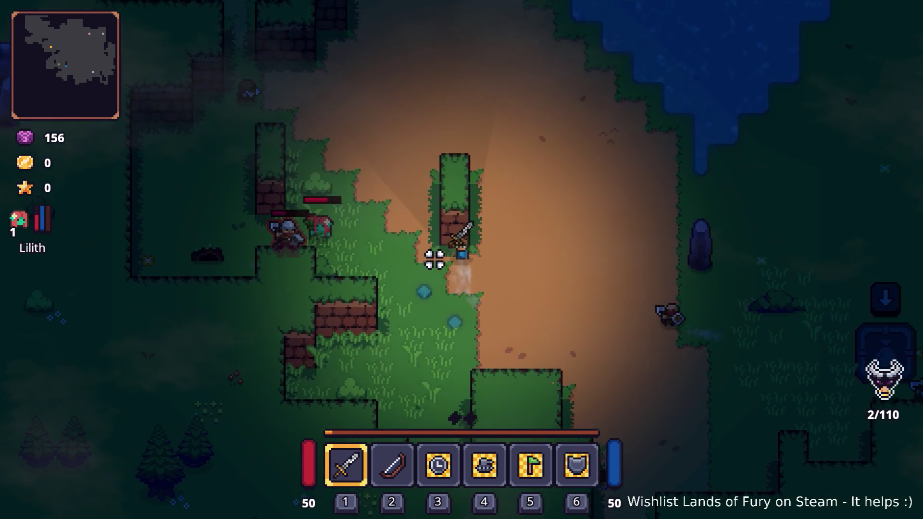
{"action": "key", "text": "w"}
{"action": "key", "text": "a"}
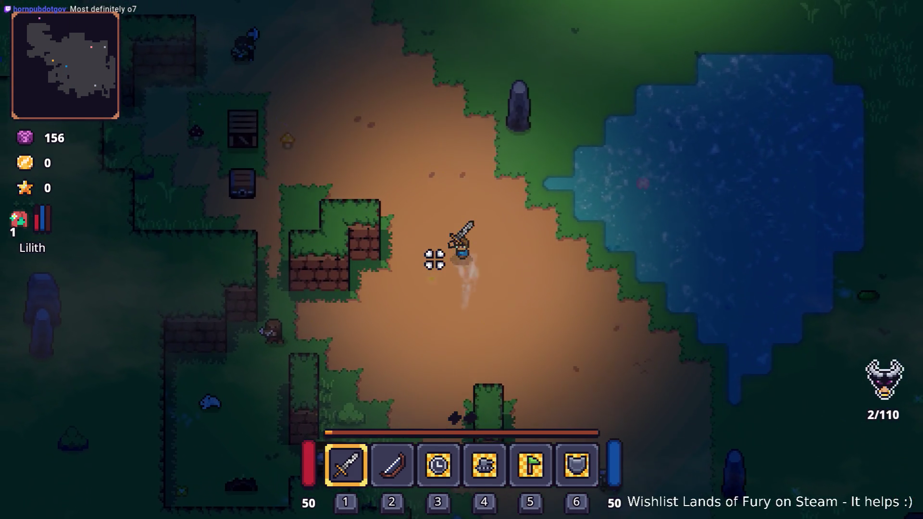
{"action": "key", "text": "w"}
{"action": "key", "text": "a"}
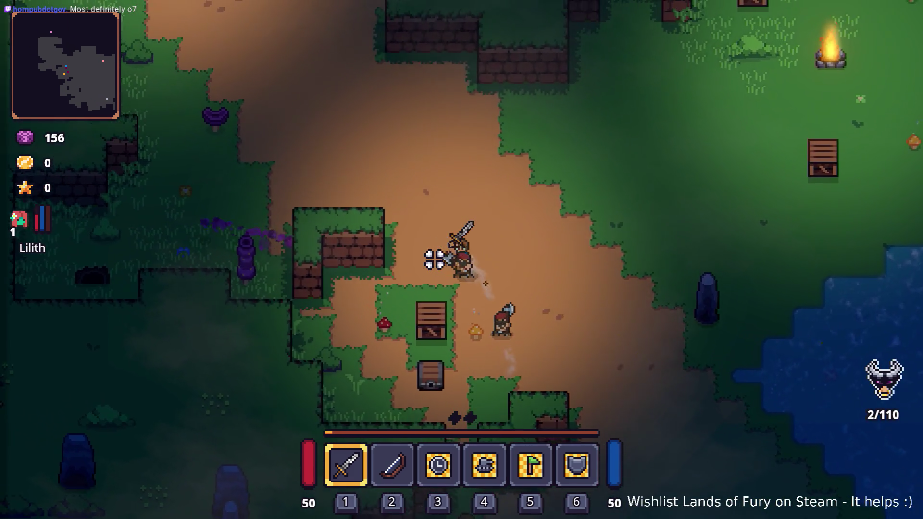
{"action": "key", "text": "w"}
{"action": "key", "text": "a"}
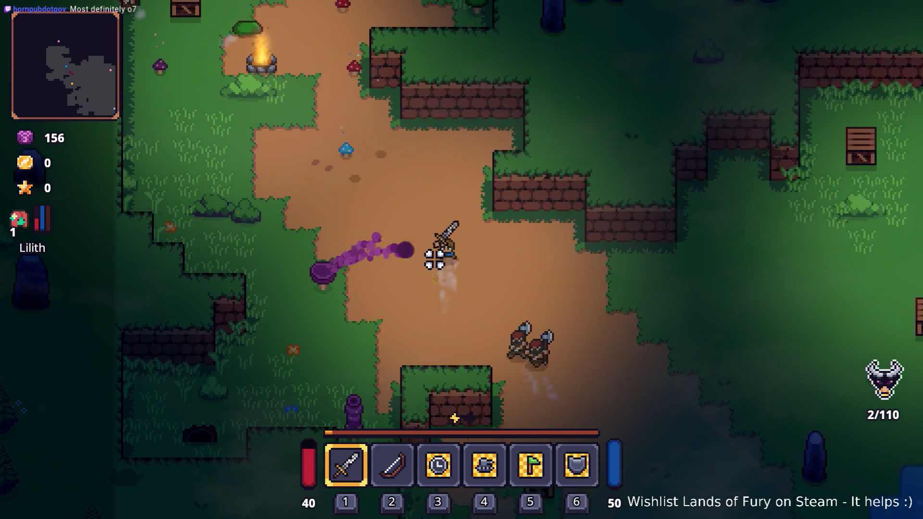
{"action": "key", "text": "w"}
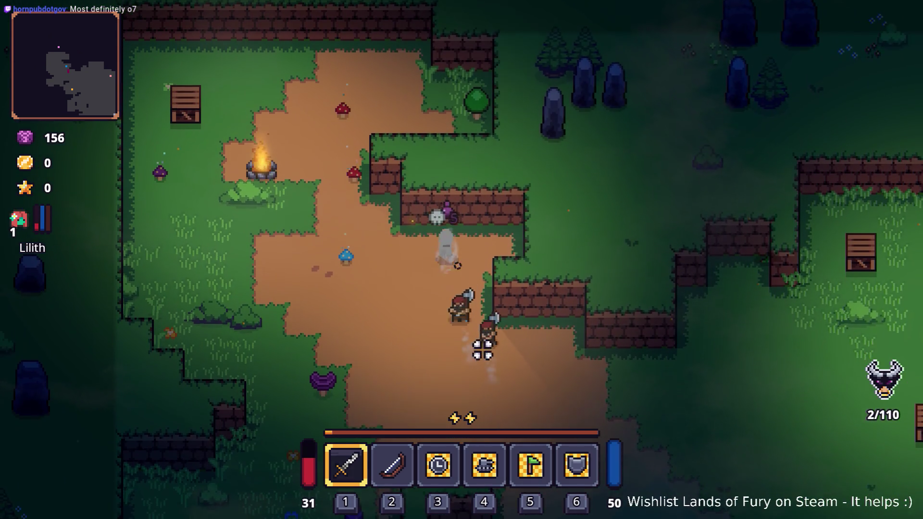
Retreat from the enemies through the campfire clearing and down past the pond to the stone pillar
{"action": "key", "text": "s"}
{"action": "key", "text": "d"}
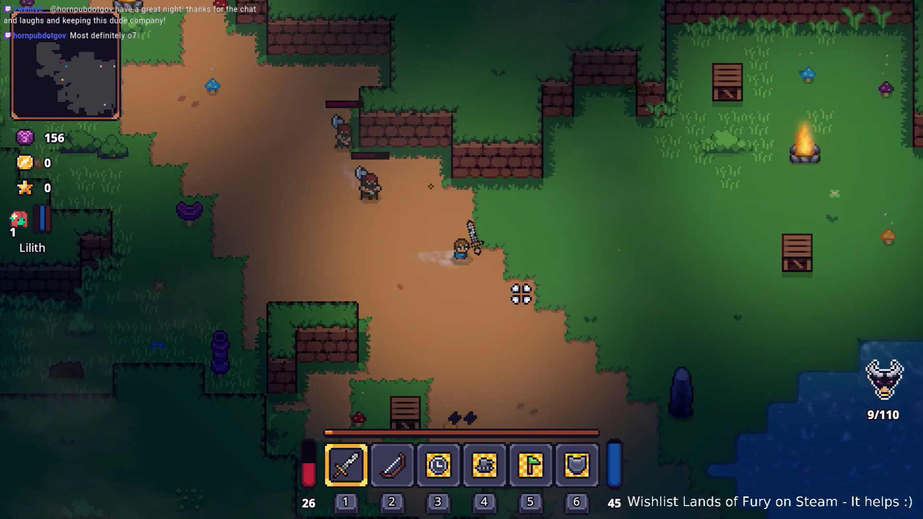
{"action": "key", "text": "d"}
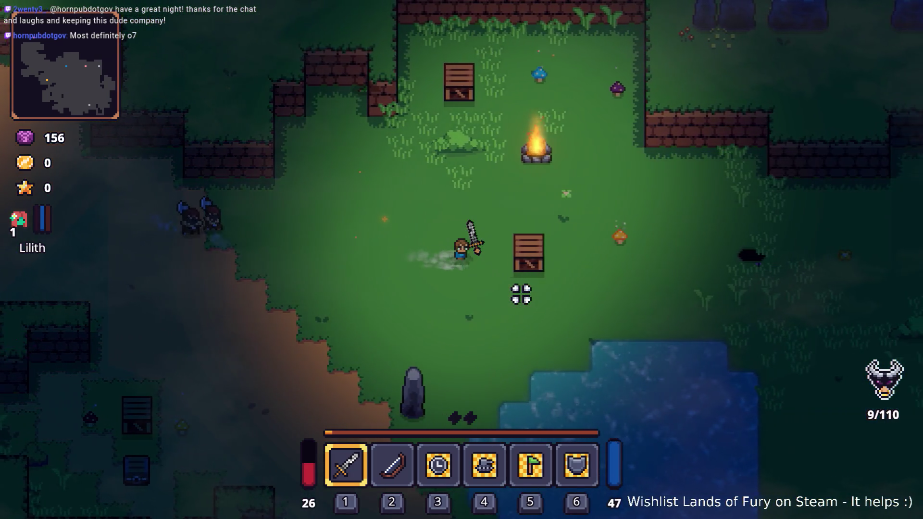
{"action": "key", "text": "w"}
{"action": "key", "text": "d"}
{"action": "key", "text": "w"}
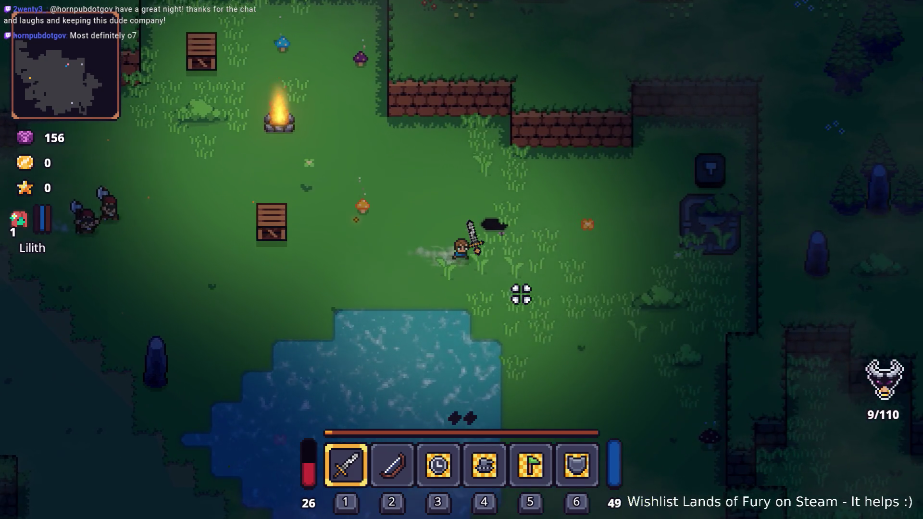
{"action": "key", "text": "s"}
{"action": "key", "text": "d"}
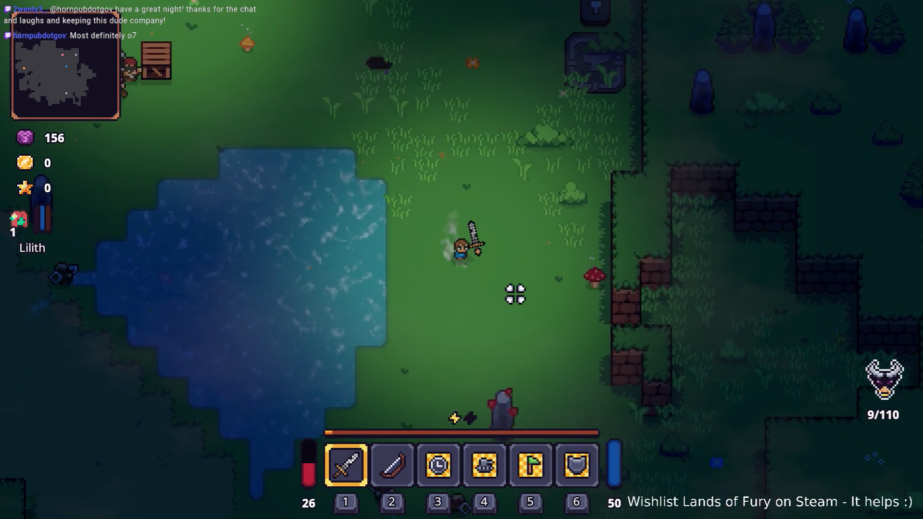
{"action": "key", "text": "s"}
Fight the nearby enemies with sword swings while moving down the forest corridor to the stone pad
{"action": "left_click", "coordinate": [340, 286]}
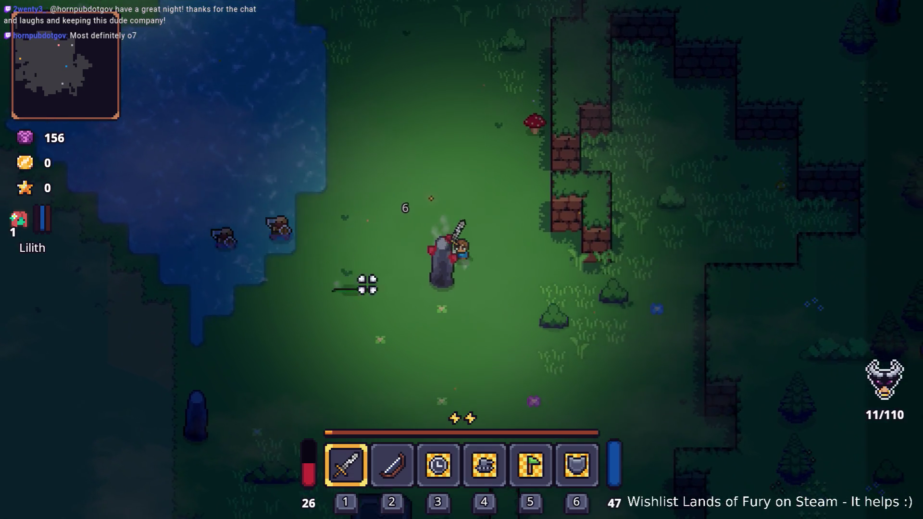
{"action": "key", "text": "s"}
{"action": "left_click", "coordinate": [504, 247]}
{"action": "left_click", "coordinate": [480, 247]}
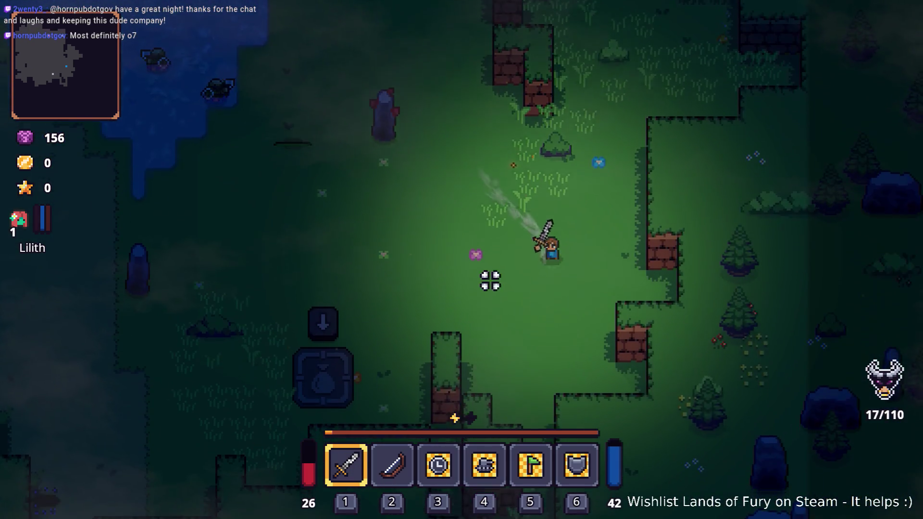
{"action": "key", "text": "s"}
{"action": "left_click", "coordinate": [533, 321]}
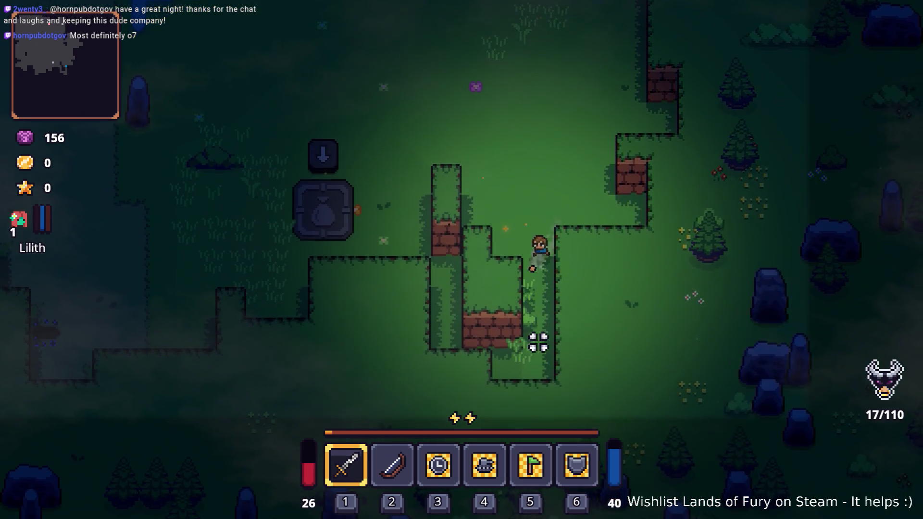
{"action": "left_click", "coordinate": [536, 339]}
{"action": "left_click", "coordinate": [533, 341]}
{"action": "key", "text": "s"}
{"action": "key", "text": "a"}
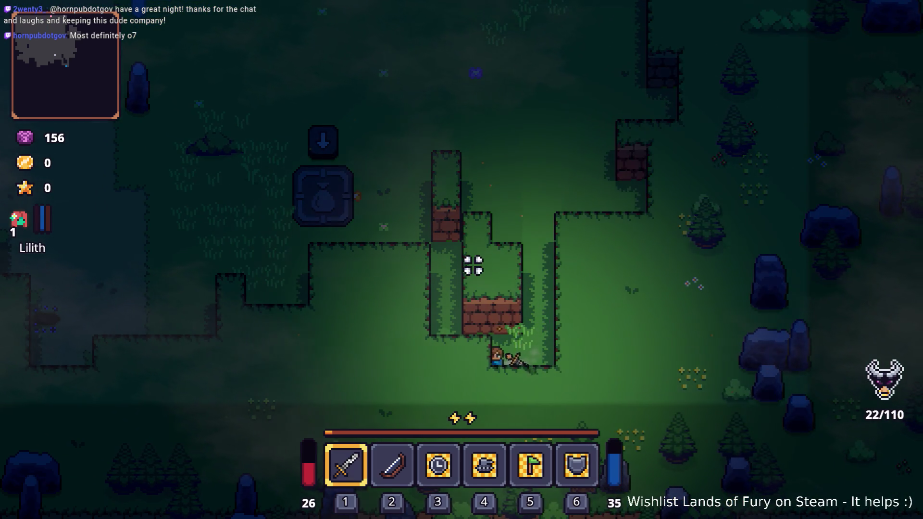
{"action": "key", "text": "w"}
{"action": "key", "text": "a"}
{"action": "left_click", "coordinate": [414, 255]}
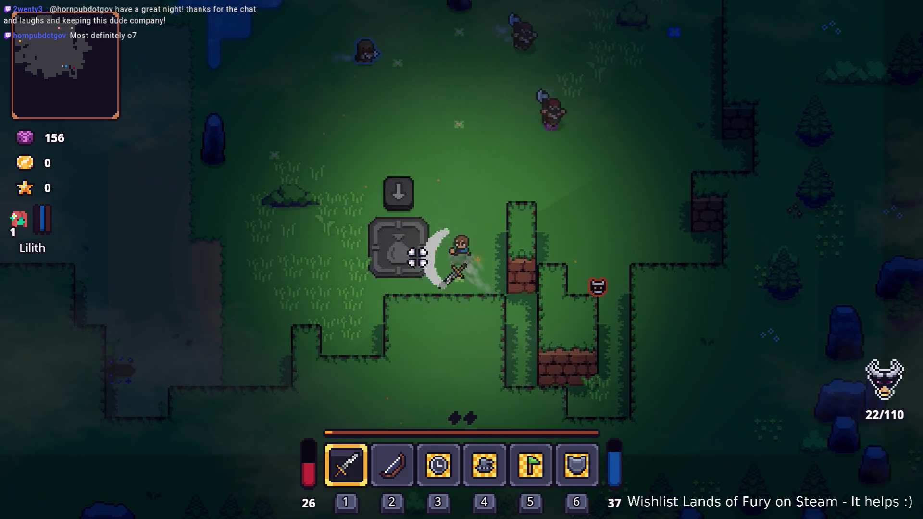
Head north toward the lake, then pause the game and switch back to the Godot editor
{"action": "key", "text": "a"}
{"action": "key", "text": "w"}
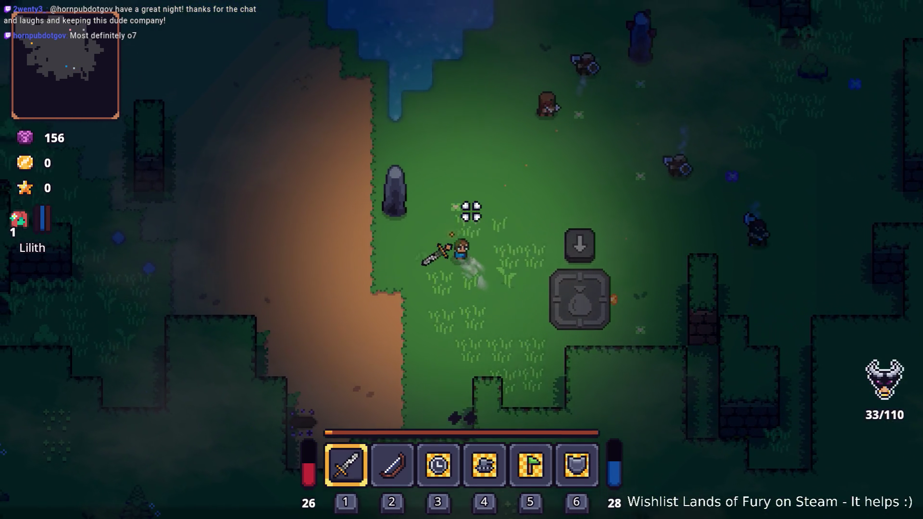
{"action": "key", "text": "space"}
{"action": "key", "text": "Escape"}
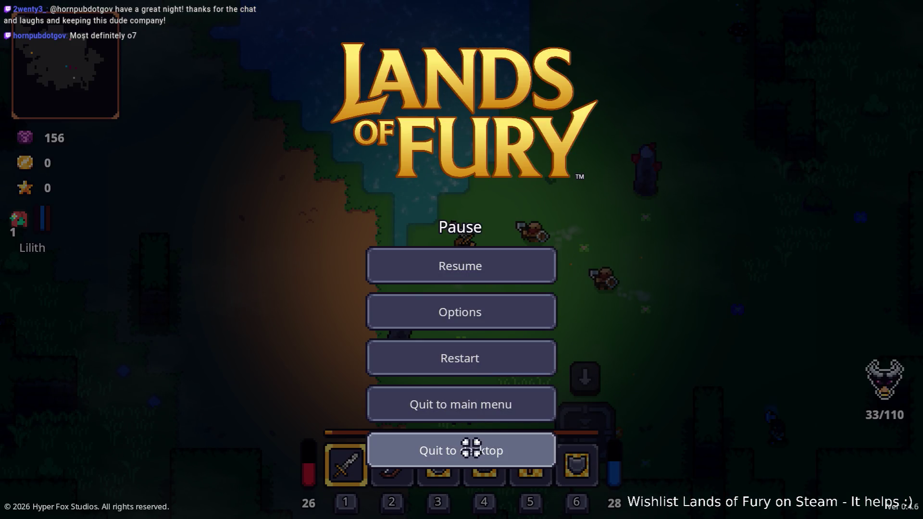
{"action": "key", "text": "alt+Tab"}
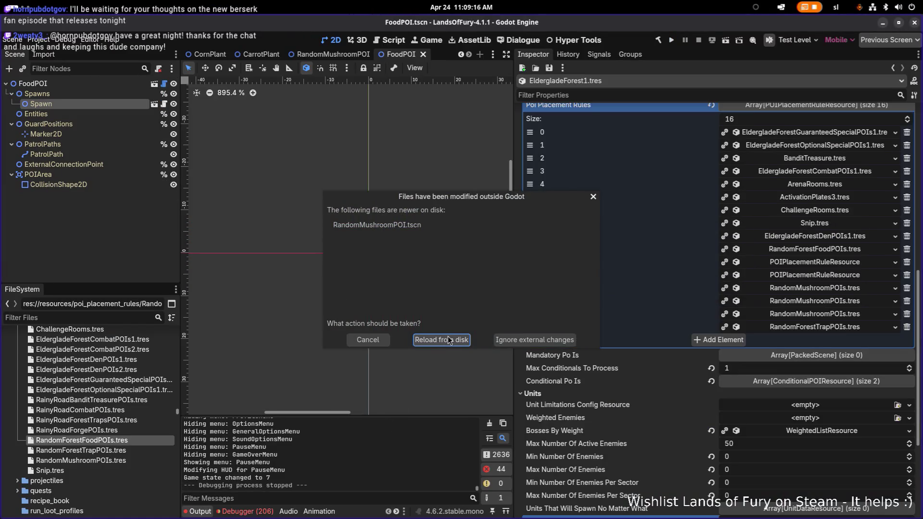
Reload RandomMushroomPOI.tscn from disk and scroll through the debugger's 206 errors
{"action": "left_click", "coordinate": [450, 341]}
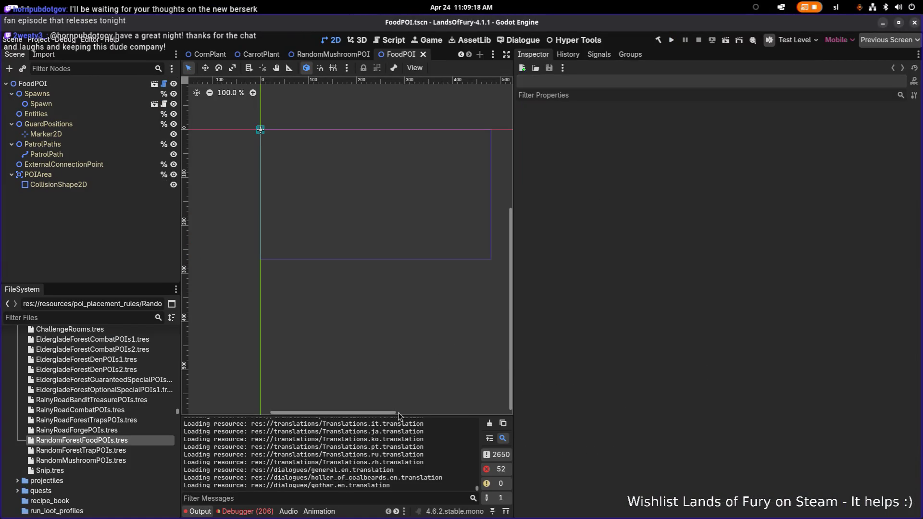
{"action": "left_click", "coordinate": [260, 513]}
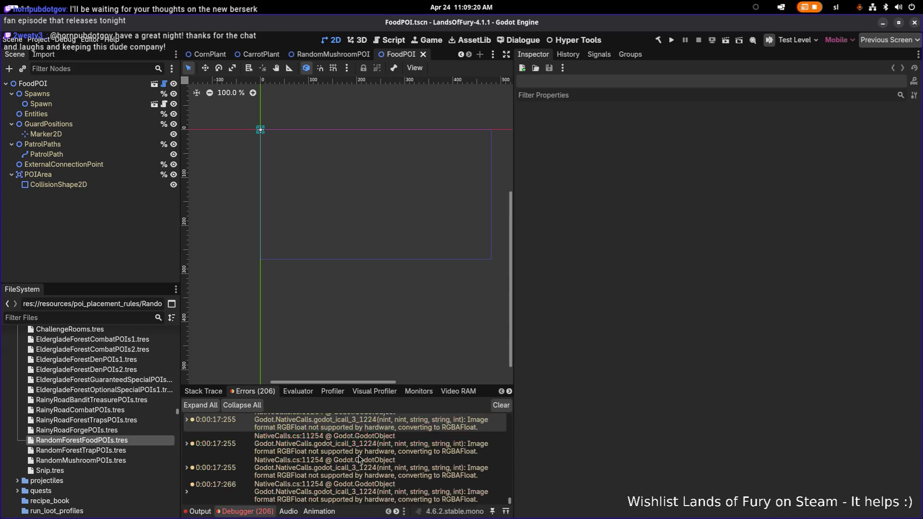
{"action": "scroll", "coordinate": [358, 459], "scroll_direction": "up", "scroll_amount": 3}
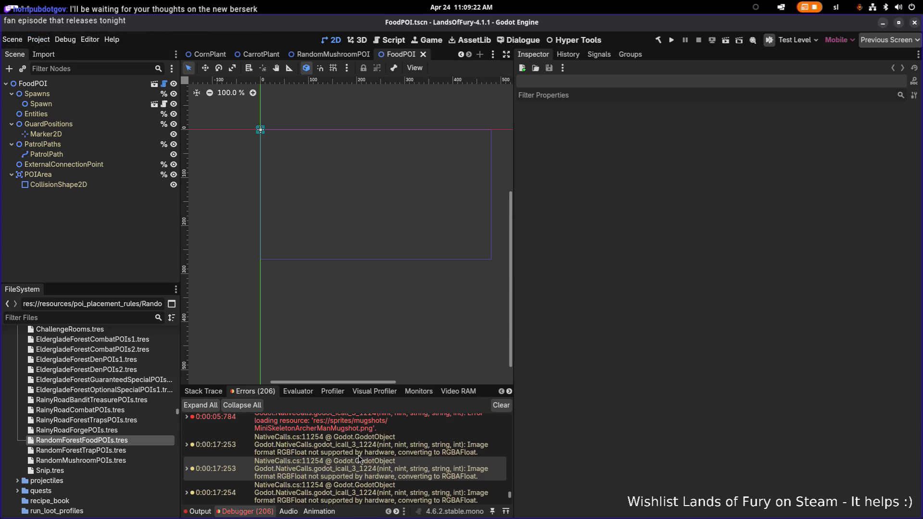
{"action": "scroll", "coordinate": [359, 459], "scroll_direction": "up", "scroll_amount": 5}
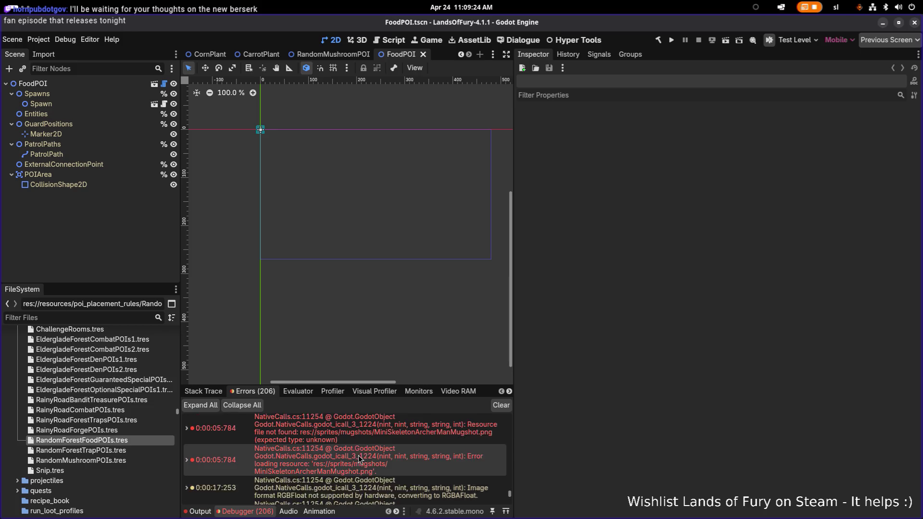
{"action": "scroll", "coordinate": [358, 459], "scroll_direction": "up", "scroll_amount": 5}
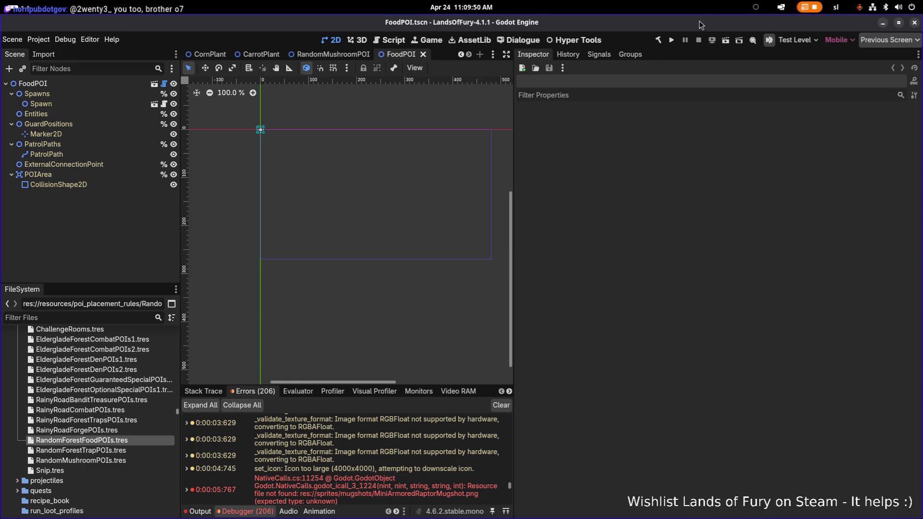
Inspect RandomForestFoodPOIs' Weight By Variant list and its existing RandomMushroomPOI key
{"action": "left_click", "coordinate": [133, 441]}
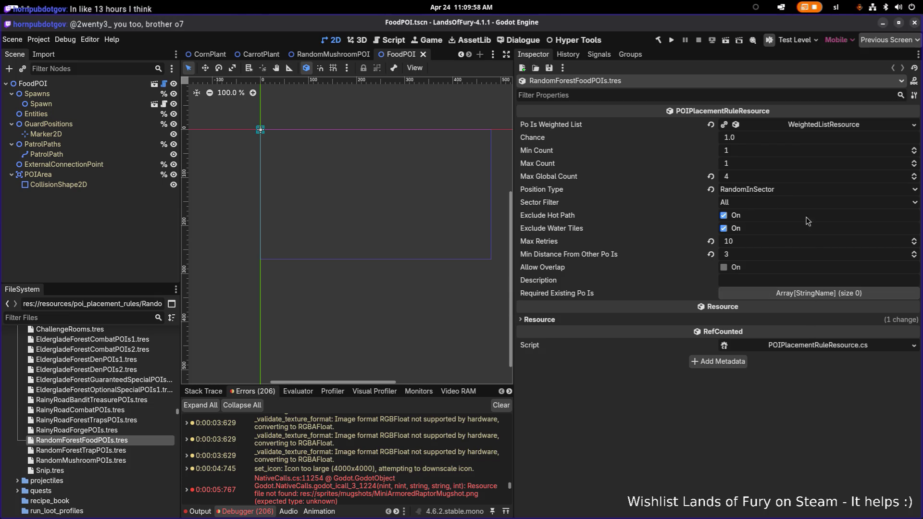
{"action": "left_click", "coordinate": [822, 126]}
{"action": "left_click", "coordinate": [800, 152]}
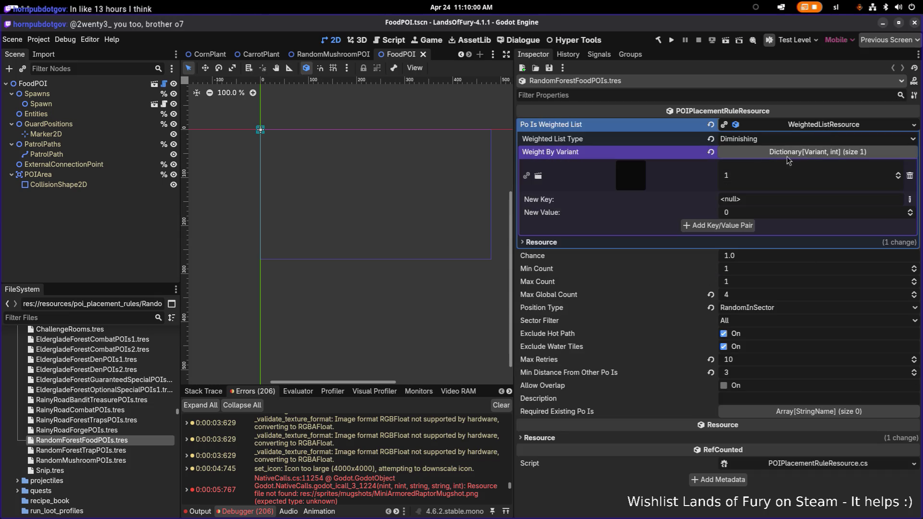
{"action": "right_click", "coordinate": [641, 179]}
{"action": "left_click", "coordinate": [638, 203]}
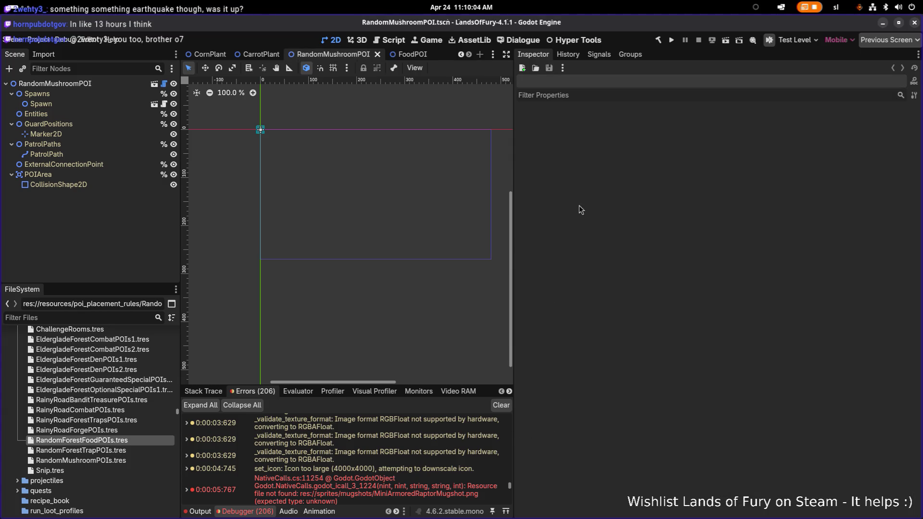
{"action": "double_click", "coordinate": [126, 441]}
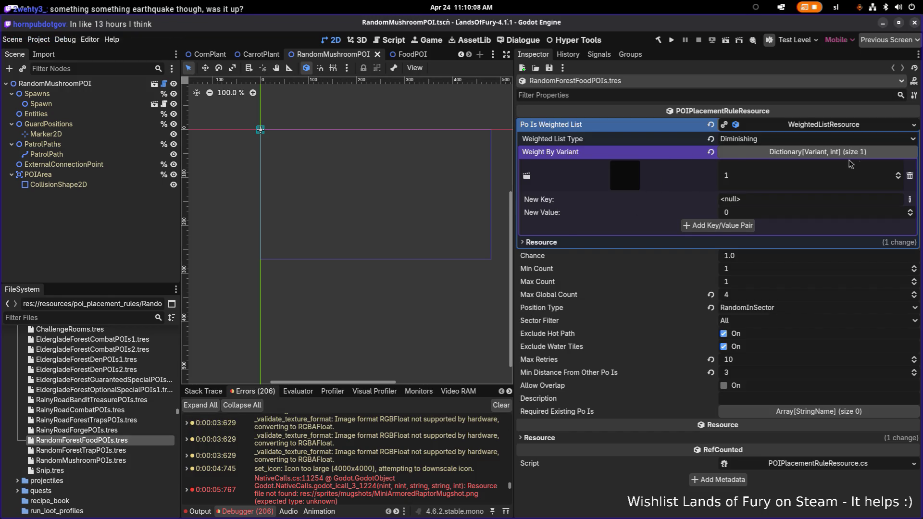
Add FoodPOI.tscn as a new Object key at weight 1, delete the mushroom entry, and save
{"action": "left_click", "coordinate": [909, 199]}
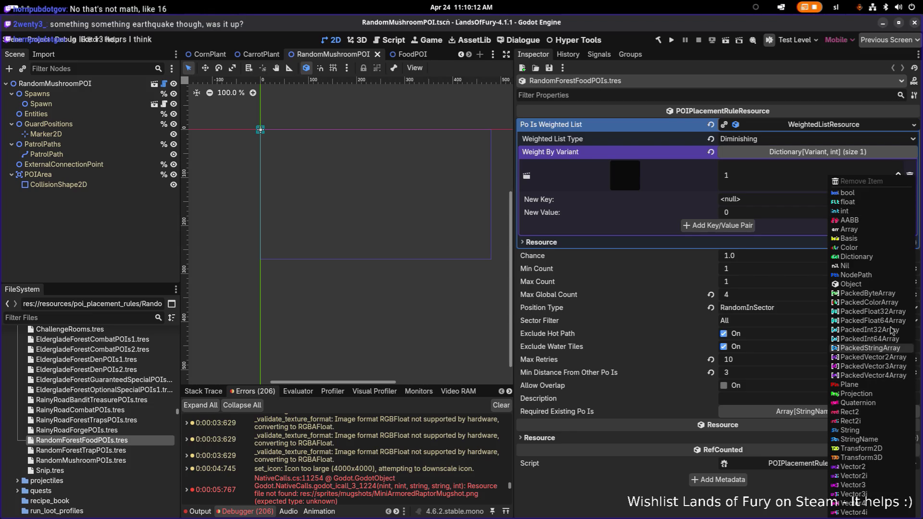
{"action": "left_click", "coordinate": [883, 284]}
{"action": "left_click", "coordinate": [887, 200]}
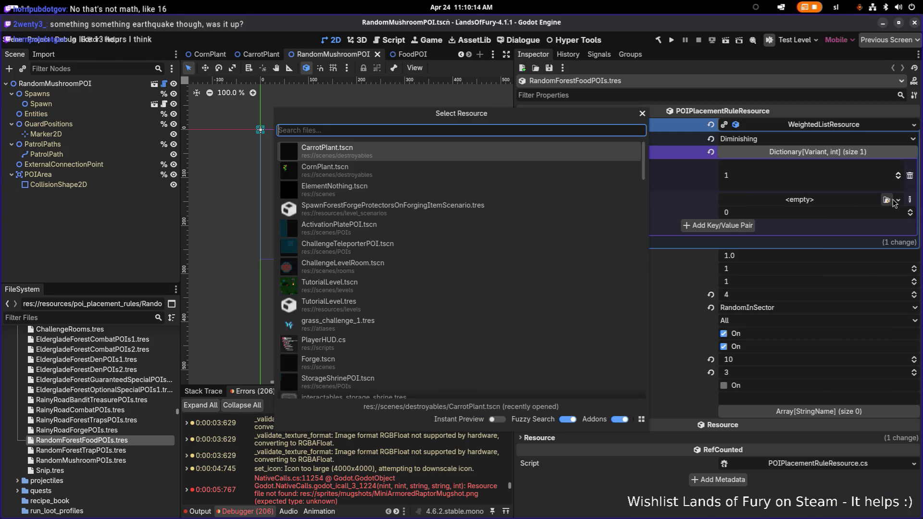
{"action": "type", "text": "foodpo"}
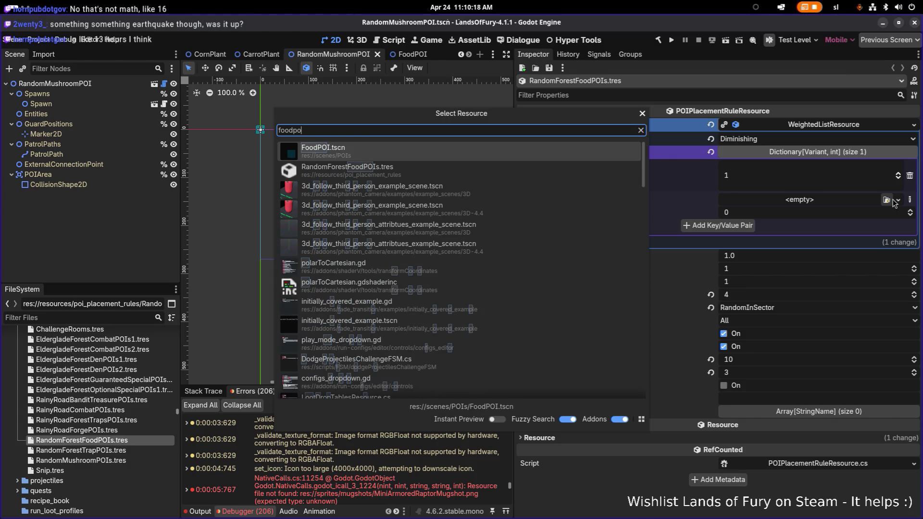
{"action": "double_click", "coordinate": [597, 154]}
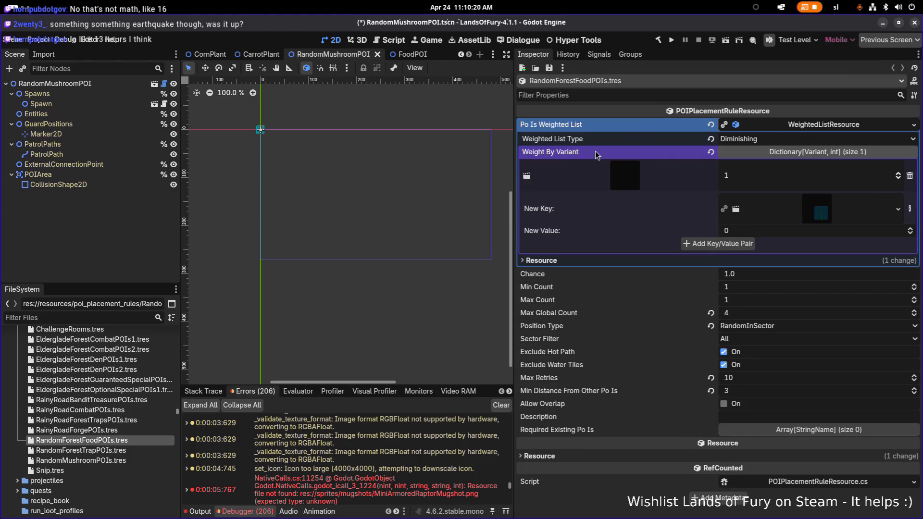
{"action": "left_click", "coordinate": [720, 244]}
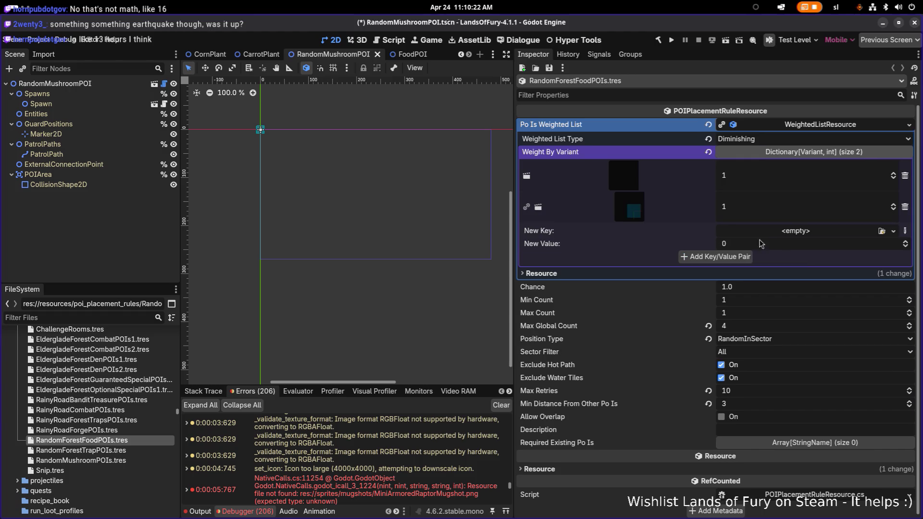
{"action": "left_click", "coordinate": [904, 176]}
{"action": "key", "text": "ctrl+s"}
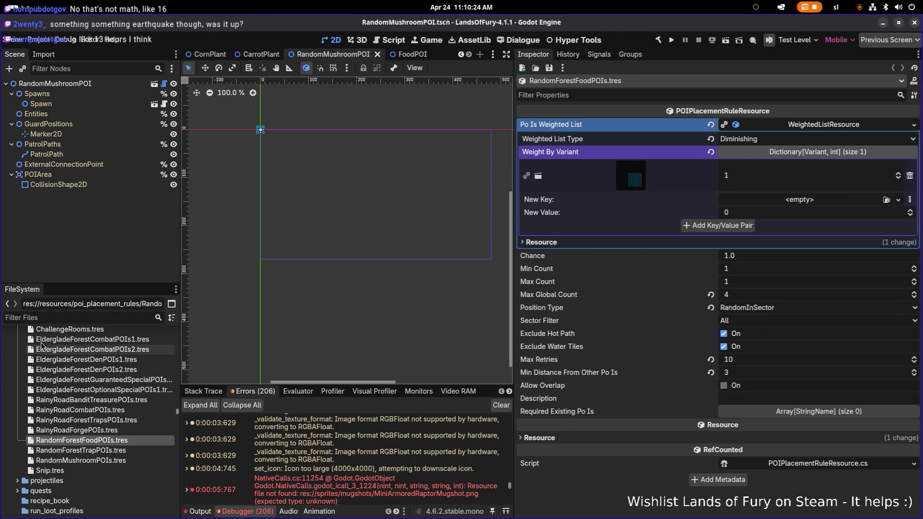
Filter the FileSystem dock for 'foodpo' and select FoodPOI.tscn
{"action": "left_click", "coordinate": [93, 318]}
{"action": "type", "text": "f"}
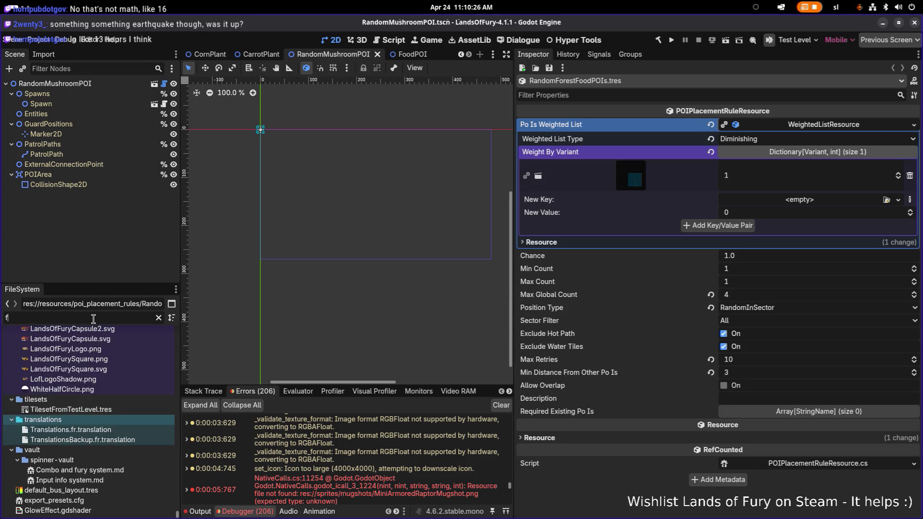
{"action": "type", "text": "oodipi"}
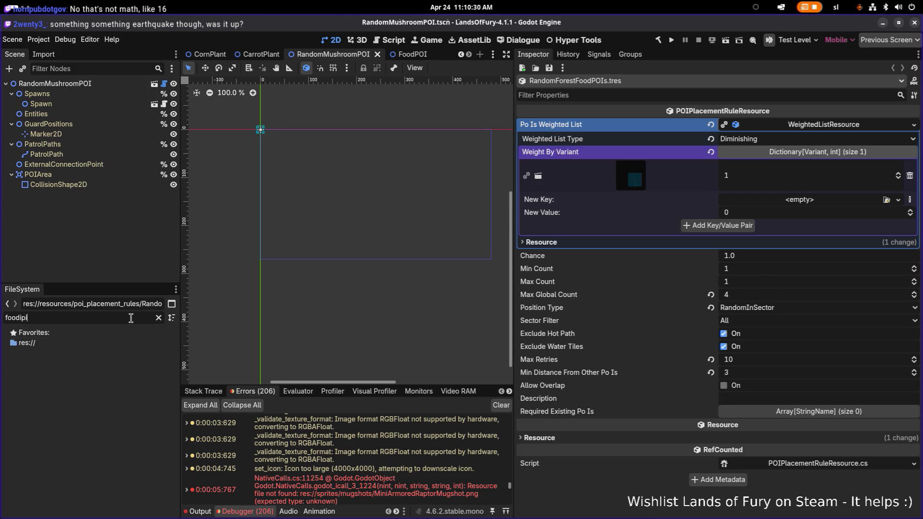
{"action": "key", "text": "BackSpace"}
{"action": "key", "text": "BackSpace"}
{"action": "type", "text": "po"}
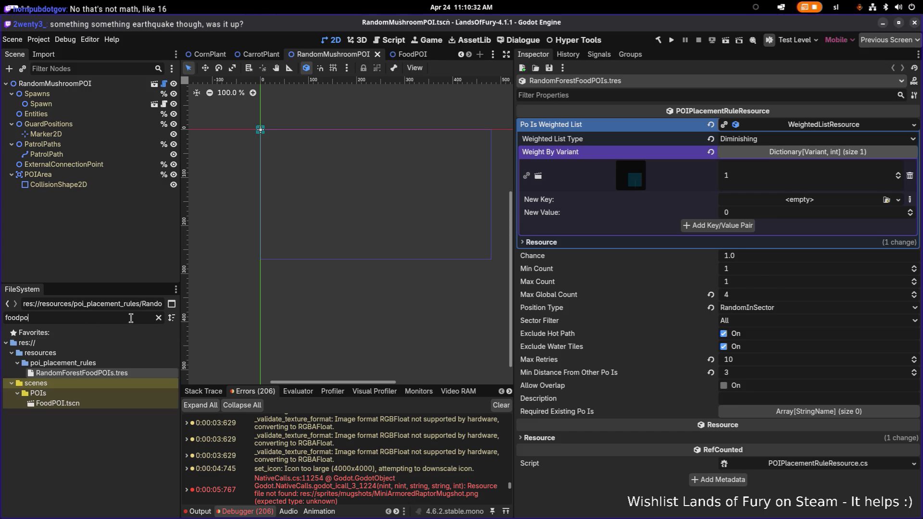
{"action": "left_click", "coordinate": [128, 403]}
Rename the file to ForestFoodPOI.tscn, then undo to restore the removed list entry
{"action": "key", "text": "F2"}
{"action": "key", "text": "Home"}
{"action": "type", "text": "Forest"}
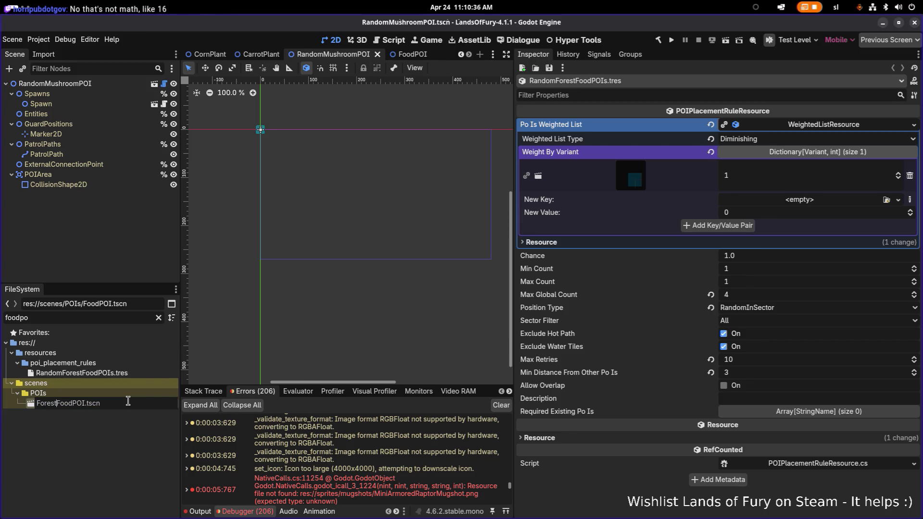
{"action": "key", "text": "Return"}
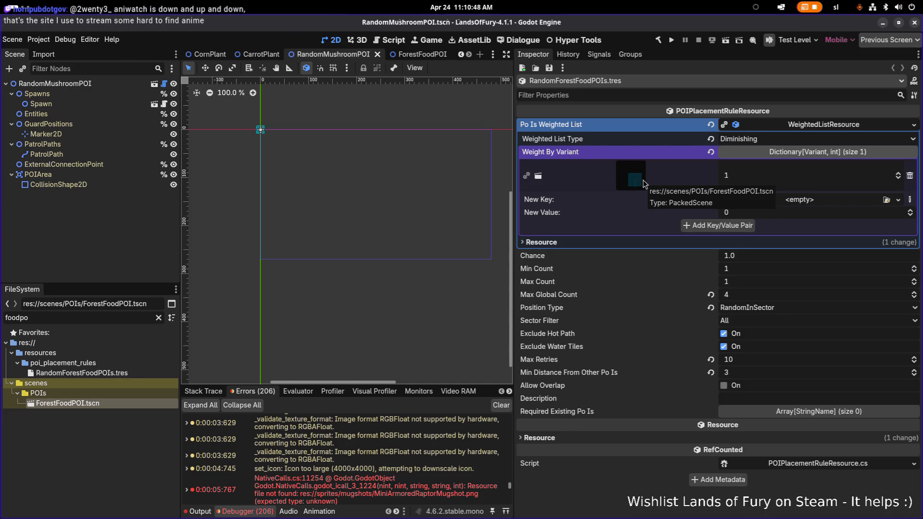
{"action": "key", "text": "ctrl+z"}
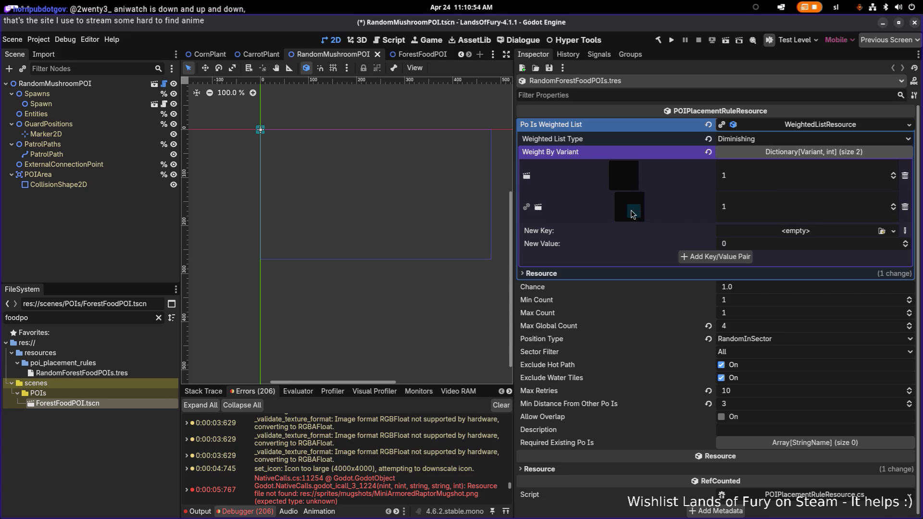
Delete the ForestFoodPOI entry from the weighted list and save the rule
{"action": "left_click", "coordinate": [905, 206]}
{"action": "key", "text": "ctrl+s"}
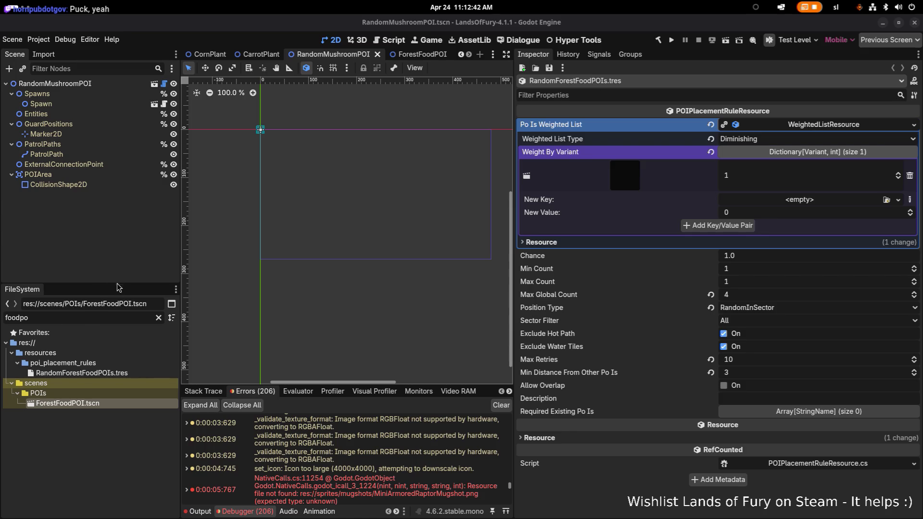
Select RandomForestFoodPOIs and pick ForestFoodPOI.tscn as a new Object key
{"action": "left_click", "coordinate": [112, 376]}
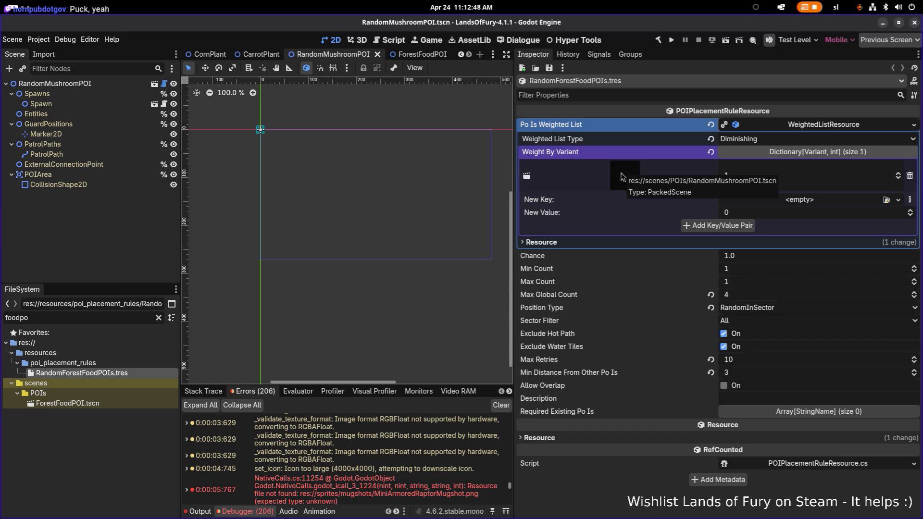
{"action": "left_click", "coordinate": [149, 154]}
{"action": "left_click", "coordinate": [105, 372]}
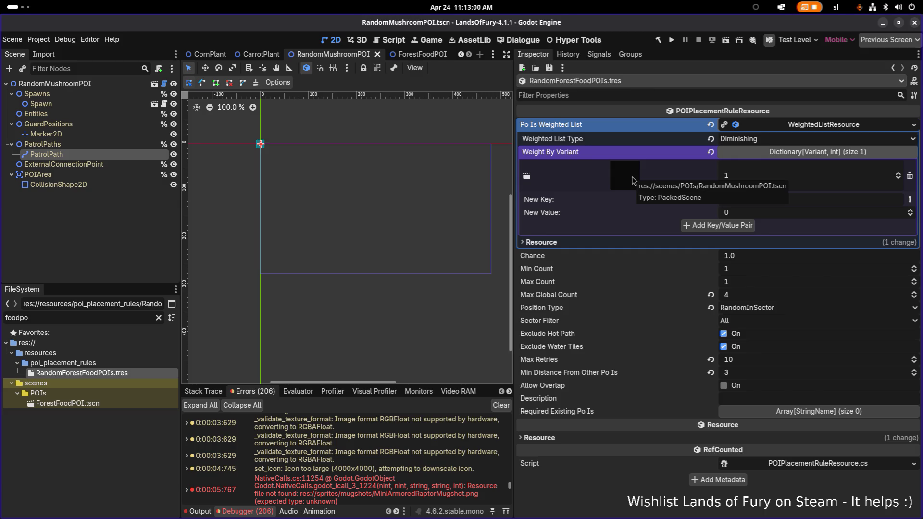
{"action": "left_click", "coordinate": [910, 199]}
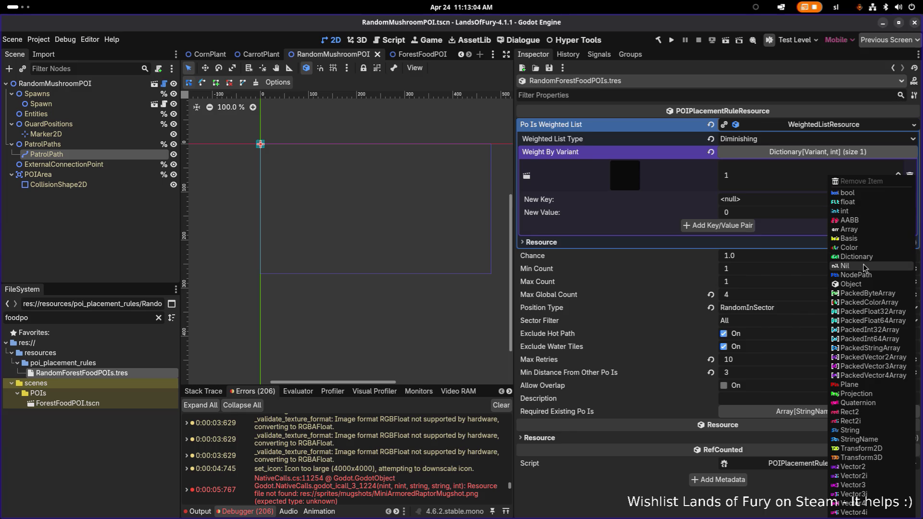
{"action": "left_click", "coordinate": [860, 283]}
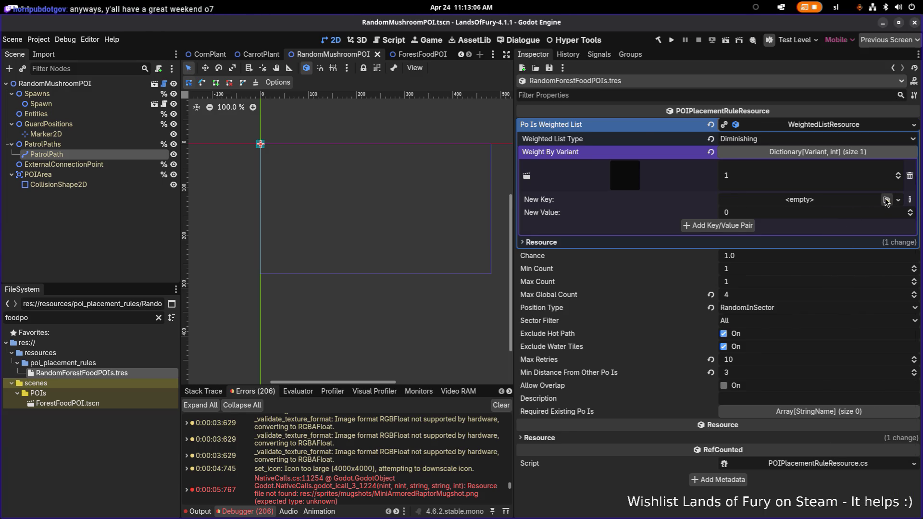
{"action": "left_click", "coordinate": [886, 199]}
{"action": "type", "text": "forestfoo"}
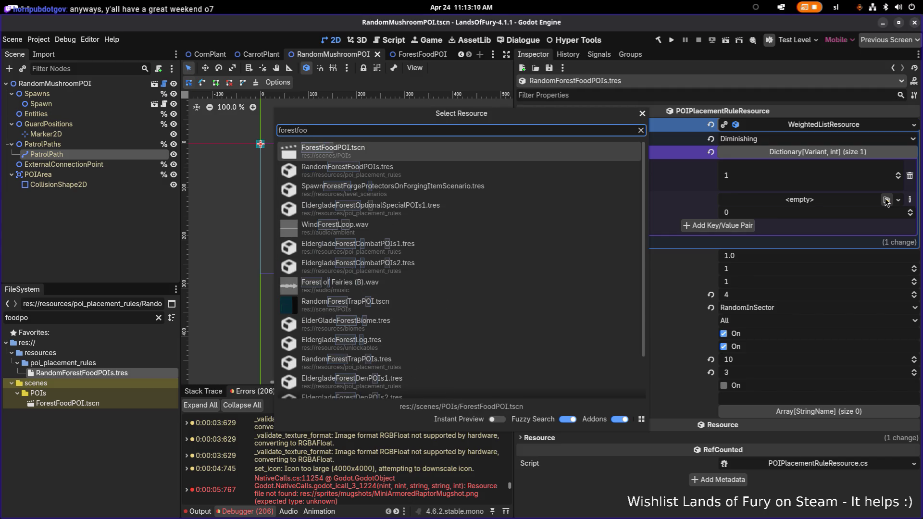
{"action": "double_click", "coordinate": [588, 151]}
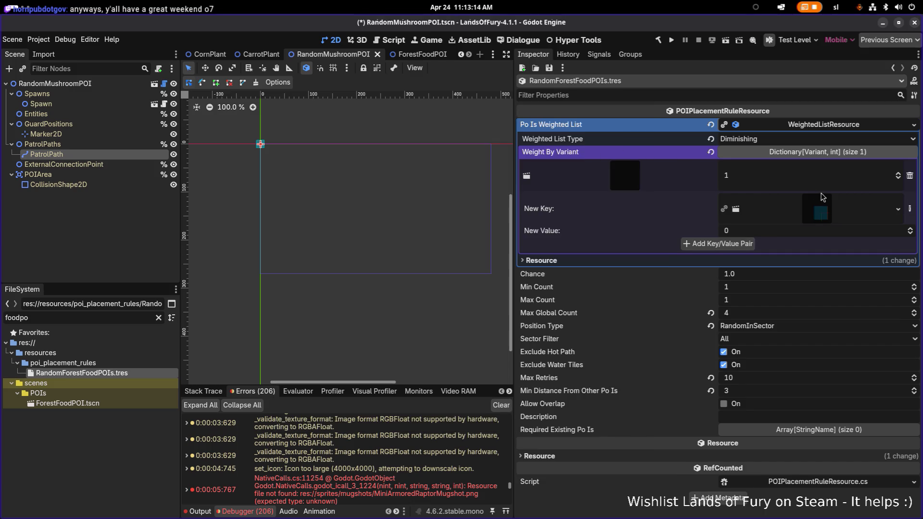
Add ForestFoodPOI.tscn at weight 1, save, and open the ForestFoodPOI scene
{"action": "left_click", "coordinate": [721, 243]}
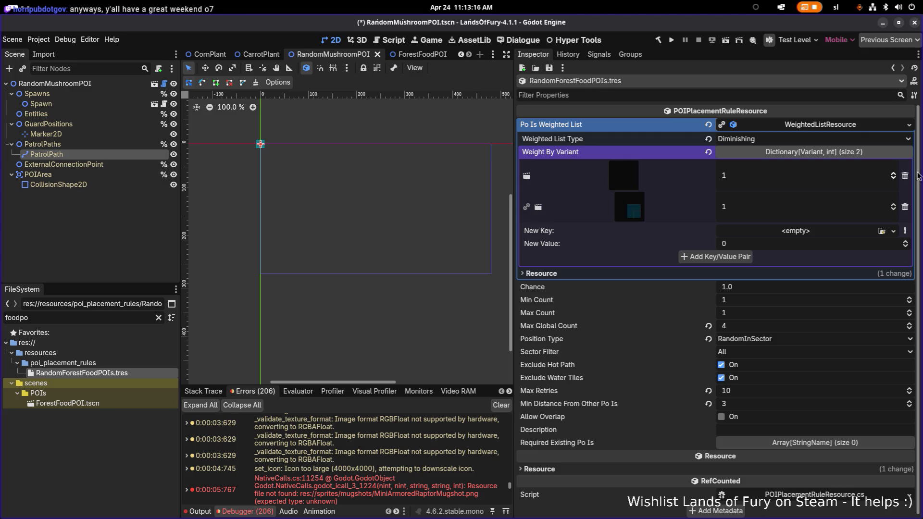
{"action": "key", "text": "ctrl+s"}
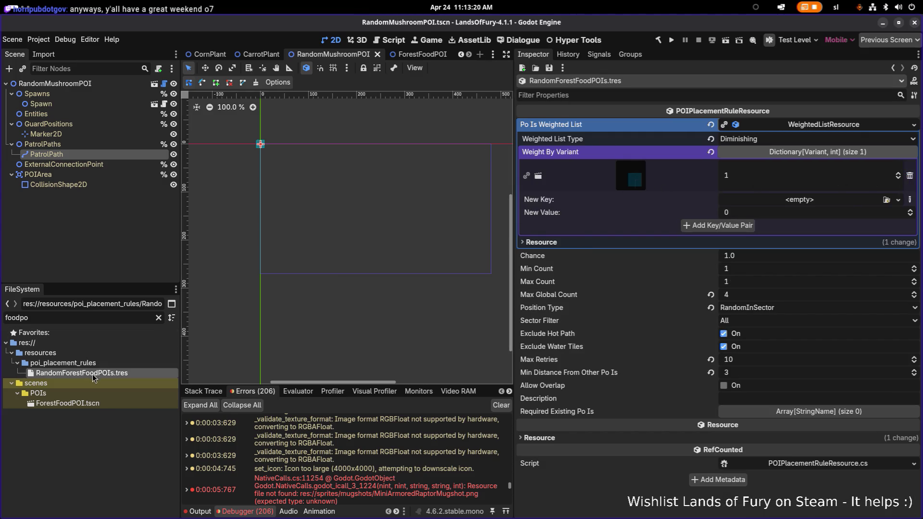
{"action": "double_click", "coordinate": [96, 406]}
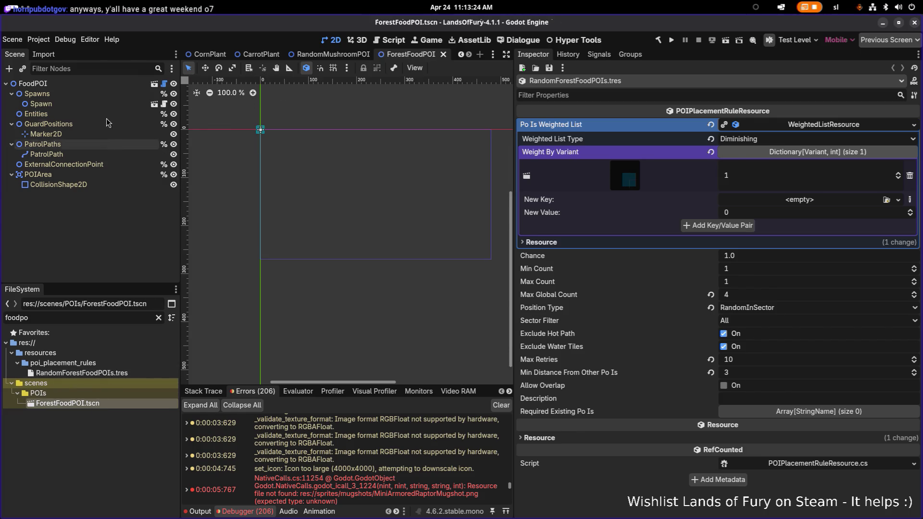
Rename the root node FoodPOI to ForestFoodPOI and run the project
{"action": "left_click", "coordinate": [107, 104]}
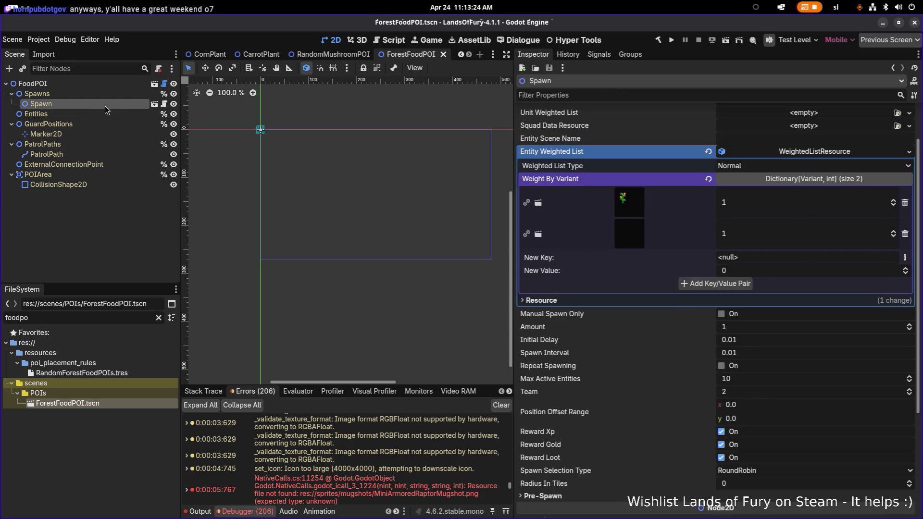
{"action": "left_click", "coordinate": [84, 374]}
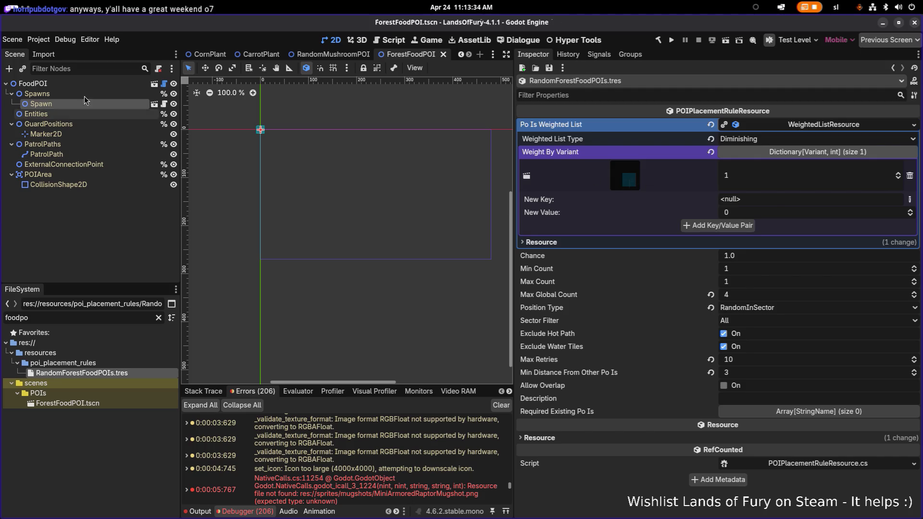
{"action": "left_click", "coordinate": [80, 85]}
{"action": "double_click", "coordinate": [80, 85]}
{"action": "key", "text": "Home"}
{"action": "type", "text": "Forest"}
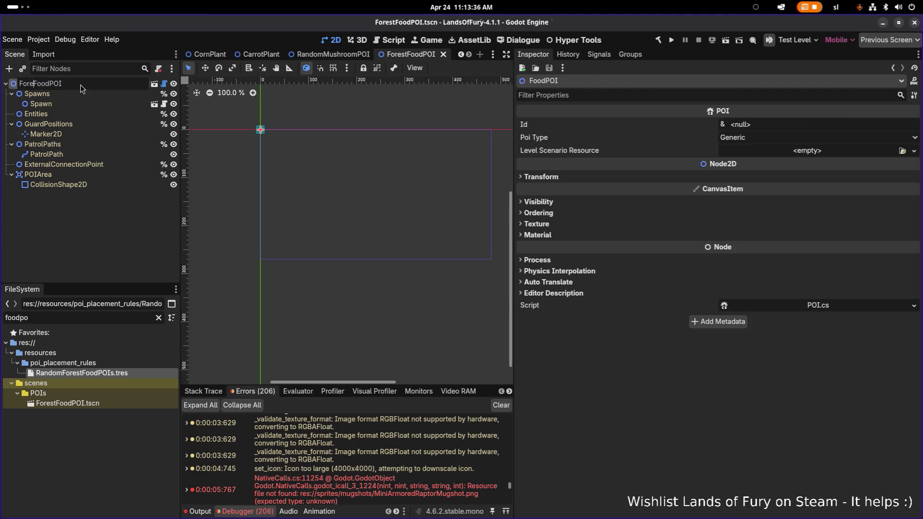
{"action": "key", "text": "Return"}
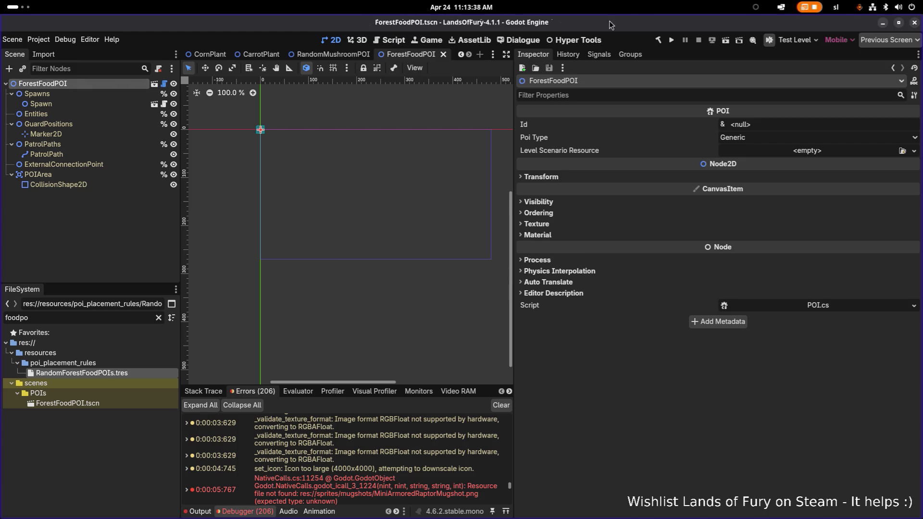
{"action": "left_click", "coordinate": [670, 42]}
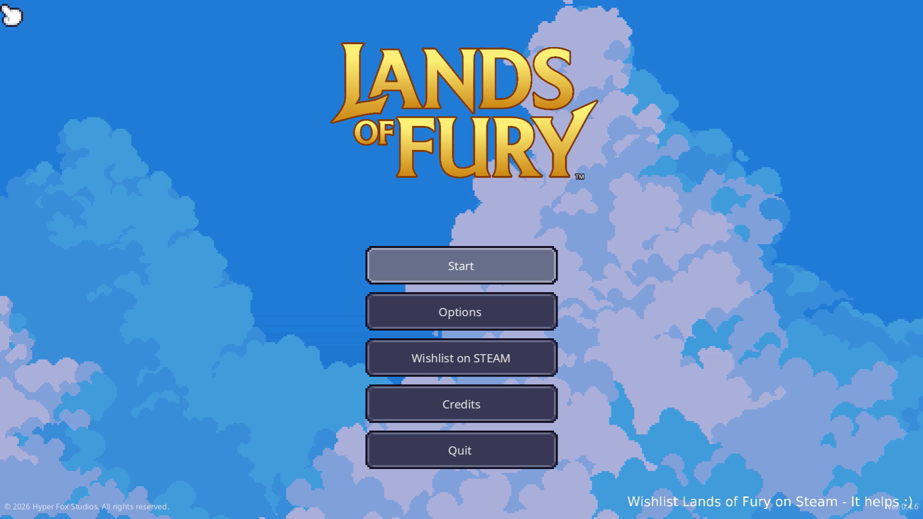
Start the game, load the saved profile, and enter the forest through the portal
{"action": "left_click", "coordinate": [387, 264]}
{"action": "left_click", "coordinate": [391, 259]}
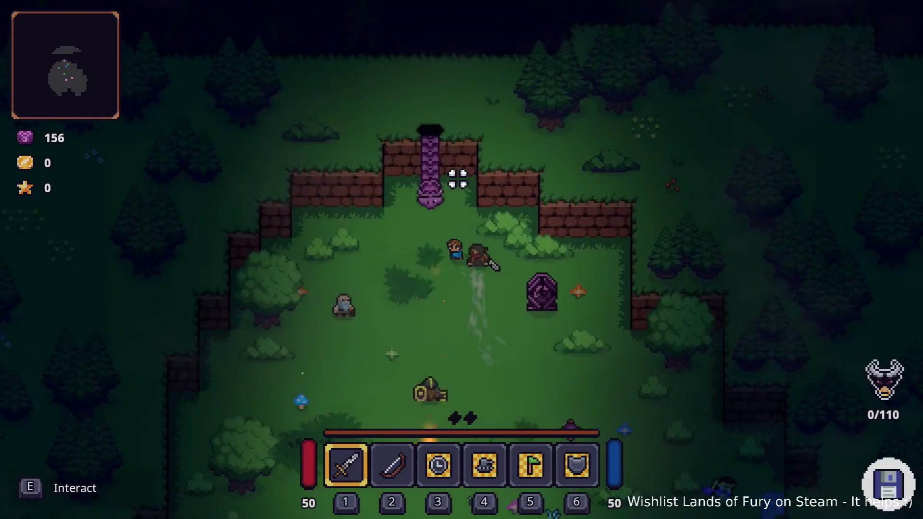
{"action": "key", "text": "e"}
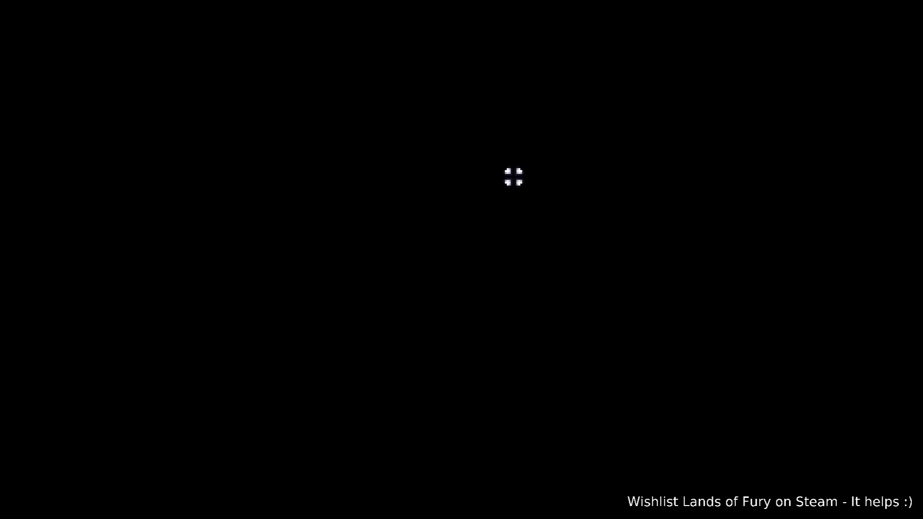
Walk north up the dirt path, southeast to the campfire, then northeast beside the swordsman
{"action": "key", "text": "w"}
{"action": "key", "text": "d"}
{"action": "key", "text": "a"}
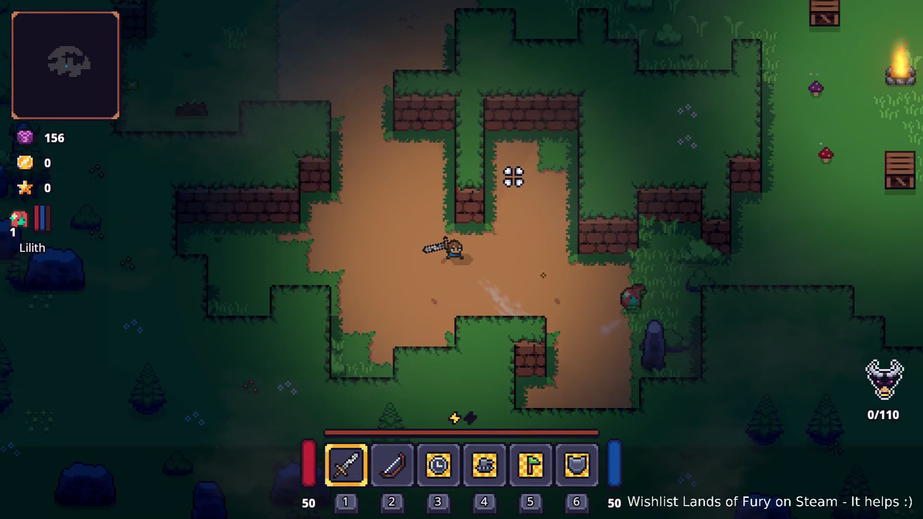
{"action": "key", "text": "w"}
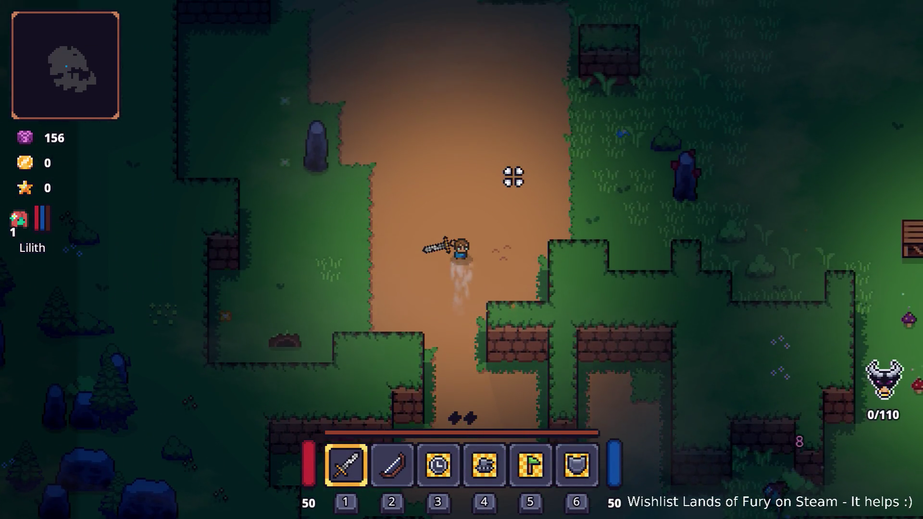
{"action": "key", "text": "w"}
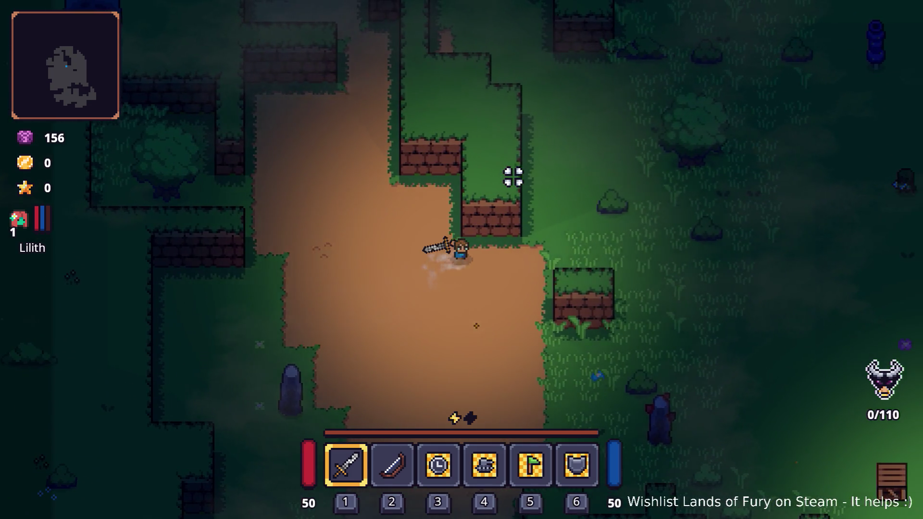
{"action": "key", "text": "d"}
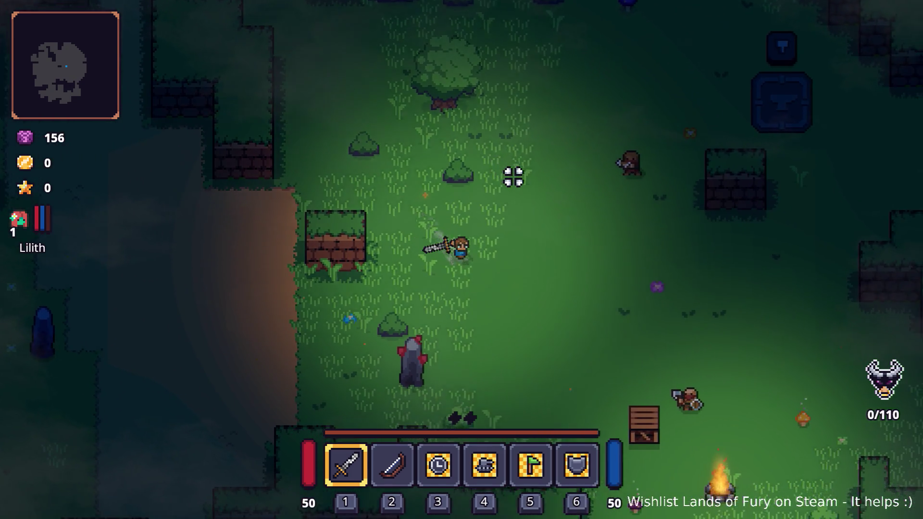
{"action": "key", "text": "d"}
{"action": "key", "text": "s"}
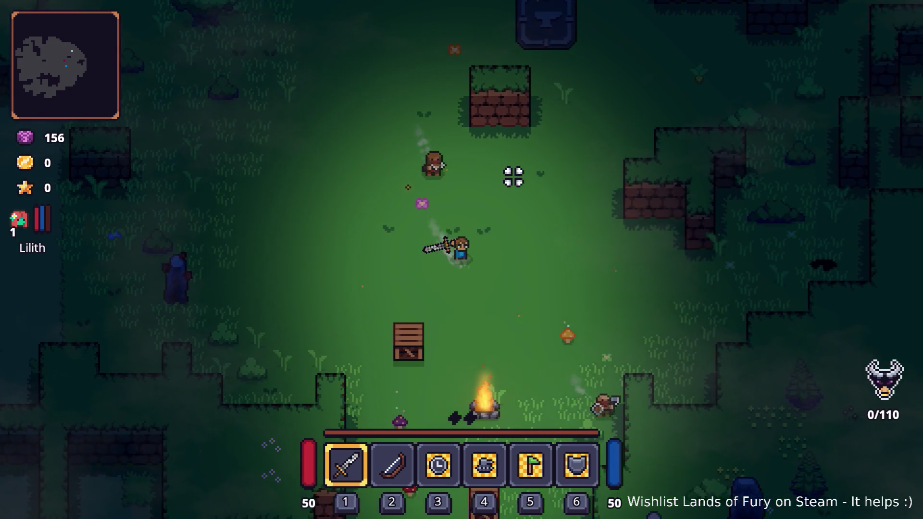
{"action": "key", "text": "d"}
{"action": "key", "text": "s"}
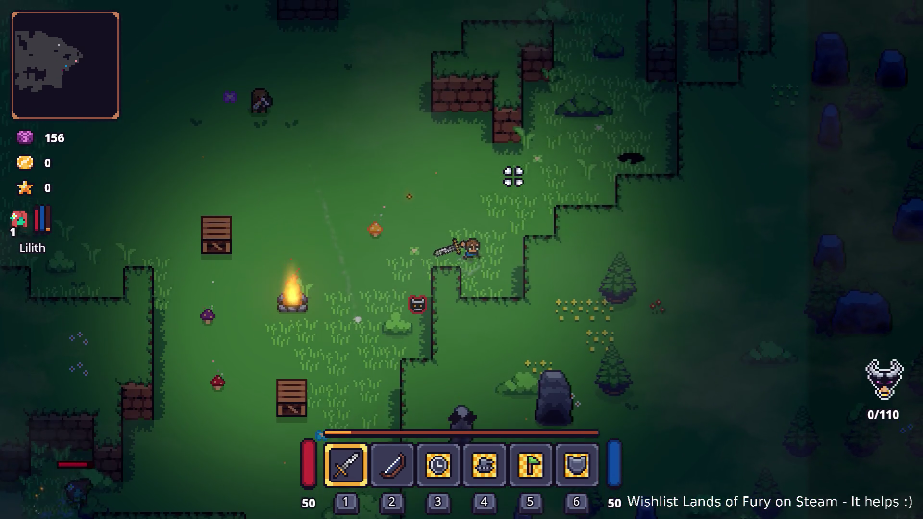
{"action": "key", "text": "w"}
{"action": "key", "text": "d"}
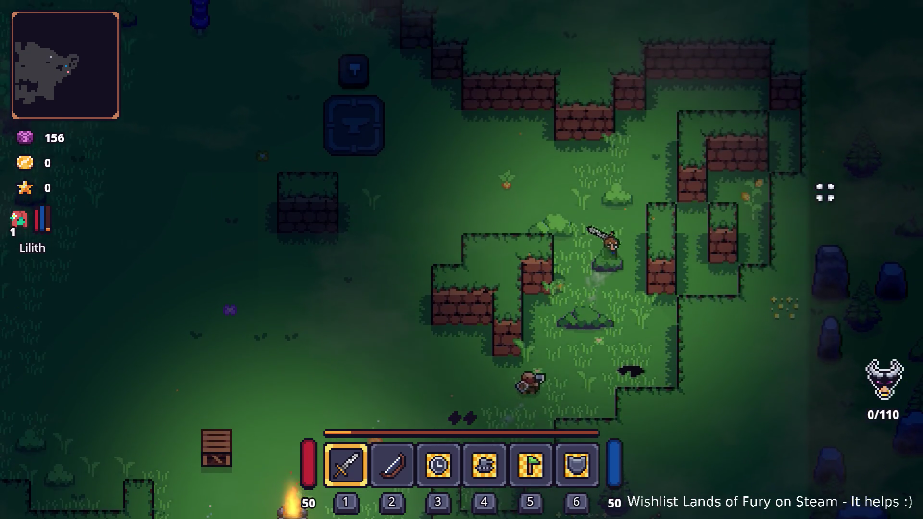
{"action": "key", "text": "w"}
{"action": "key", "text": "d"}
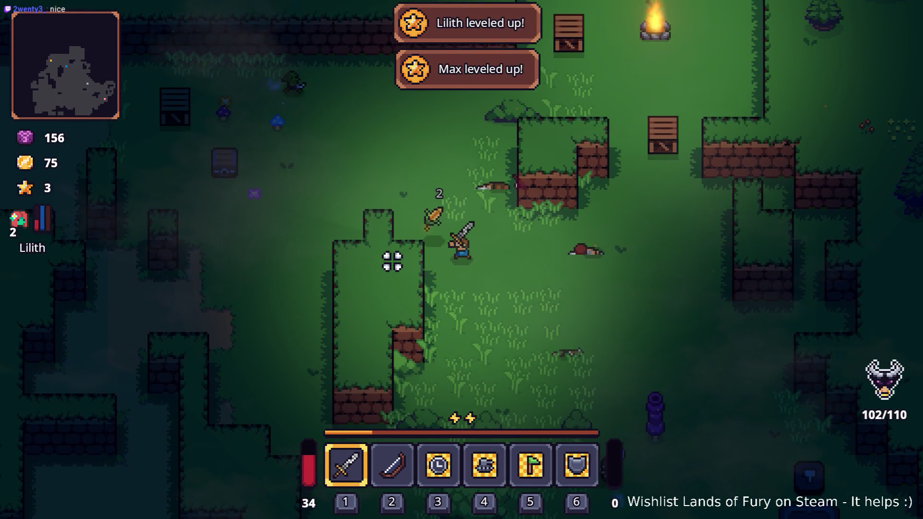
Walk north toward the campfire, west across the clearing, then south along the dirt path
{"action": "key", "text": "w"}
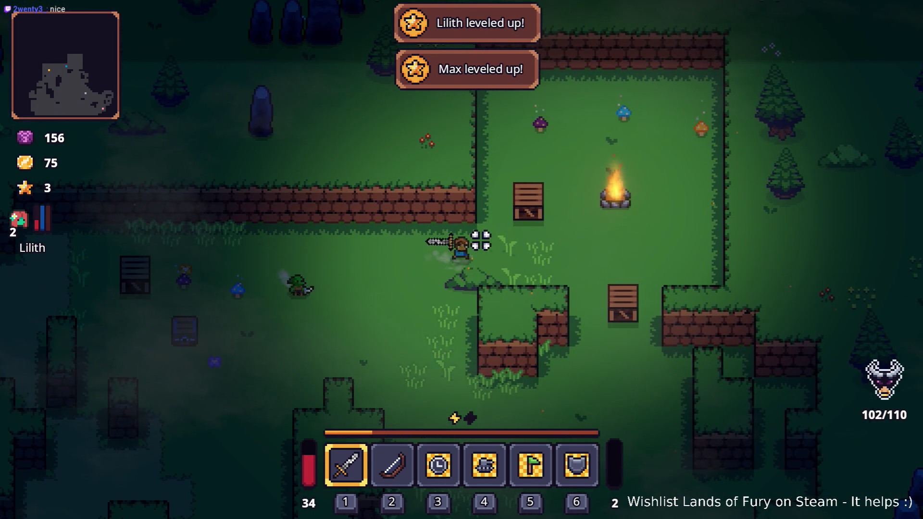
{"action": "key", "text": "a"}
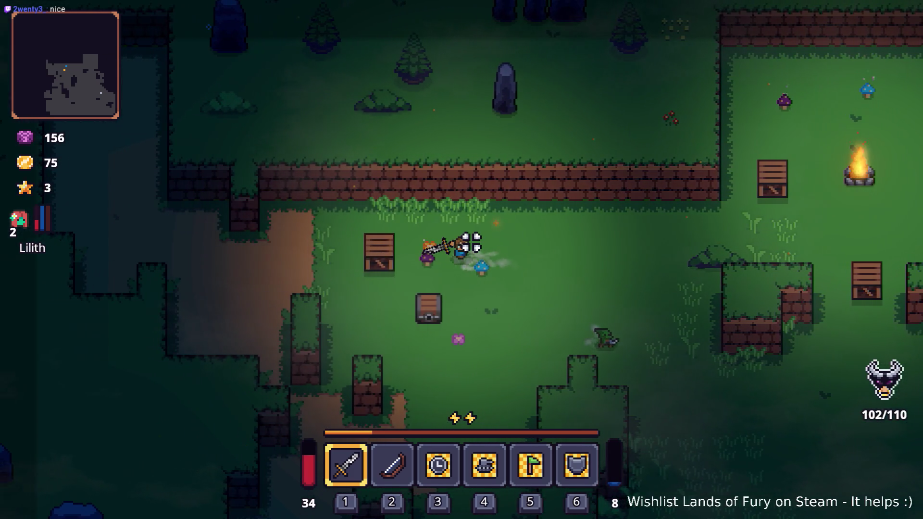
{"action": "key", "text": "d"}
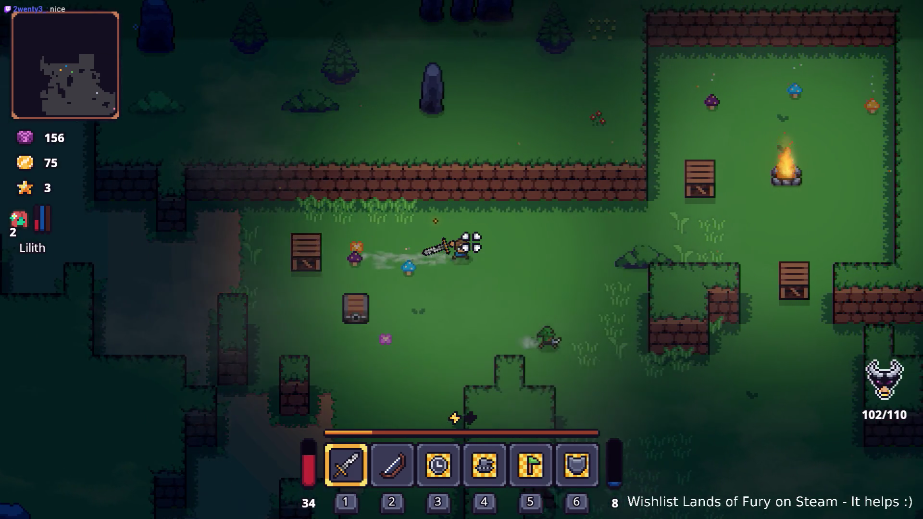
{"action": "key", "text": "a"}
{"action": "key", "text": "w"}
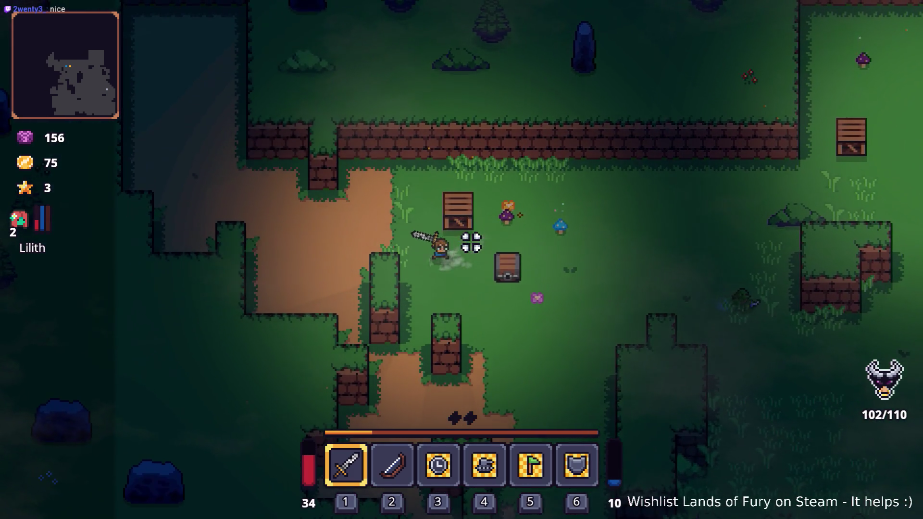
{"action": "key", "text": "a"}
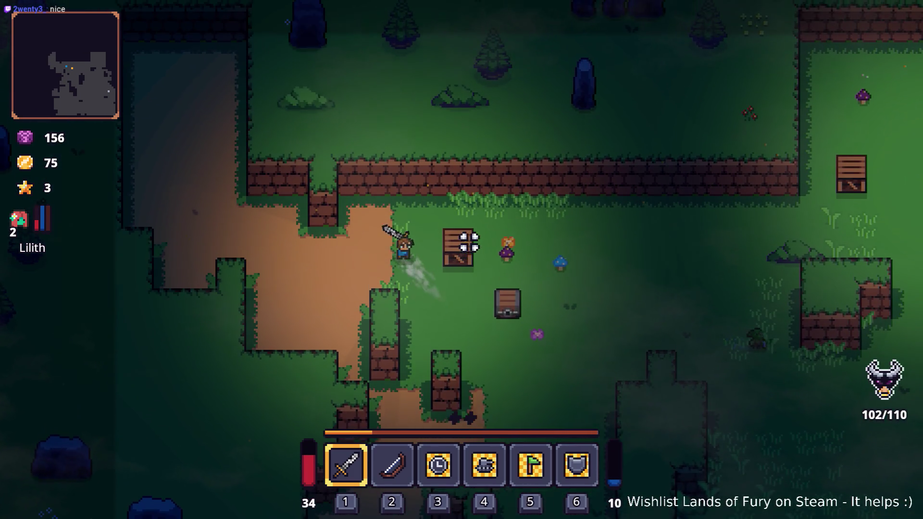
{"action": "key", "text": "s"}
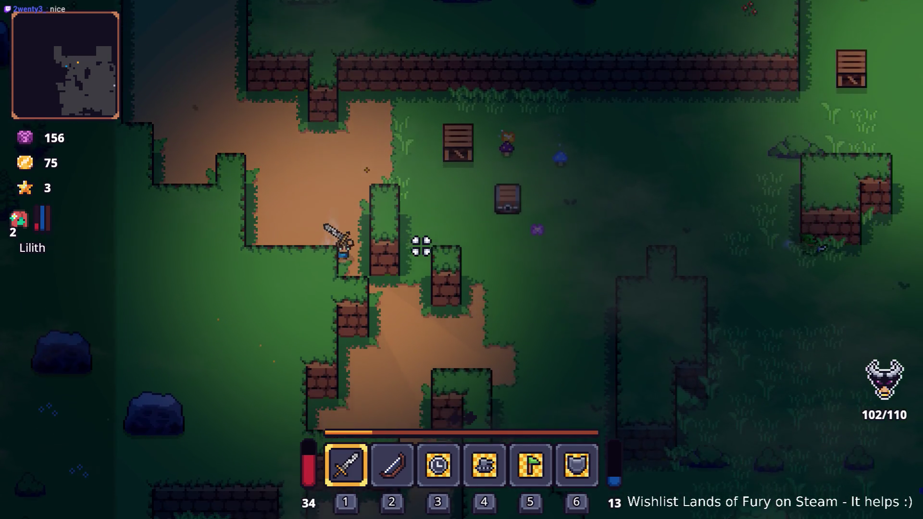
{"action": "key", "text": "d"}
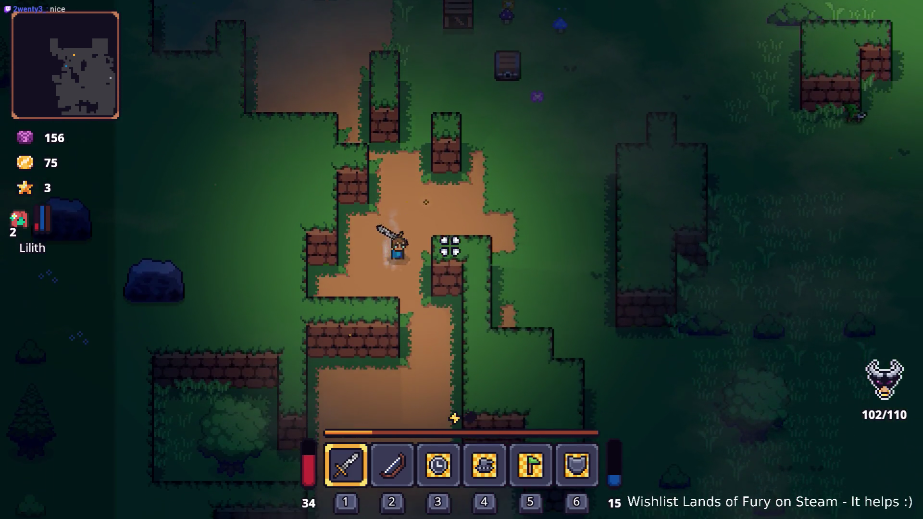
{"action": "key", "text": "s"}
{"action": "key", "text": "d"}
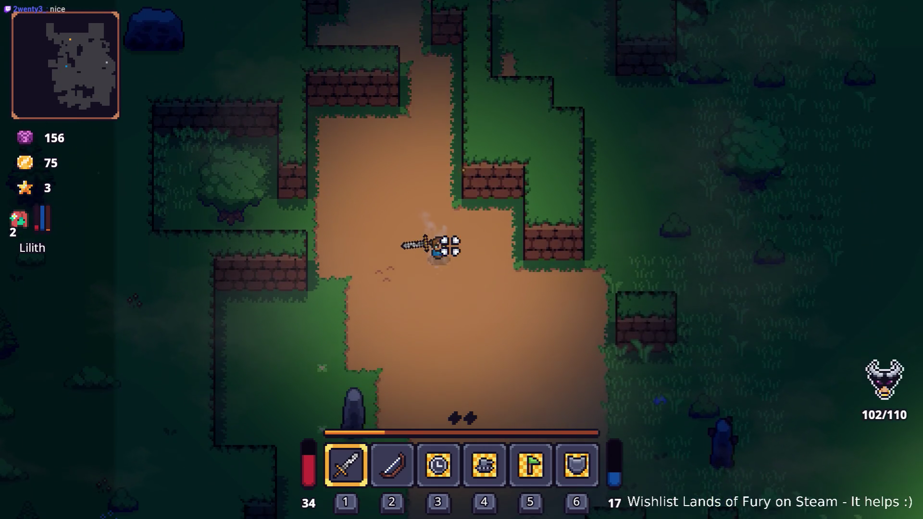
{"action": "key", "text": "s"}
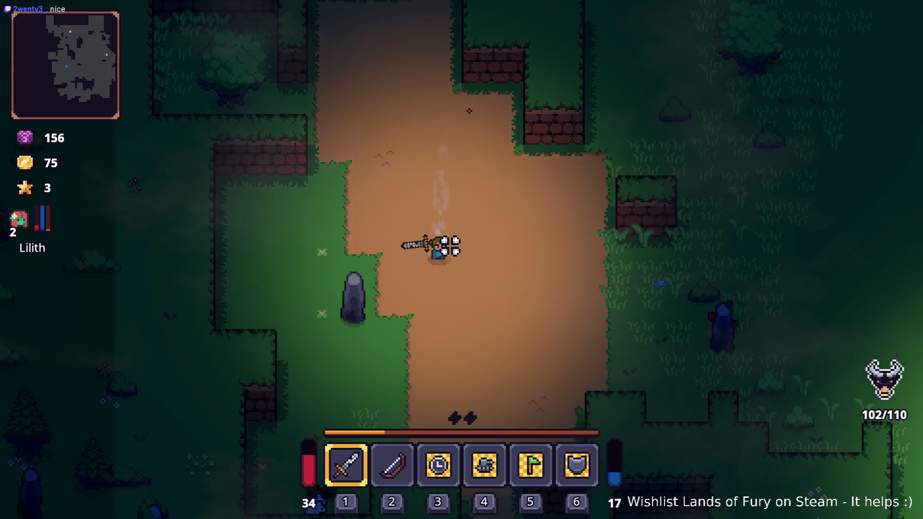
Head southeast across the dirt clearing, then northeast past the campfire and crates
{"action": "key", "text": "s"}
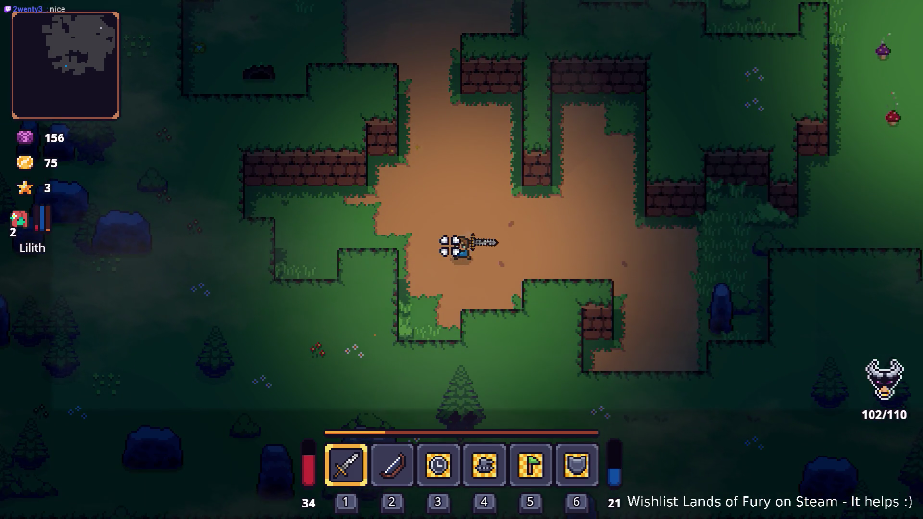
{"action": "key", "text": "d"}
{"action": "key", "text": "d"}
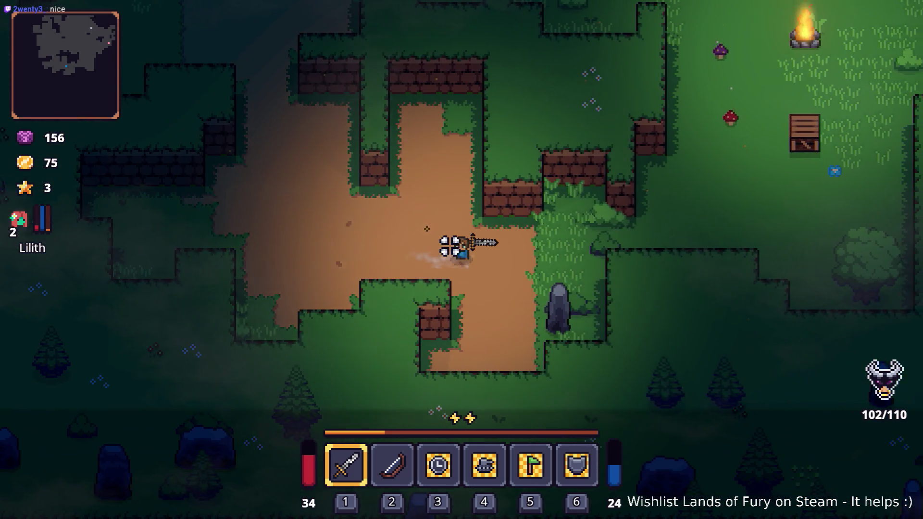
{"action": "key", "text": "d"}
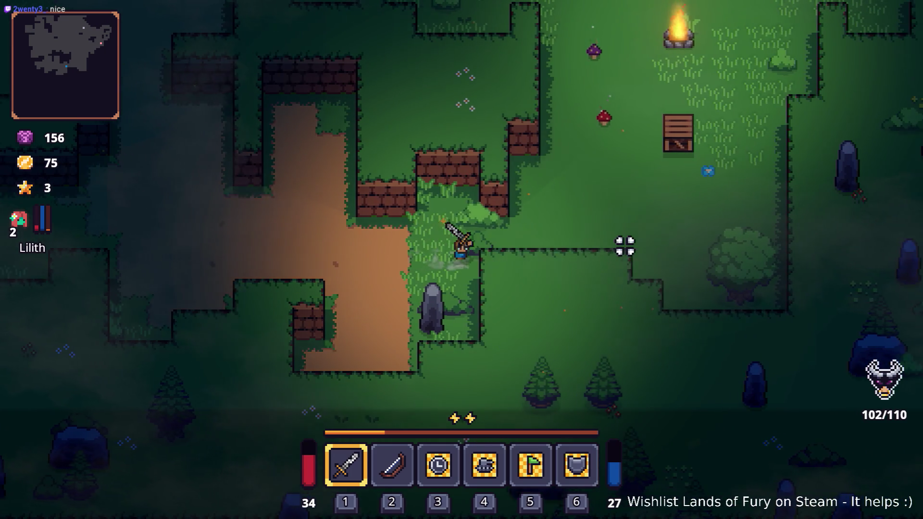
{"action": "key", "text": "w"}
{"action": "key", "text": "w"}
{"action": "key", "text": "d"}
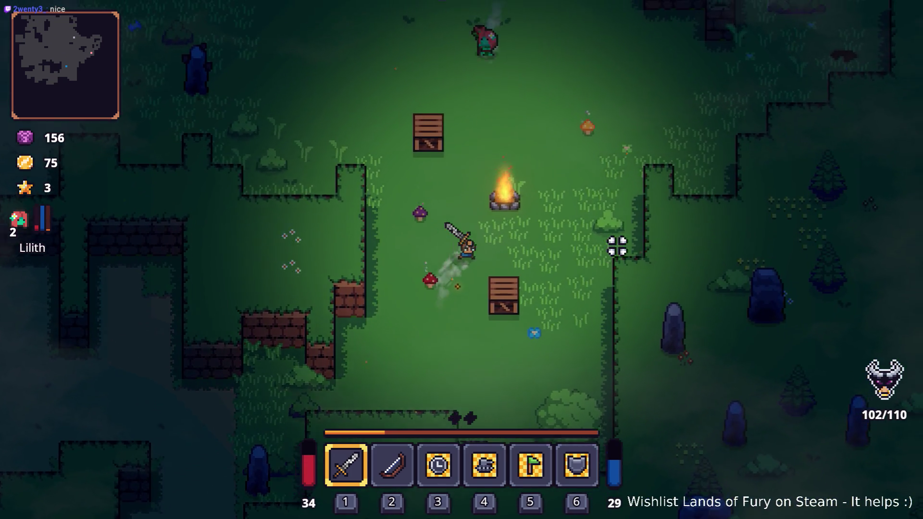
{"action": "key", "text": "w"}
{"action": "key", "text": "d"}
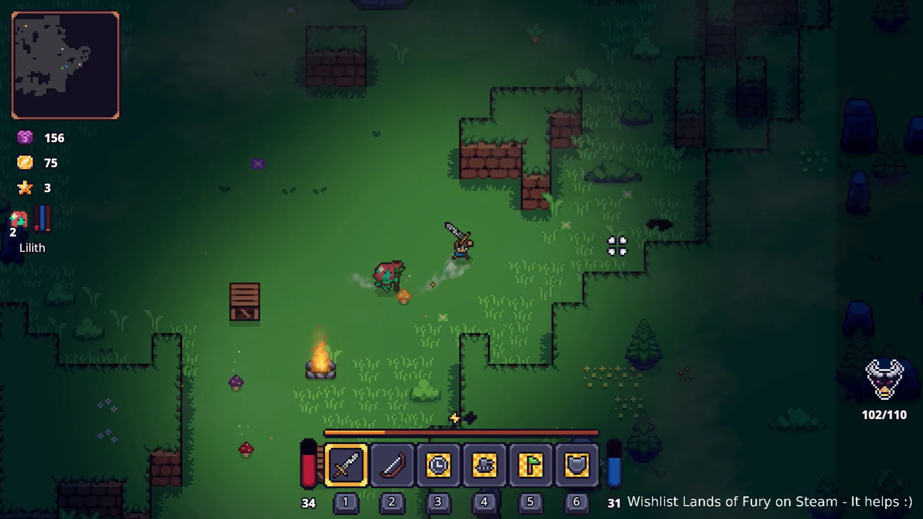
{"action": "key", "text": "w"}
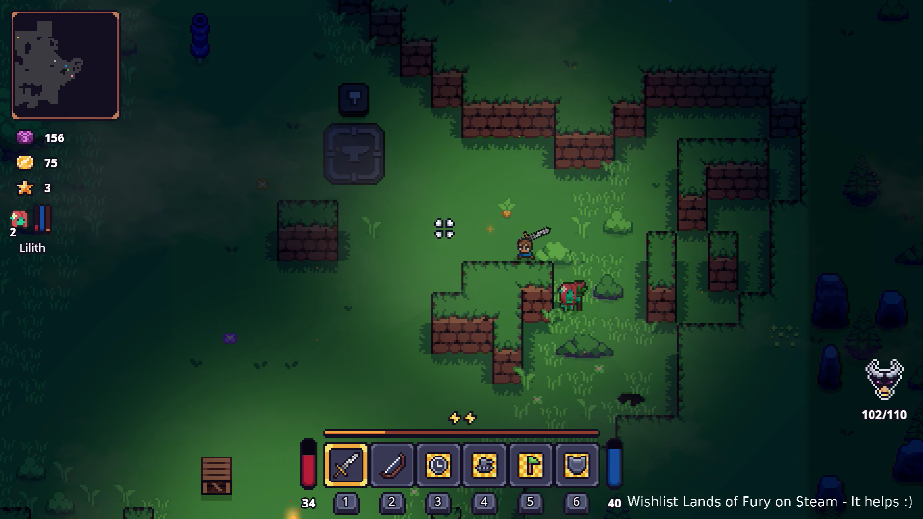
Swing the sword at the goblin while moving up-left, then retreat south and east
{"action": "key", "text": "w"}
{"action": "key", "text": "a"}
{"action": "left_click", "coordinate": [490, 196]}
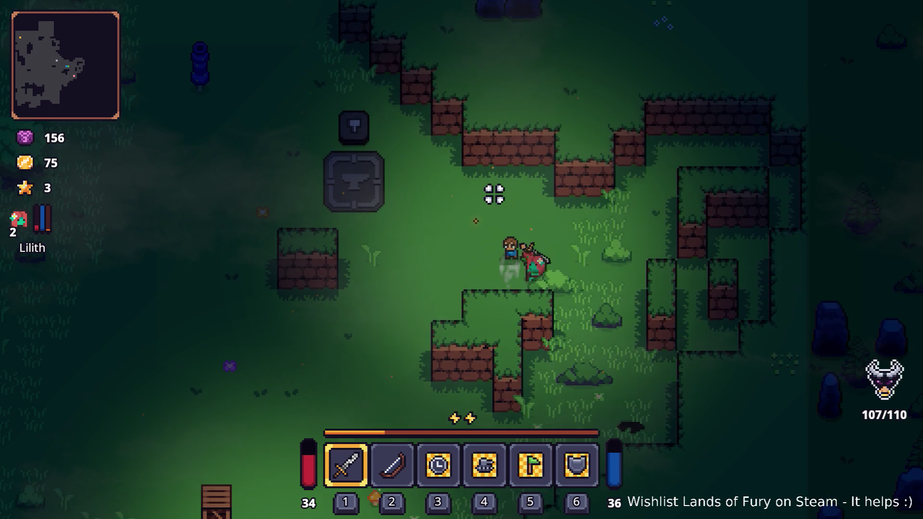
{"action": "key", "text": "a"}
{"action": "key", "text": "s"}
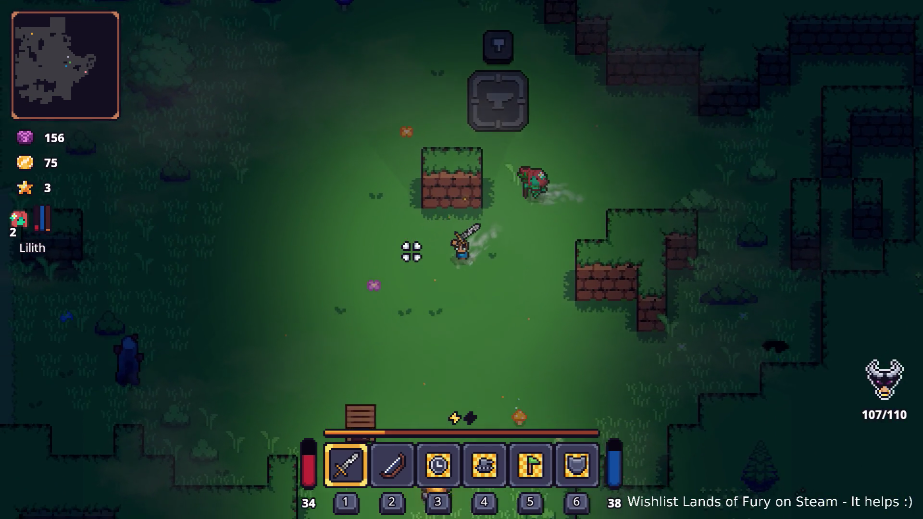
{"action": "key", "text": "s"}
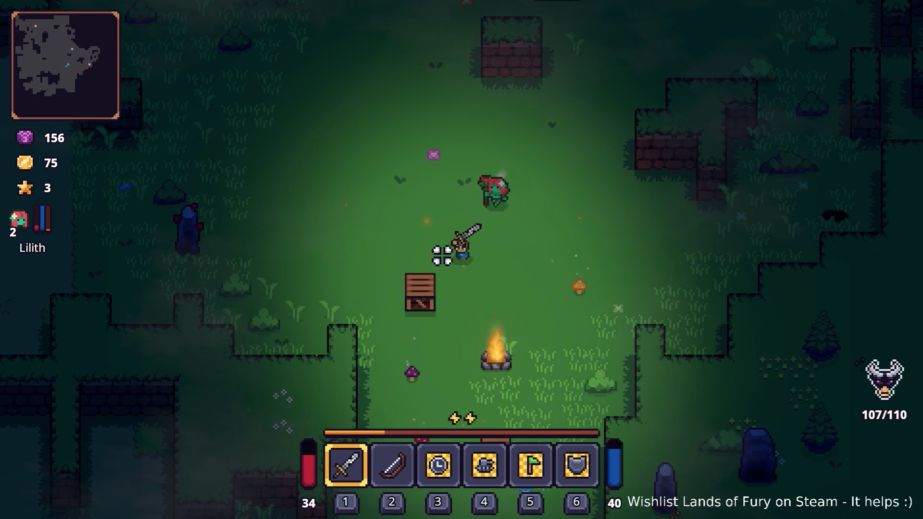
{"action": "key", "text": "d"}
{"action": "key", "text": "d"}
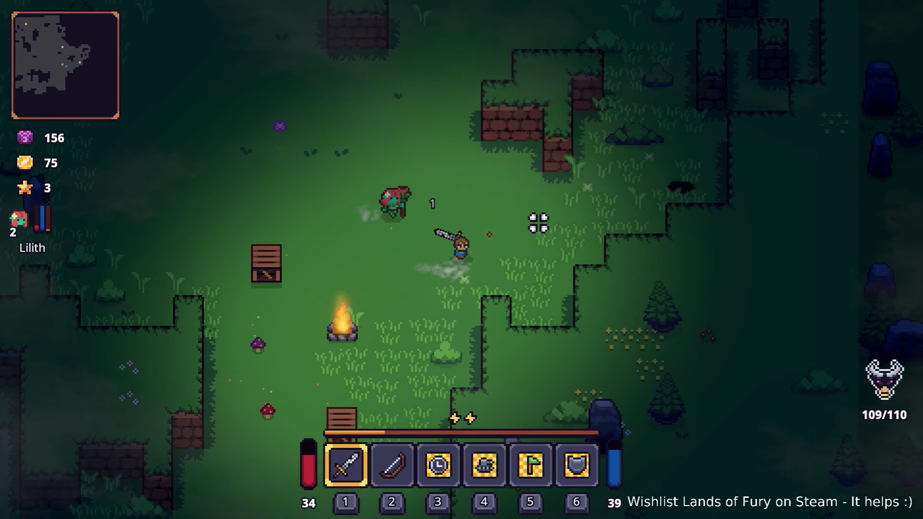
Dash north through the forest, then west and dash southwest
{"action": "key", "text": "w"}
{"action": "key", "text": "space"}
{"action": "key", "text": "w"}
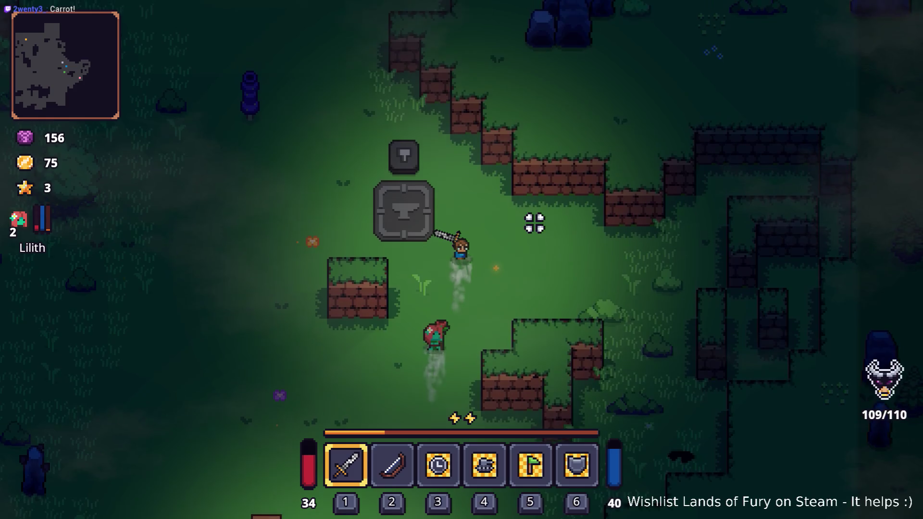
{"action": "key", "text": "a"}
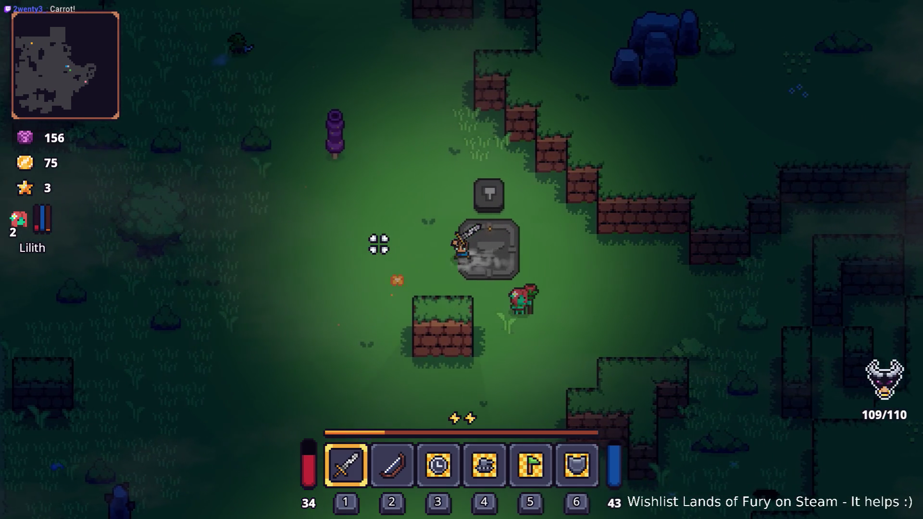
{"action": "key", "text": "s"}
{"action": "key", "text": "space"}
{"action": "key", "text": "a"}
{"action": "key", "text": "s"}
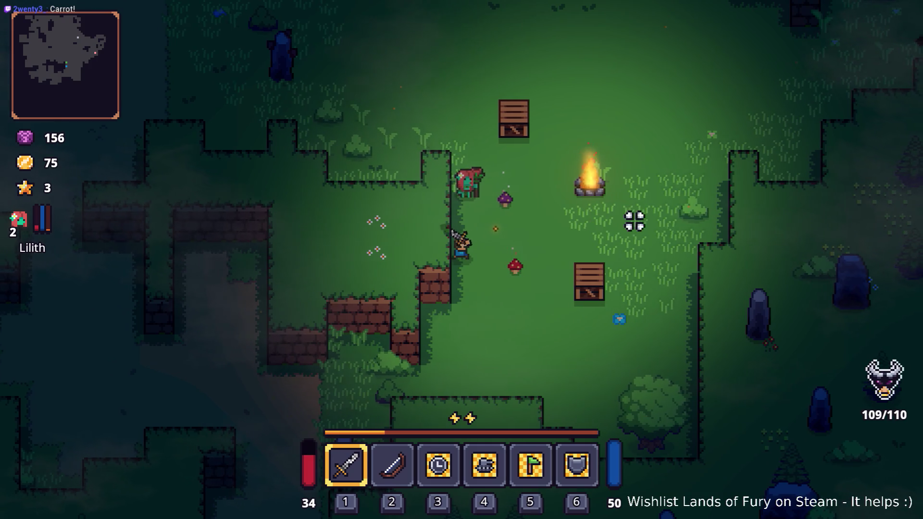
Fight the goblin by the campfire, then move north and dash up-left
{"action": "key", "text": "d"}
{"action": "left_click", "coordinate": [360, 237]}
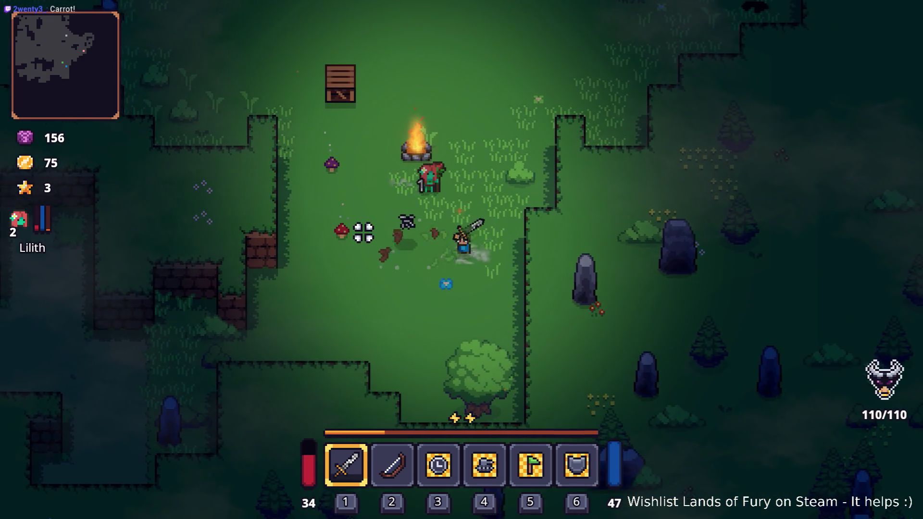
{"action": "left_click", "coordinate": [369, 228]}
{"action": "key", "text": "a"}
{"action": "key", "text": "w"}
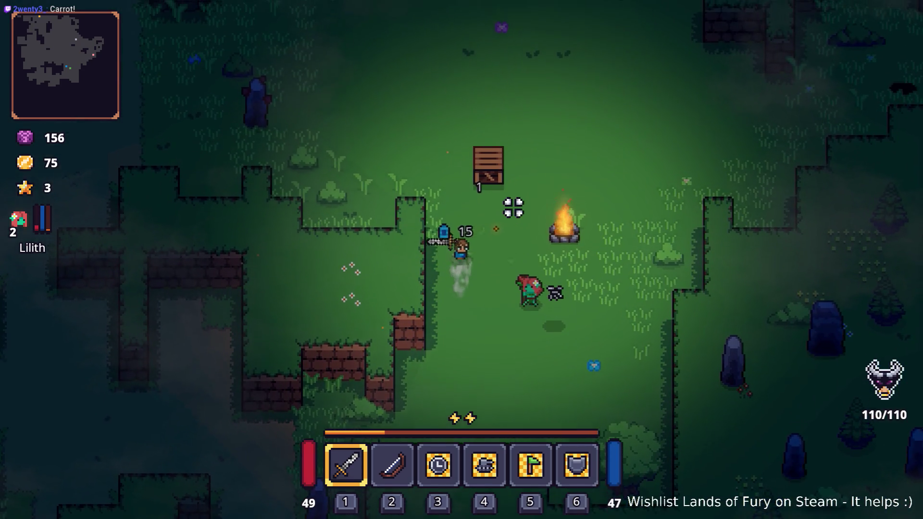
{"action": "left_click", "coordinate": [512, 207]}
{"action": "key", "text": "w"}
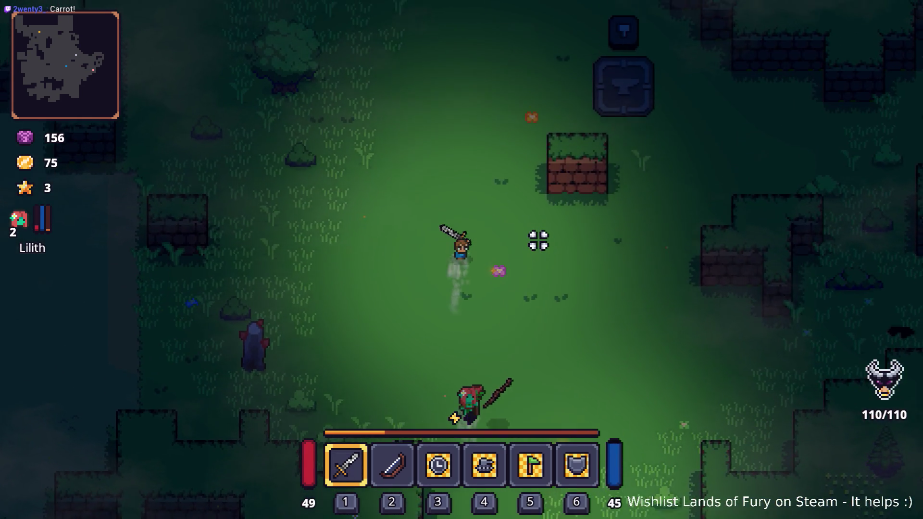
{"action": "key", "text": "d"}
{"action": "key", "text": "w"}
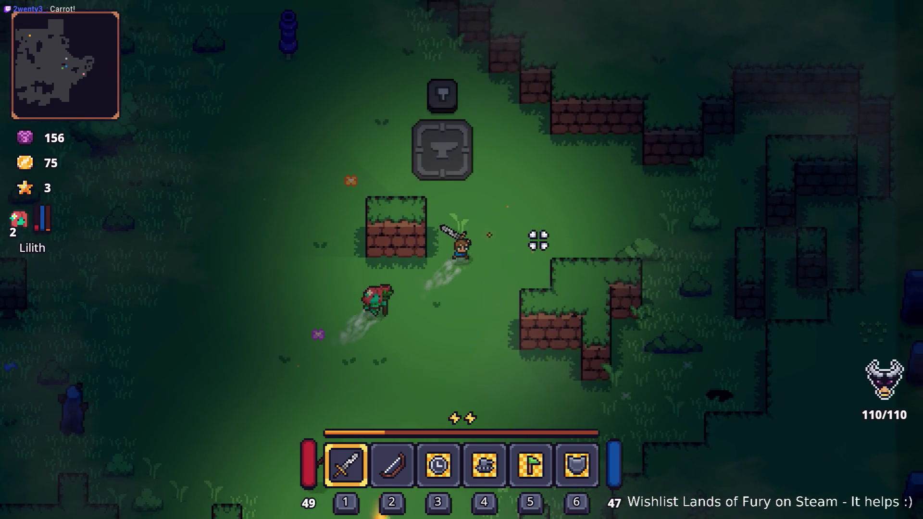
{"action": "key", "text": "a"}
{"action": "key", "text": "space"}
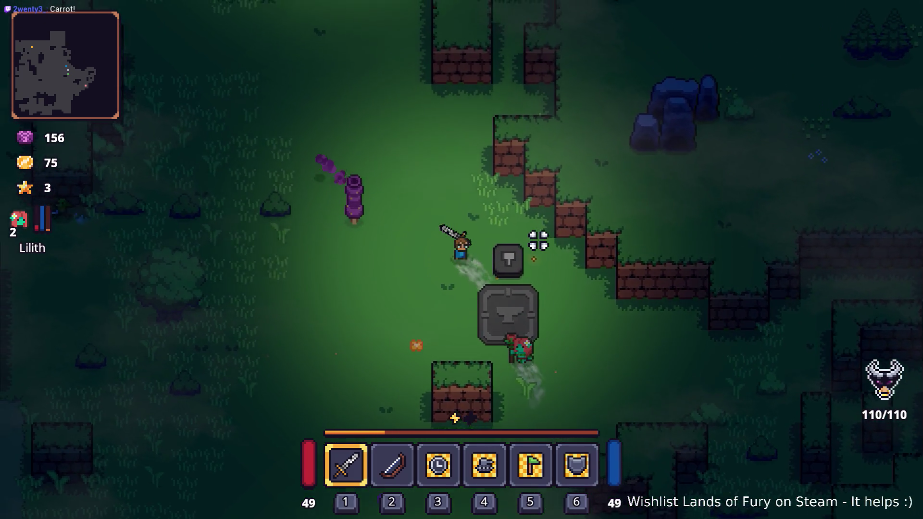
Strike the red enemy three times, then dash down-left past the tree, swinging
{"action": "key", "text": "a"}
{"action": "left_click", "coordinate": [621, 274]}
{"action": "left_click", "coordinate": [611, 276]}
{"action": "left_click", "coordinate": [595, 283]}
{"action": "key", "text": "s"}
{"action": "key", "text": "a"}
{"action": "key", "text": "space"}
{"action": "left_click", "coordinate": [551, 282]}
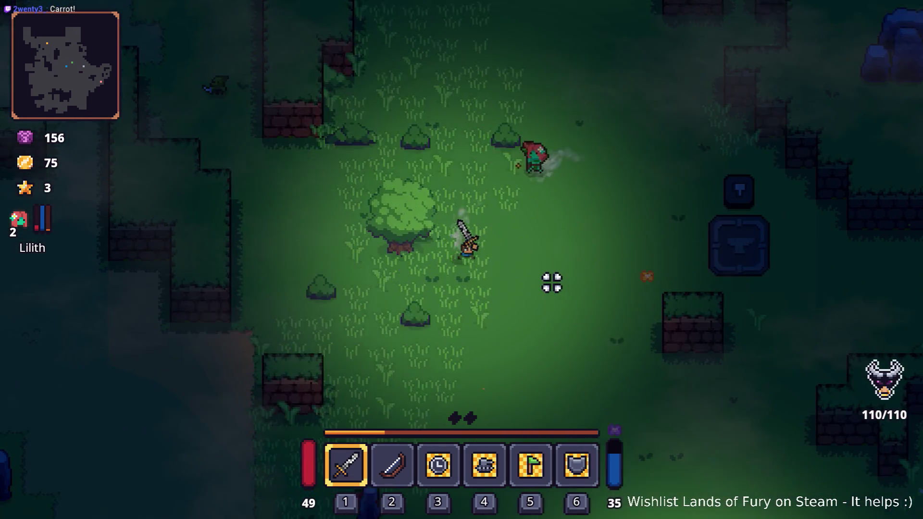
Walk and dash down-left onto the dirt path and continue straight south
{"action": "key", "text": "s"}
{"action": "key", "text": "a"}
{"action": "key", "text": "s"}
{"action": "key", "text": "a"}
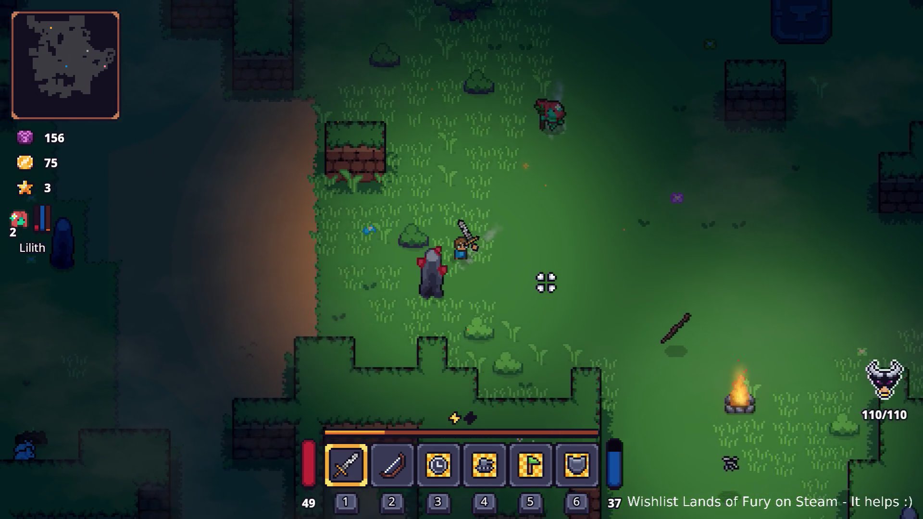
{"action": "key", "text": "space"}
{"action": "key", "text": "s"}
{"action": "key", "text": "a"}
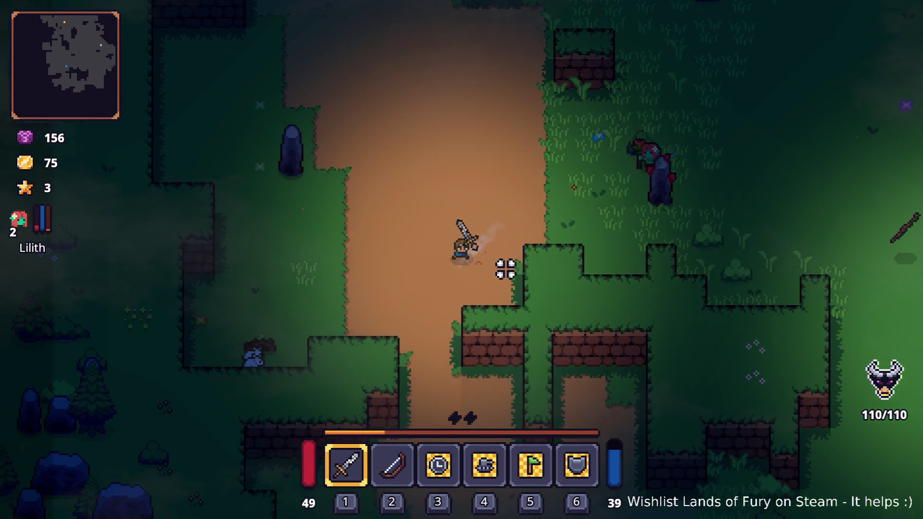
{"action": "key", "text": "space"}
{"action": "key", "text": "s"}
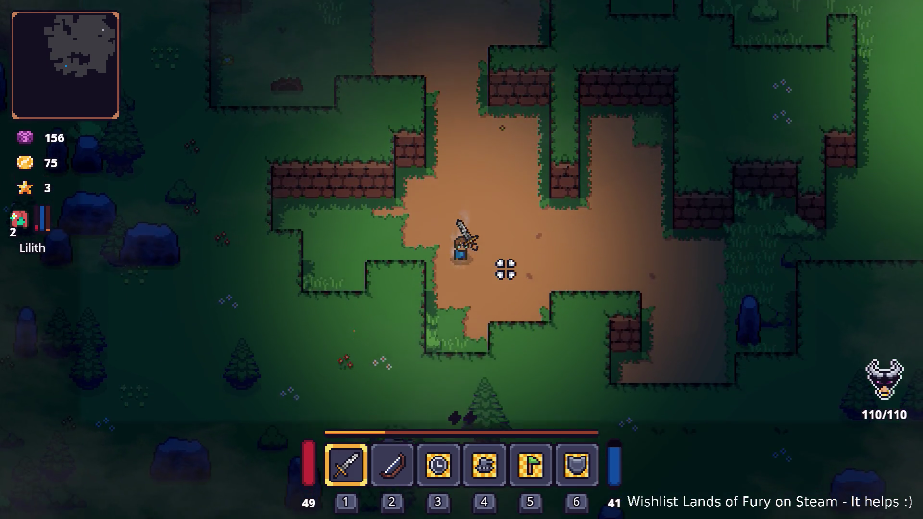
Swing the sword moving up-right, then bring up the inventory grid
{"action": "key", "text": "d"}
{"action": "left_click", "coordinate": [523, 317]}
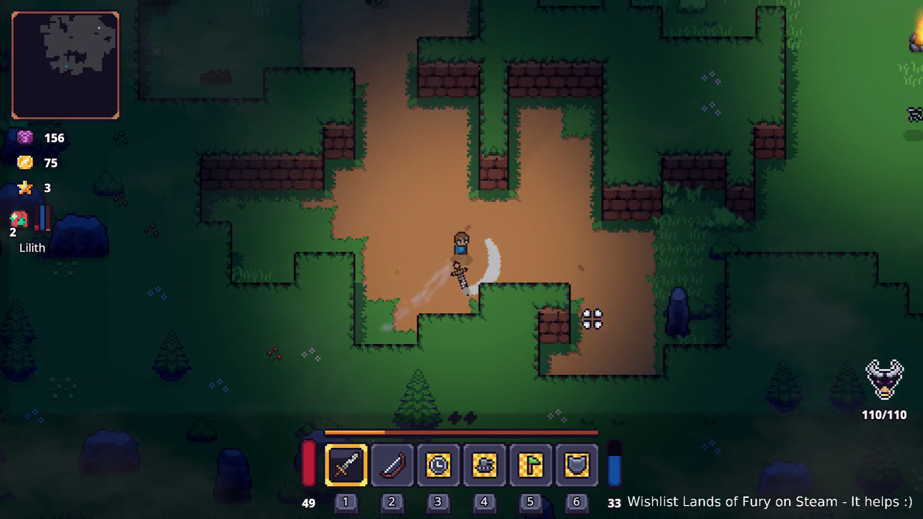
{"action": "key", "text": "w"}
{"action": "key", "text": "space"}
{"action": "key", "text": "Tab"}
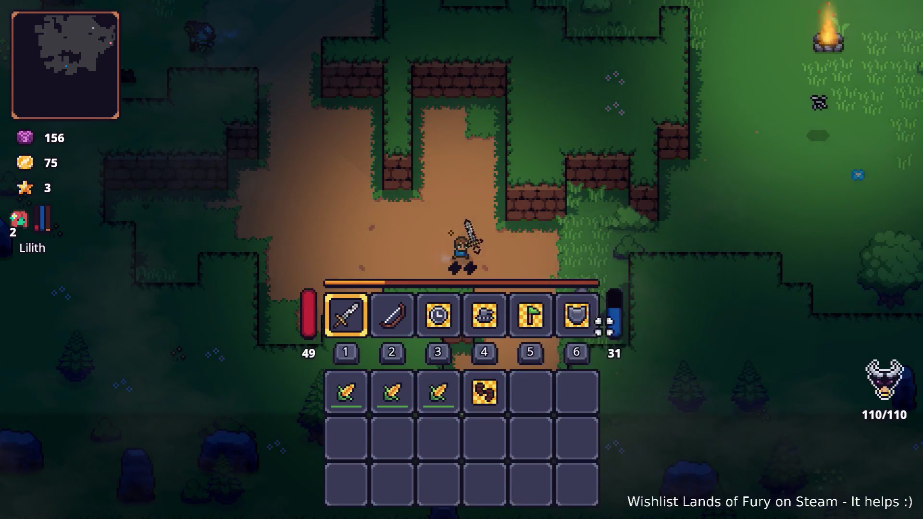
Close the inventory and walk north past the campfire, then northwest past the anvil
{"action": "key", "text": "Tab"}
{"action": "key", "text": "d"}
{"action": "key", "text": "w"}
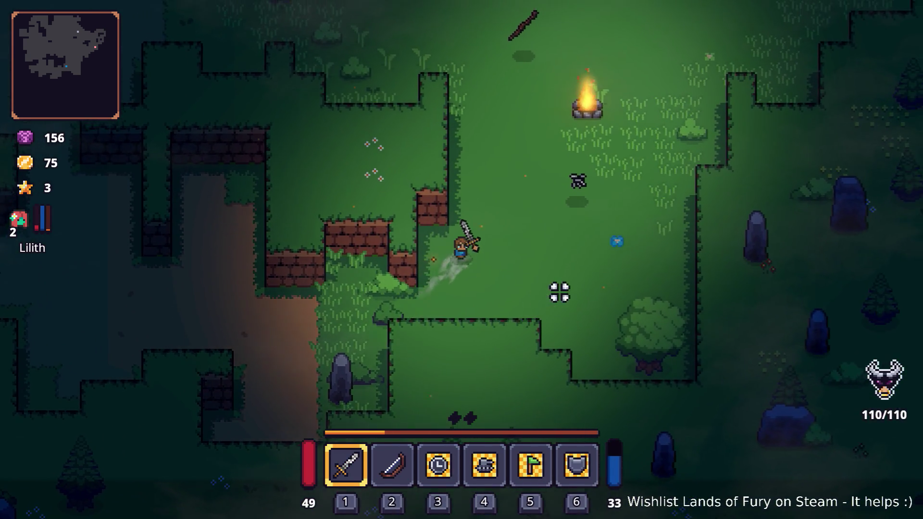
{"action": "key", "text": "d"}
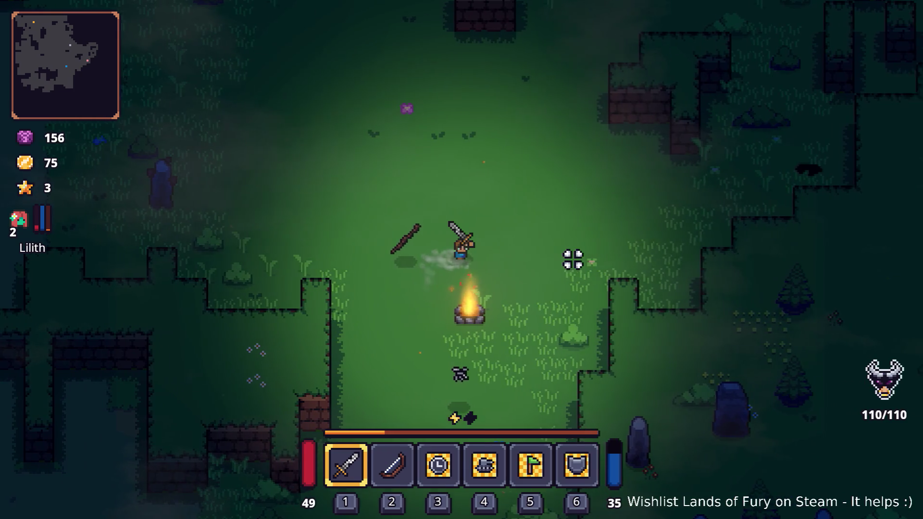
{"action": "key", "text": "w"}
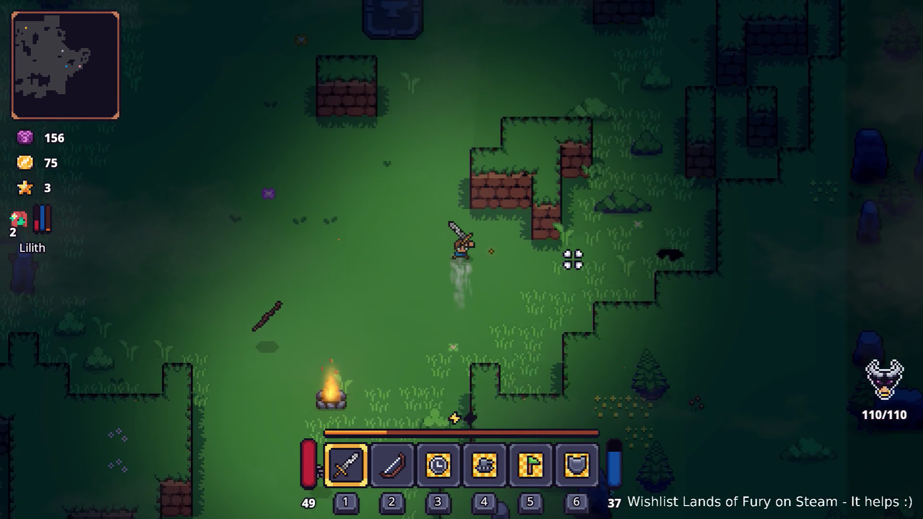
{"action": "key", "text": "w"}
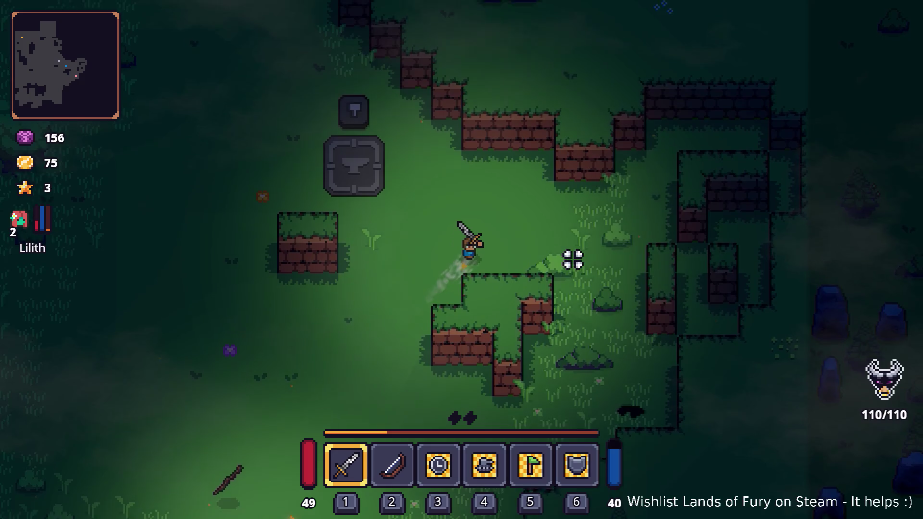
{"action": "key", "text": "w"}
{"action": "key", "text": "a"}
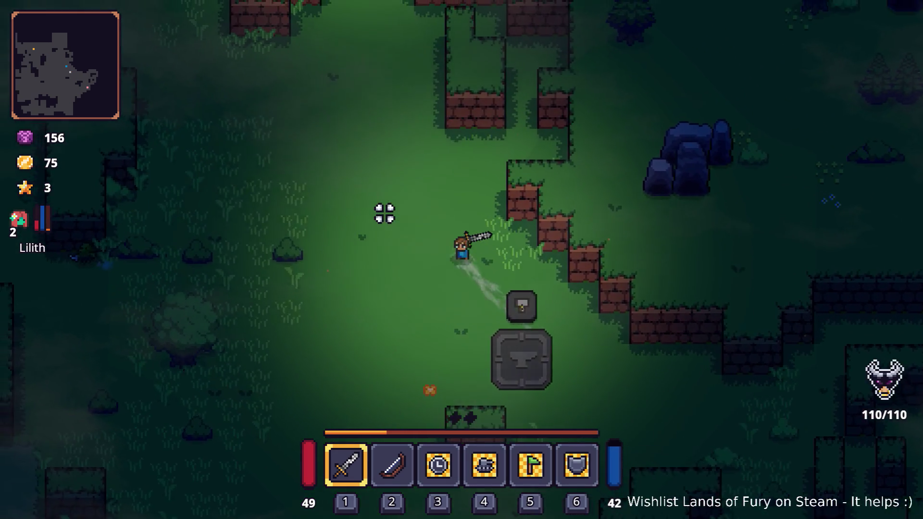
{"action": "key", "text": "w"}
{"action": "key", "text": "a"}
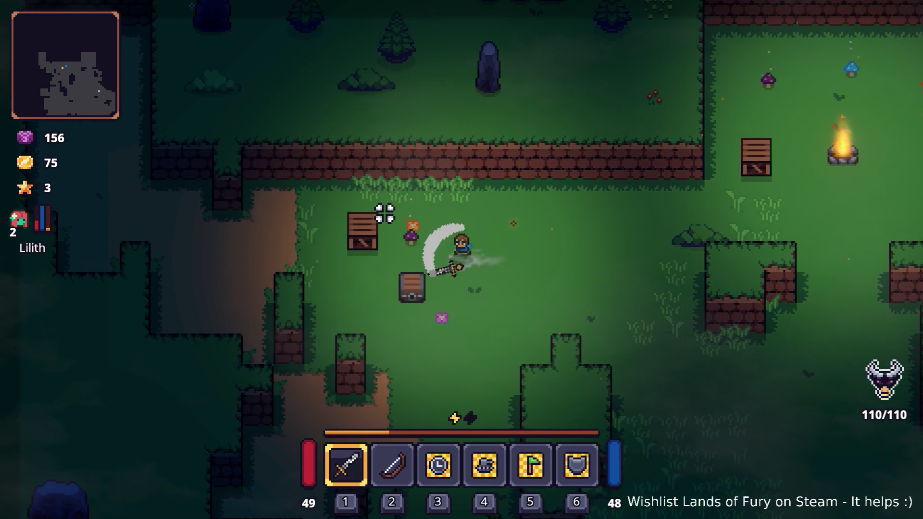
Walk southwest down the dirt path and dash southeast along it
{"action": "key", "text": "a"}
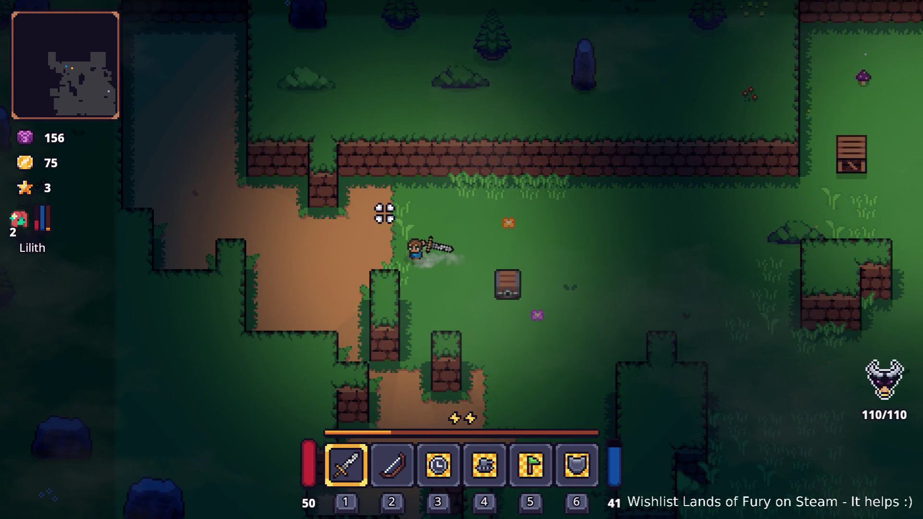
{"action": "key", "text": "s"}
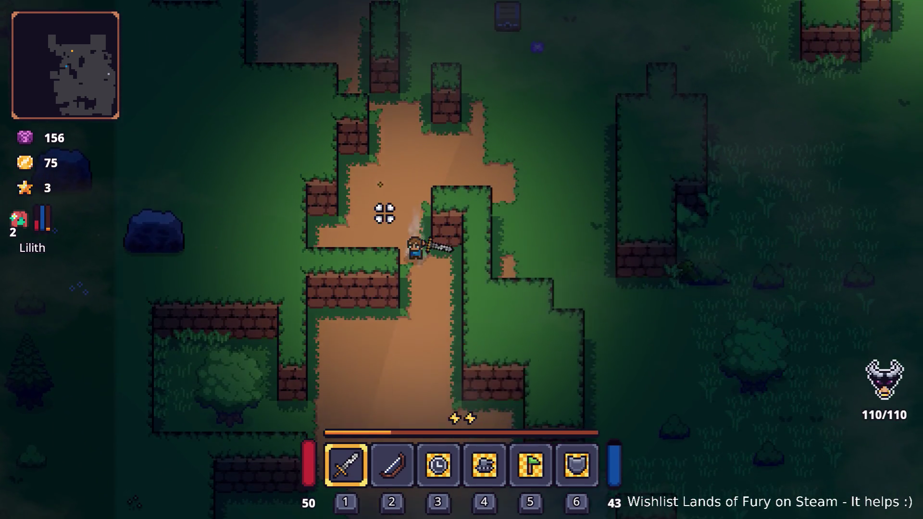
{"action": "key", "text": "s"}
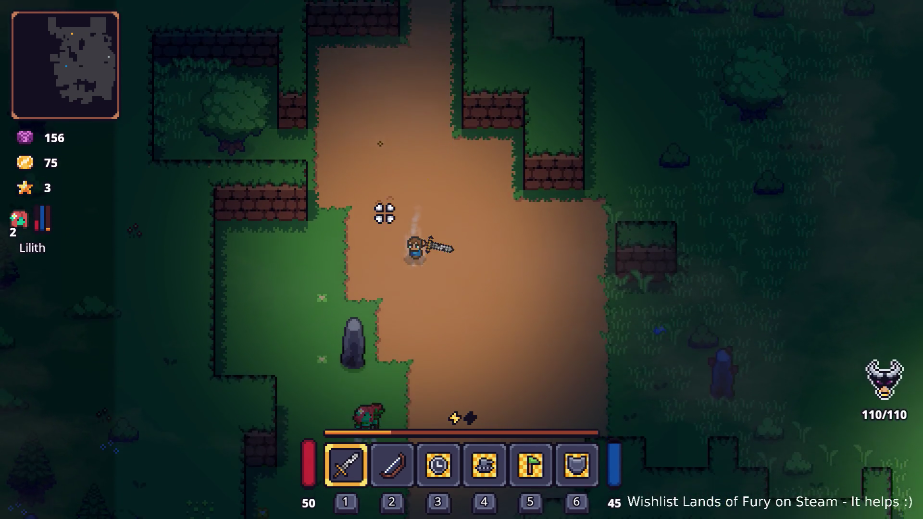
{"action": "key", "text": "s"}
{"action": "key", "text": "d"}
{"action": "key", "text": "space"}
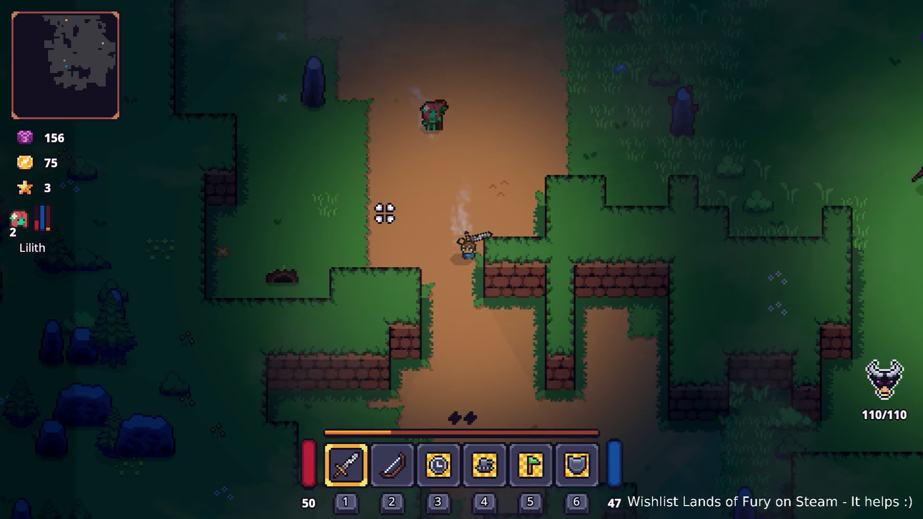